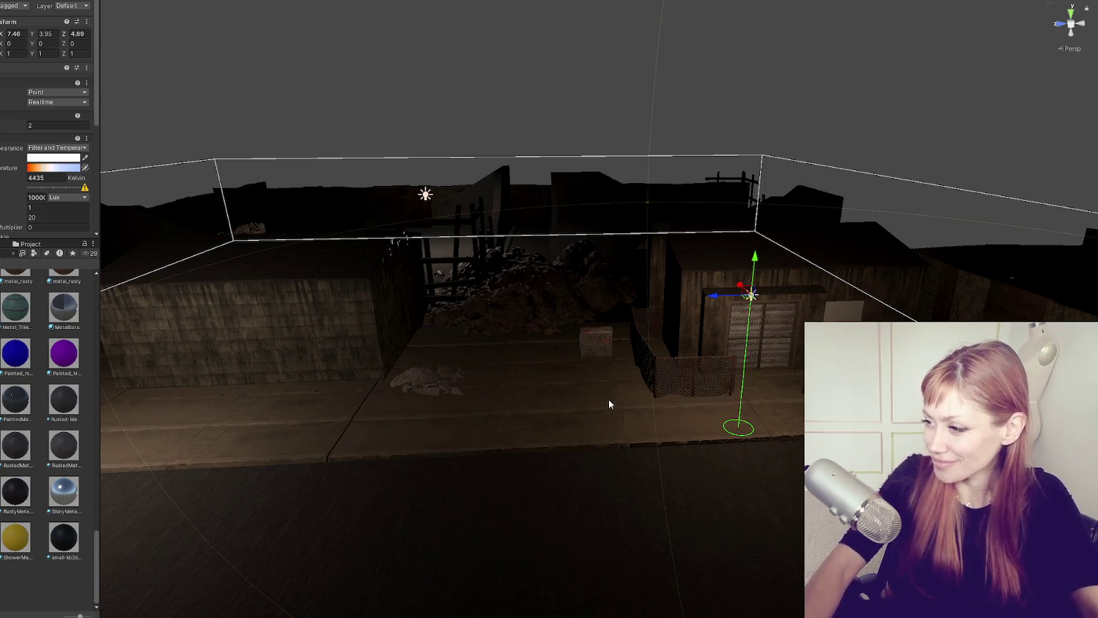
Step: Slide the door object along its Z axis onto the left brick building
left_click(616, 141)
mouse_move(616, 141)
left_mouse_down()
mouse_move(665, 153)
mouse_move(601, 168)
mouse_move(718, 314)
left_mouse_up()
left_click(769, 310)
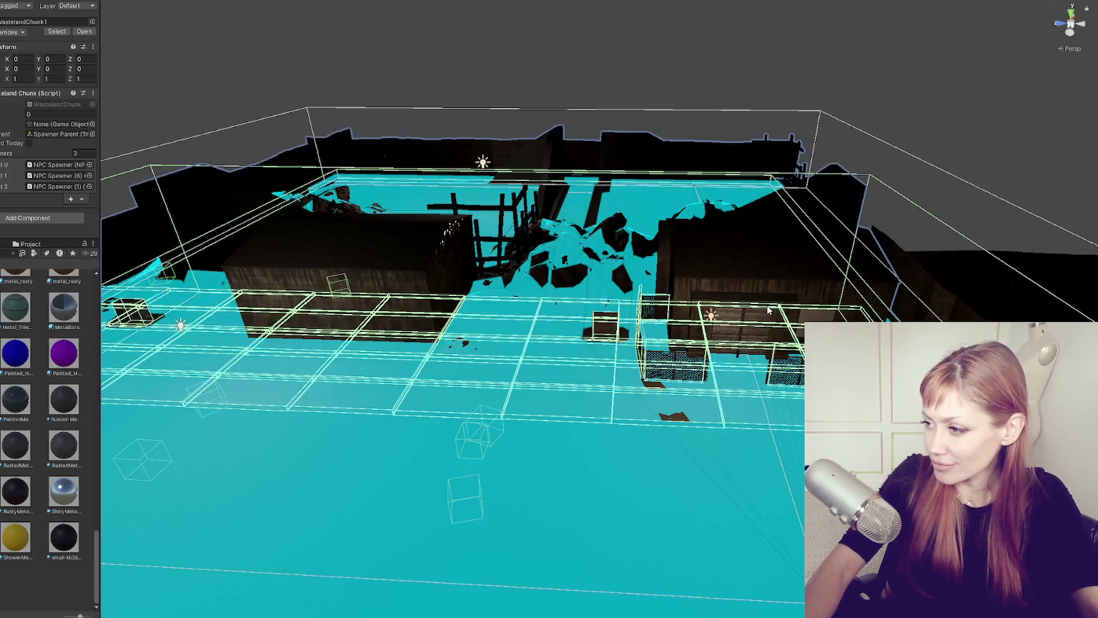
left_click(772, 308)
left_click(708, 315)
mouse_move(704, 330)
left_mouse_down()
mouse_move(236, 304)
mouse_move(404, 296)
left_mouse_up()
Step: Copy the material onto the left building, then open the game's start scene
left_click(408, 296)
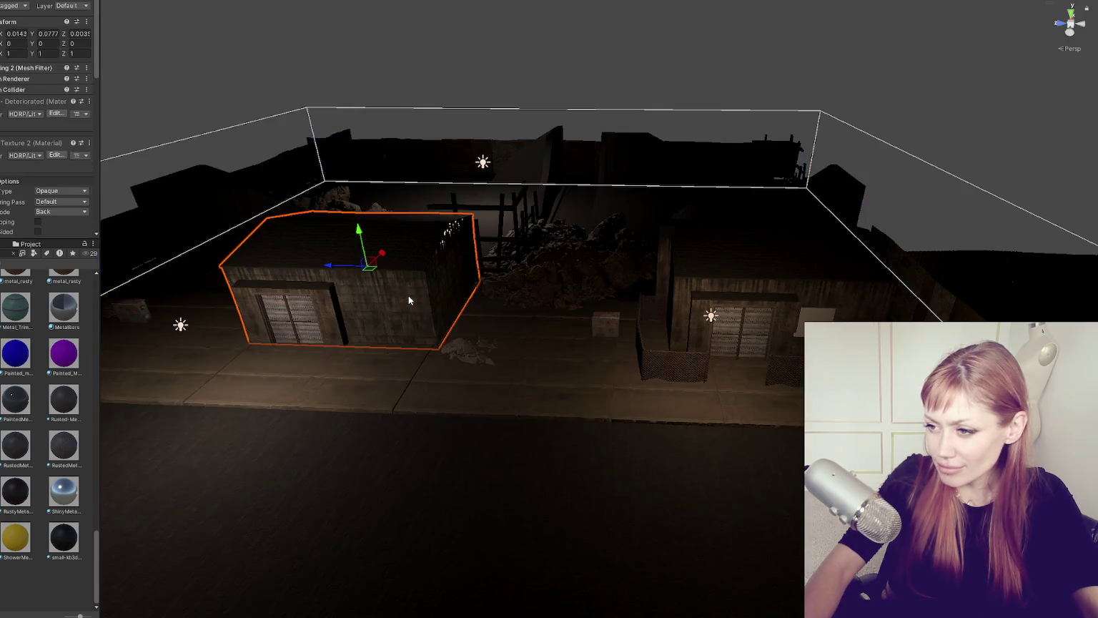
left_click_drag(11, 155, 338, 315)
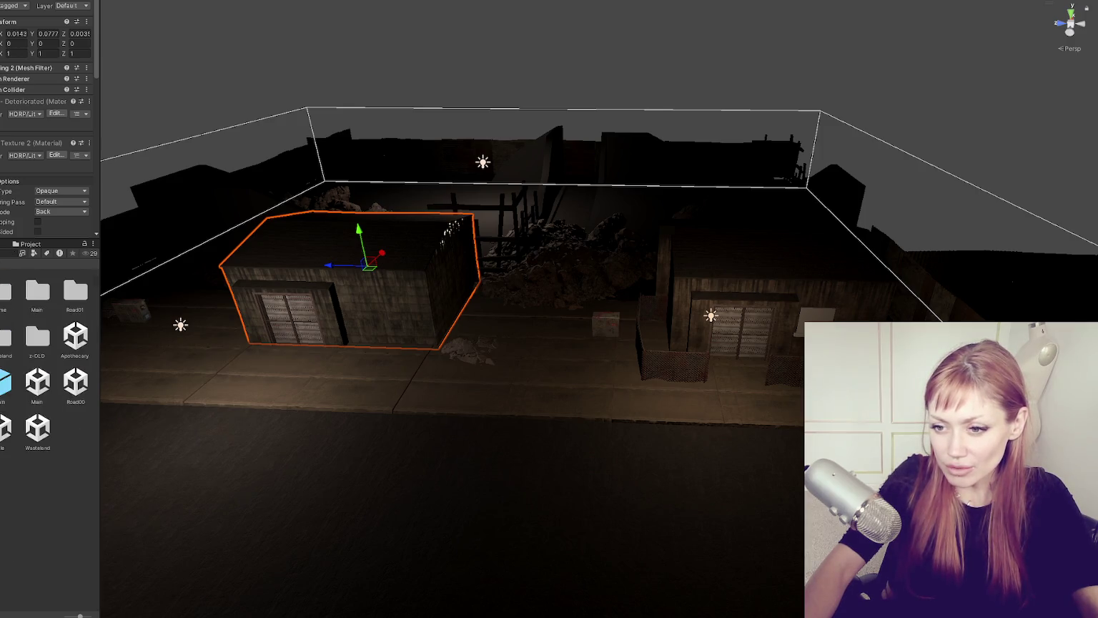
double_click(10, 432)
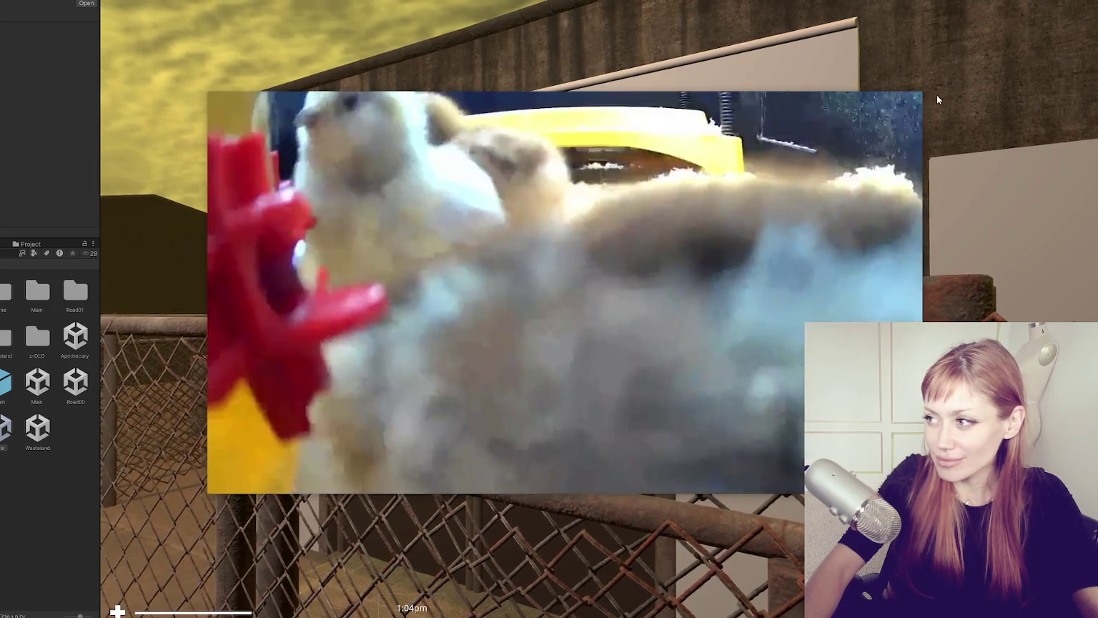
Step: Dismiss the popup video, show the pause menu's Look for Food task, then return to Scene view
left_click(914, 99)
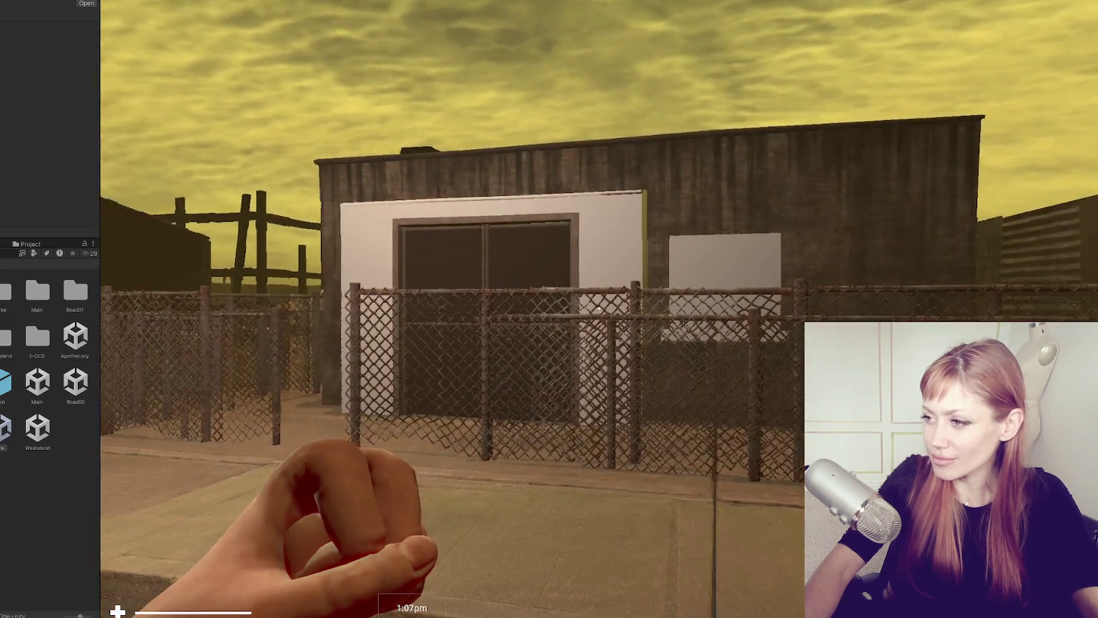
key("Escape")
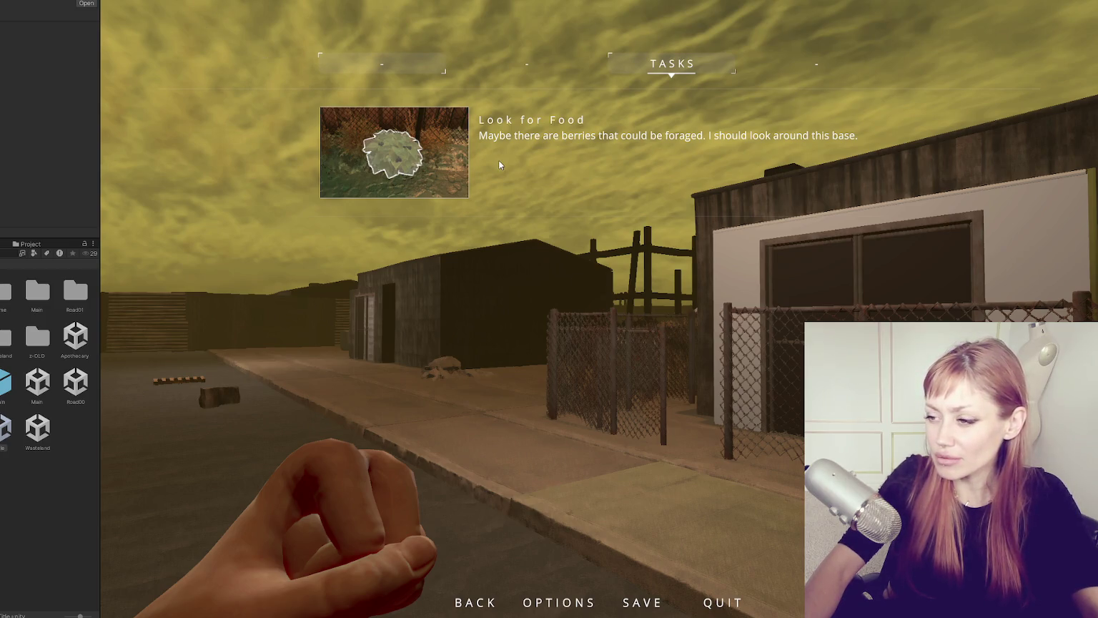
key("ctrl+1")
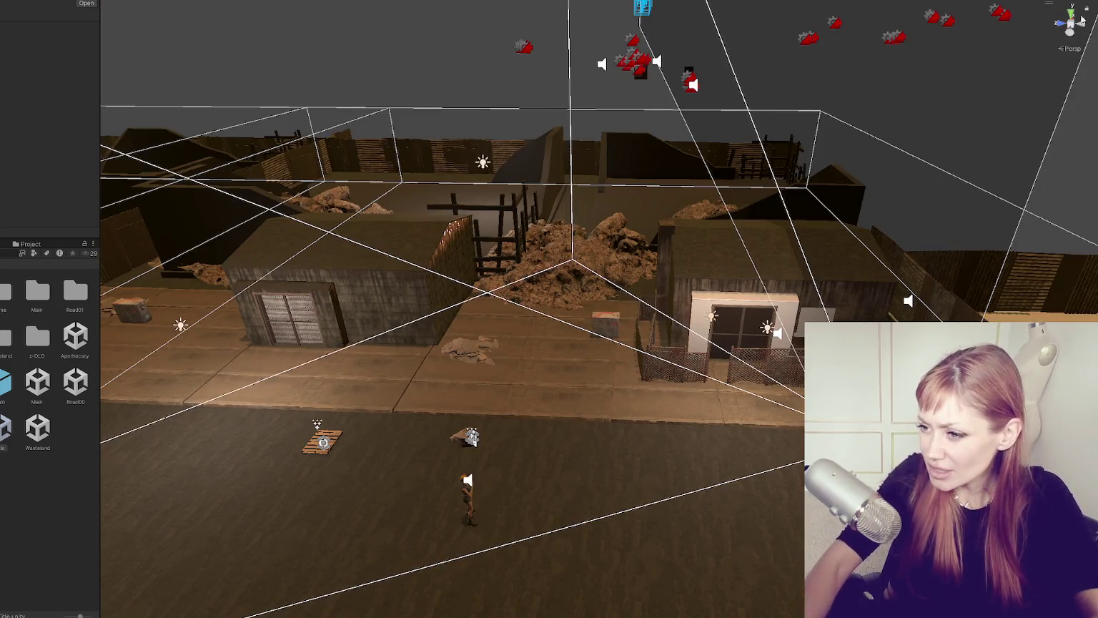
Step: Inspect the right-hand building and floor plane in the Scene view, then stop Play mode
left_click(703, 288)
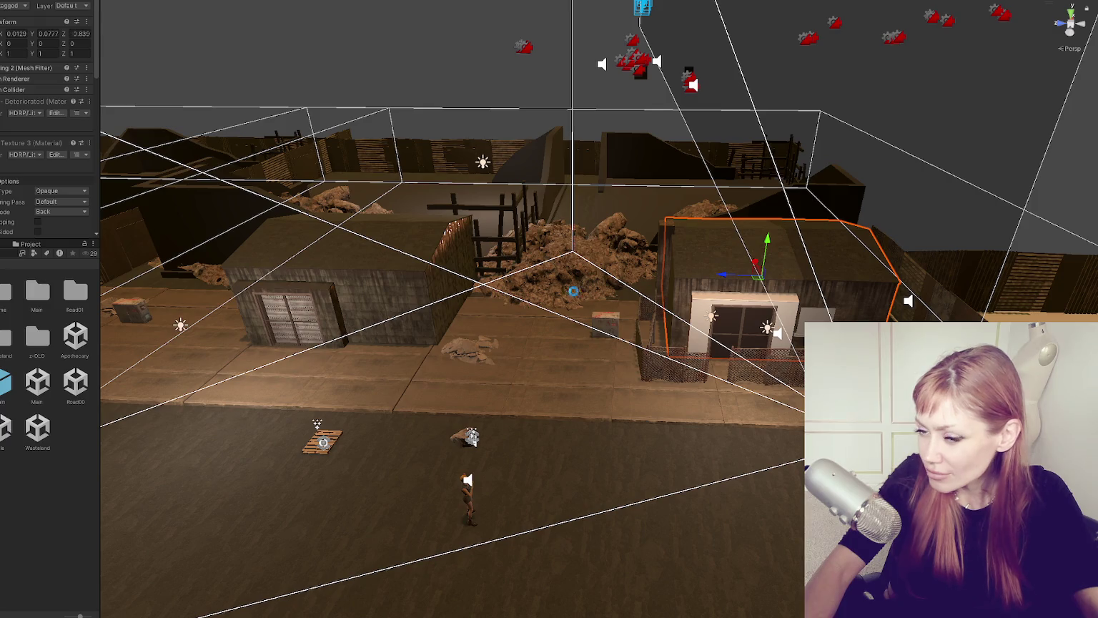
scroll(704, 294, "up", 2)
left_click(703, 293)
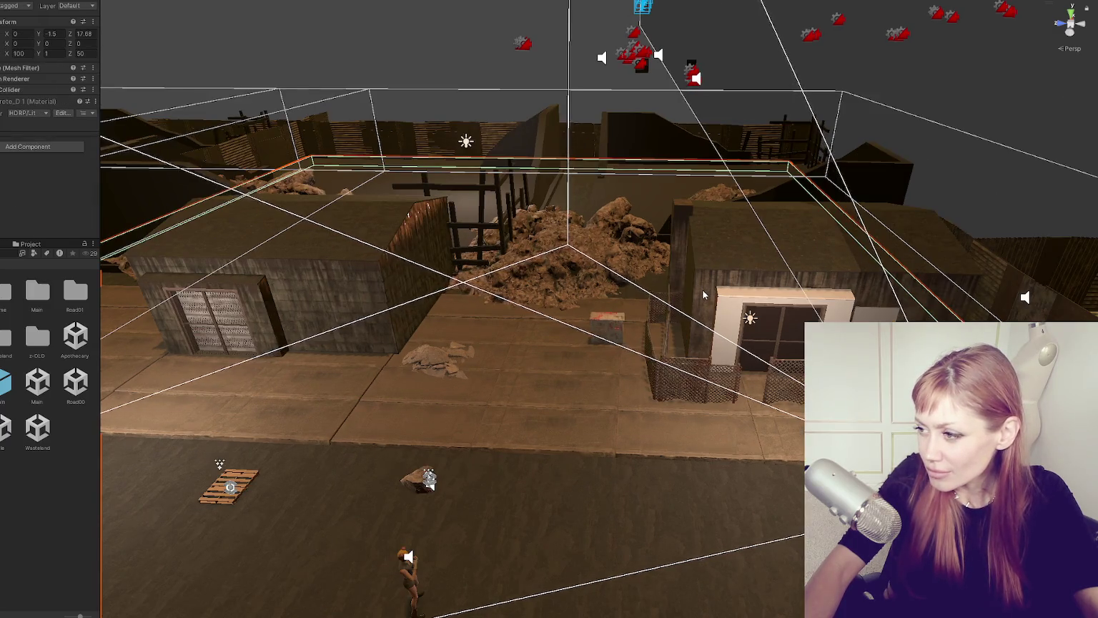
left_click(700, 297)
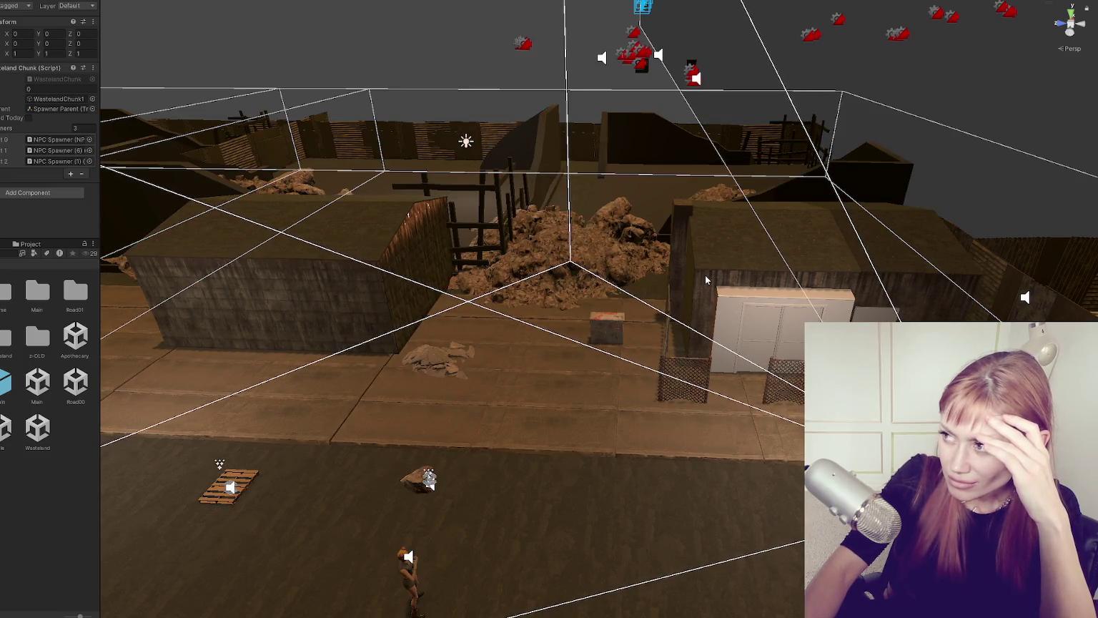
left_click(794, 243)
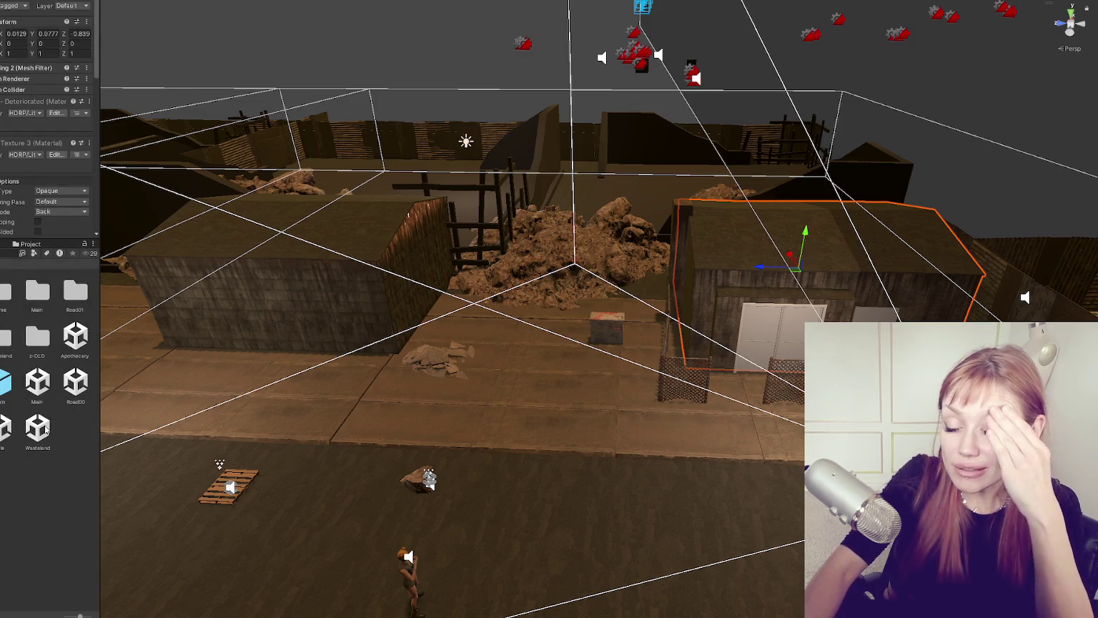
key("ctrl+p")
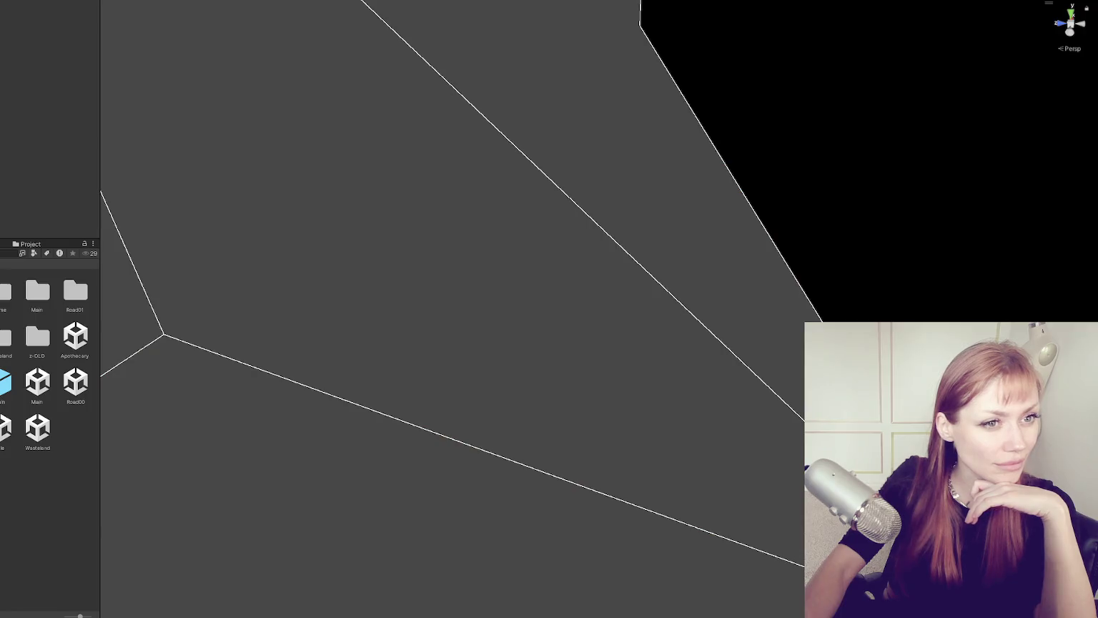
Step: Open the Wasteland scene, apply all WastelandChunk1 prefab overrides, and switch to another scene asset
double_click(37, 428)
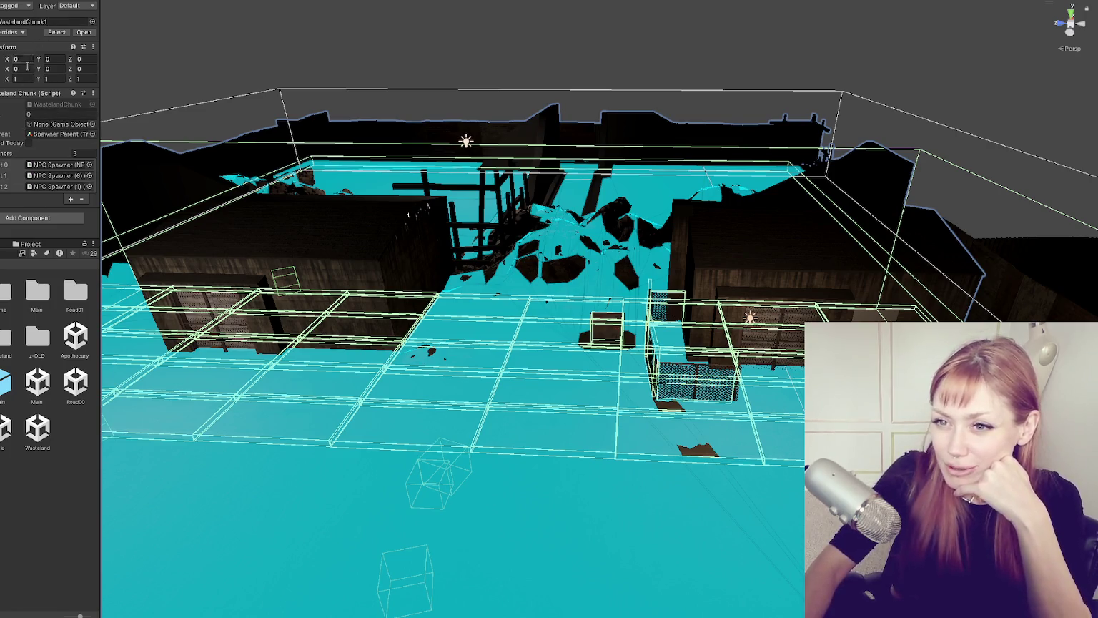
left_click(19, 32)
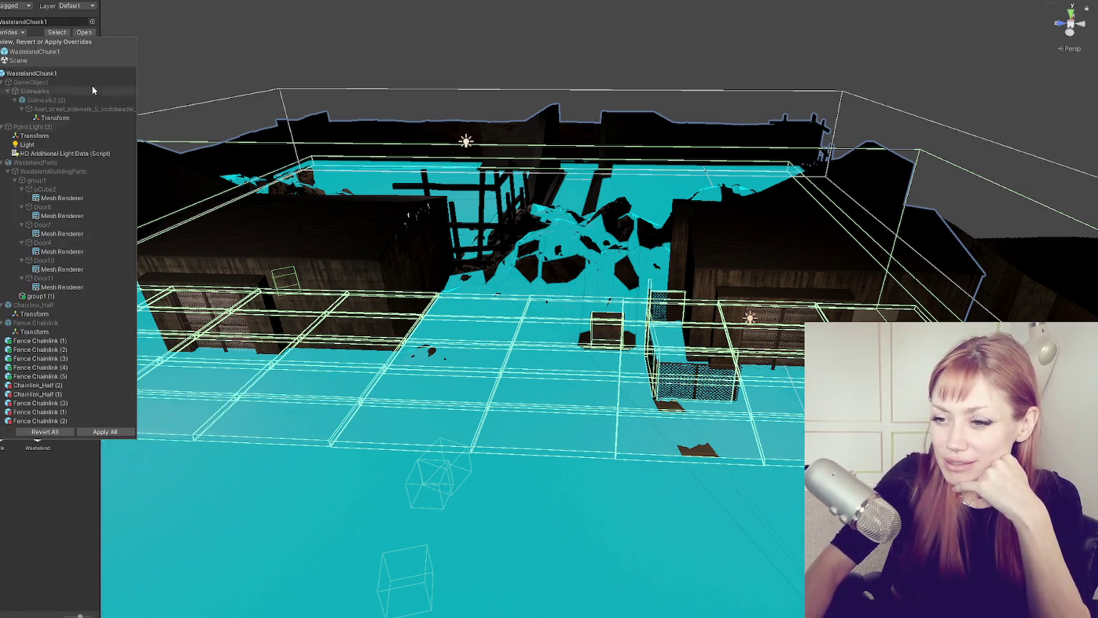
left_click(114, 433)
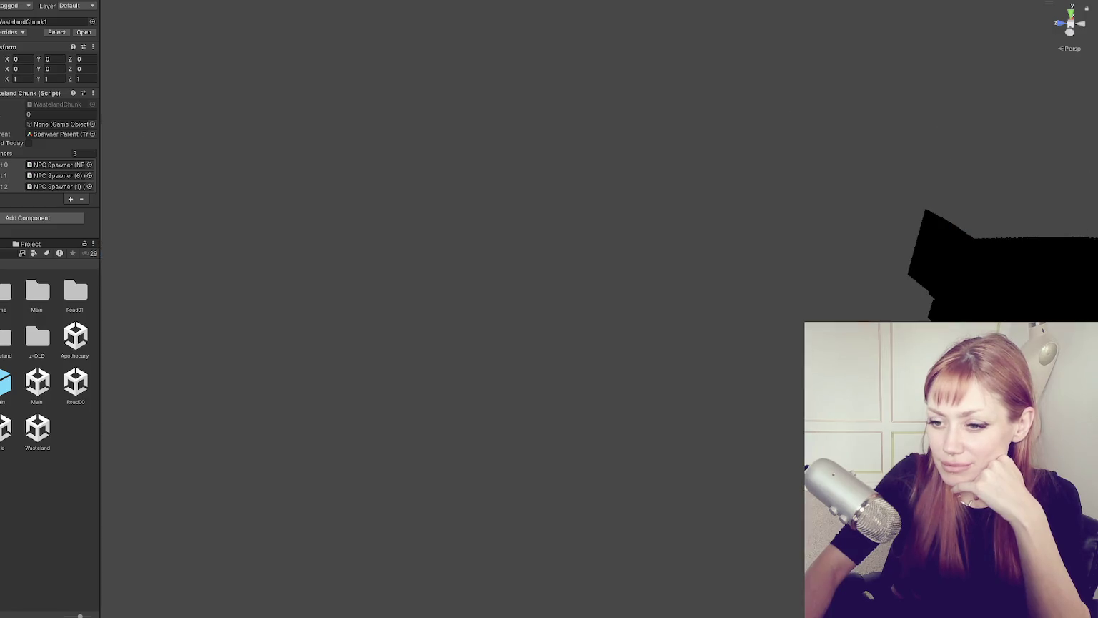
double_click(5, 429)
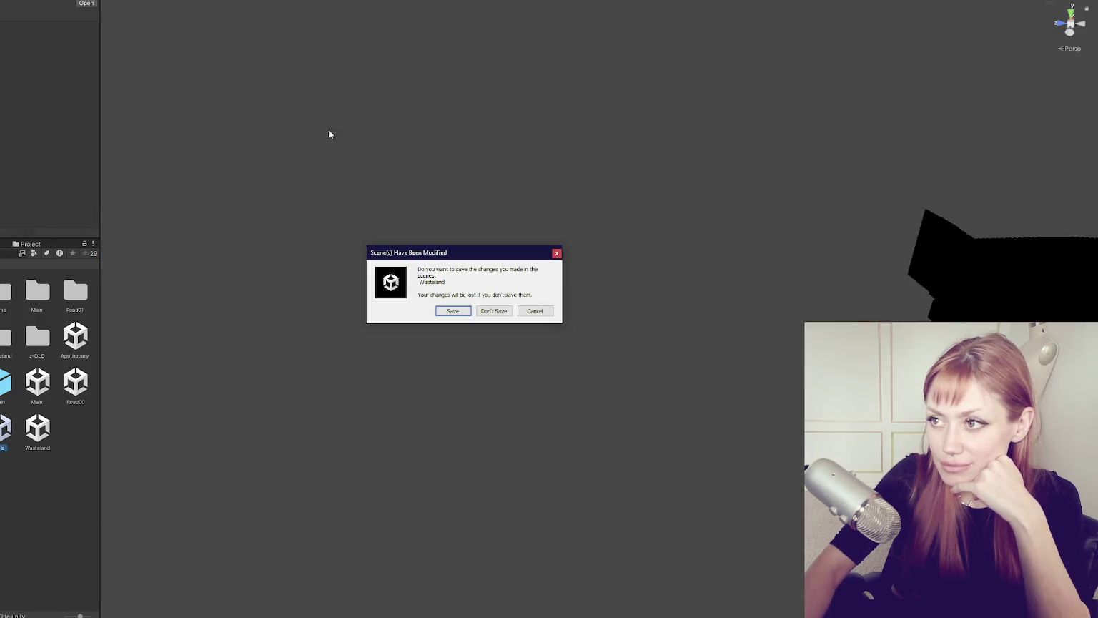
Step: Save the Wasteland scene changes and choose Continue on the STRAIN main menu
left_click(451, 310)
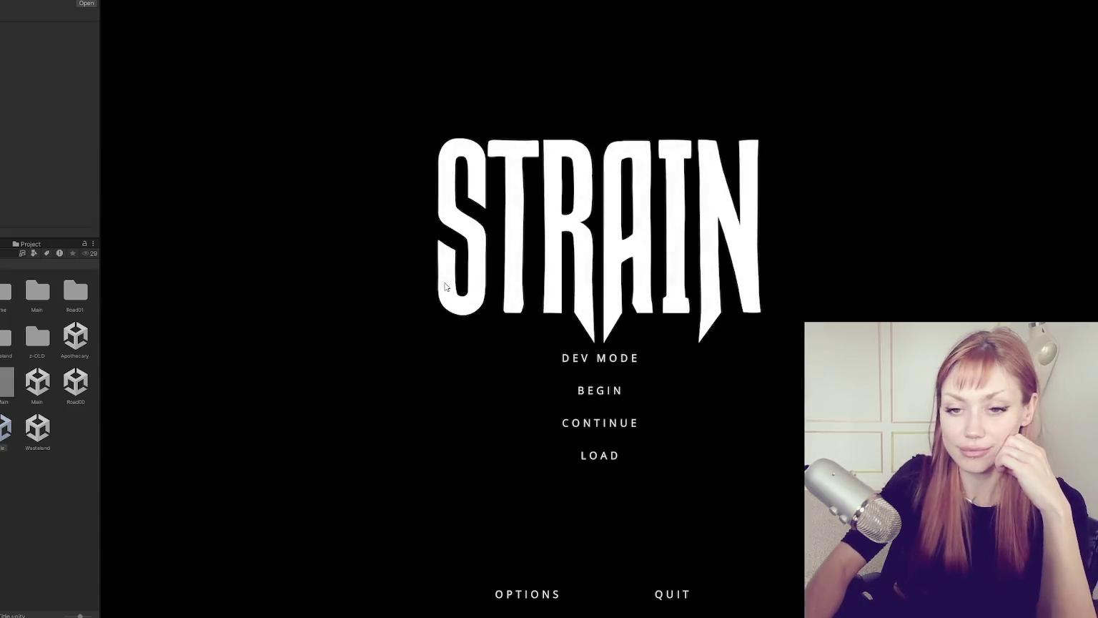
left_click(646, 428)
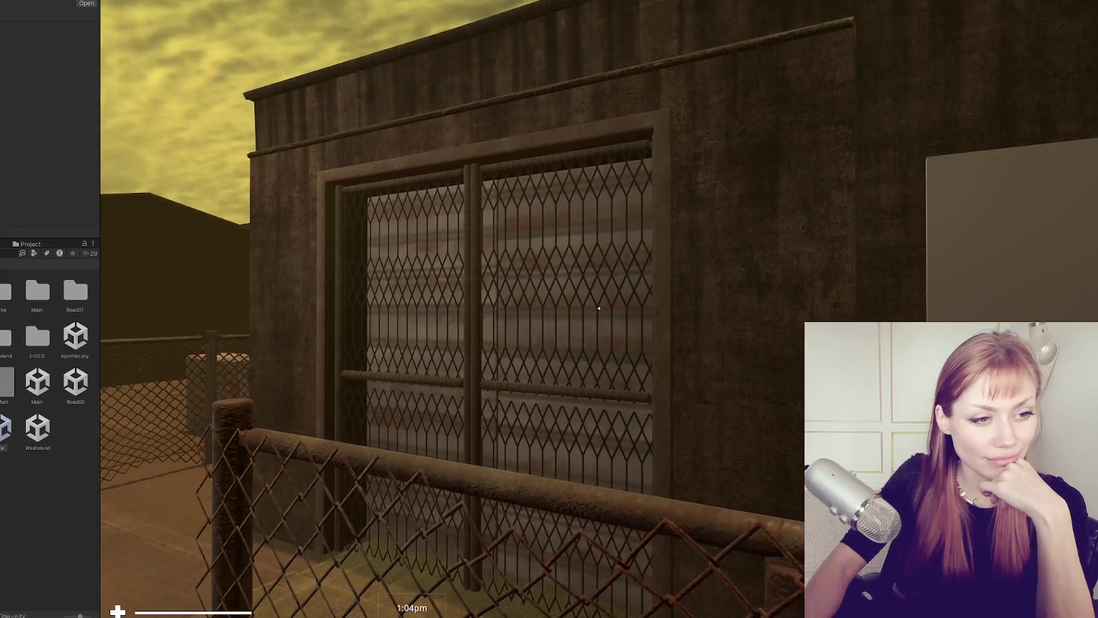
Step: Walk up to and back from the gate and the gated building in first person
key("w")
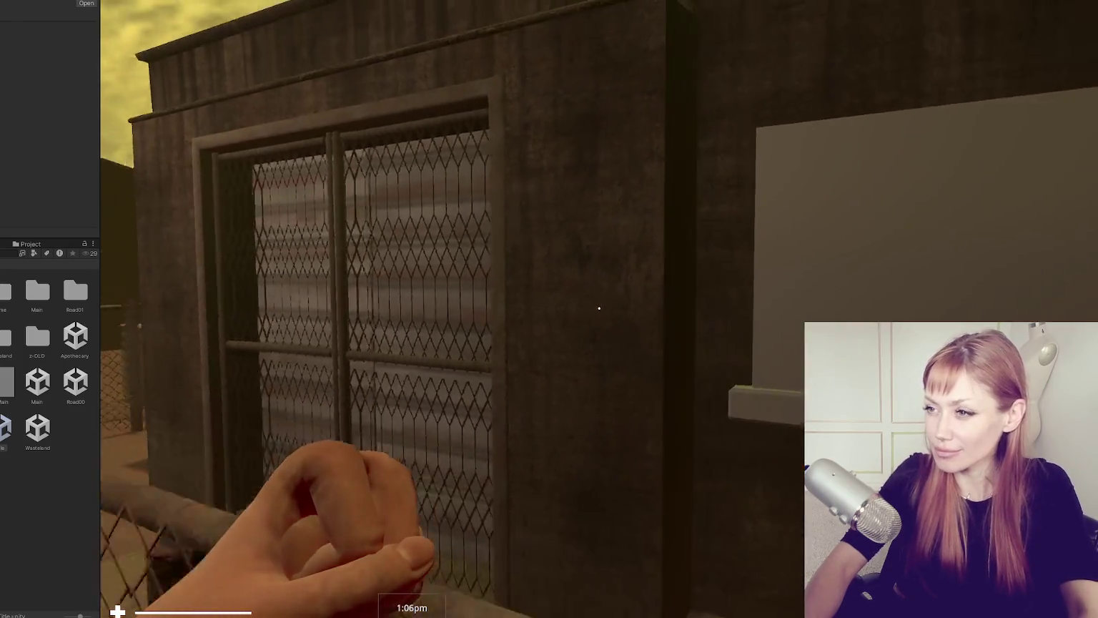
key("s")
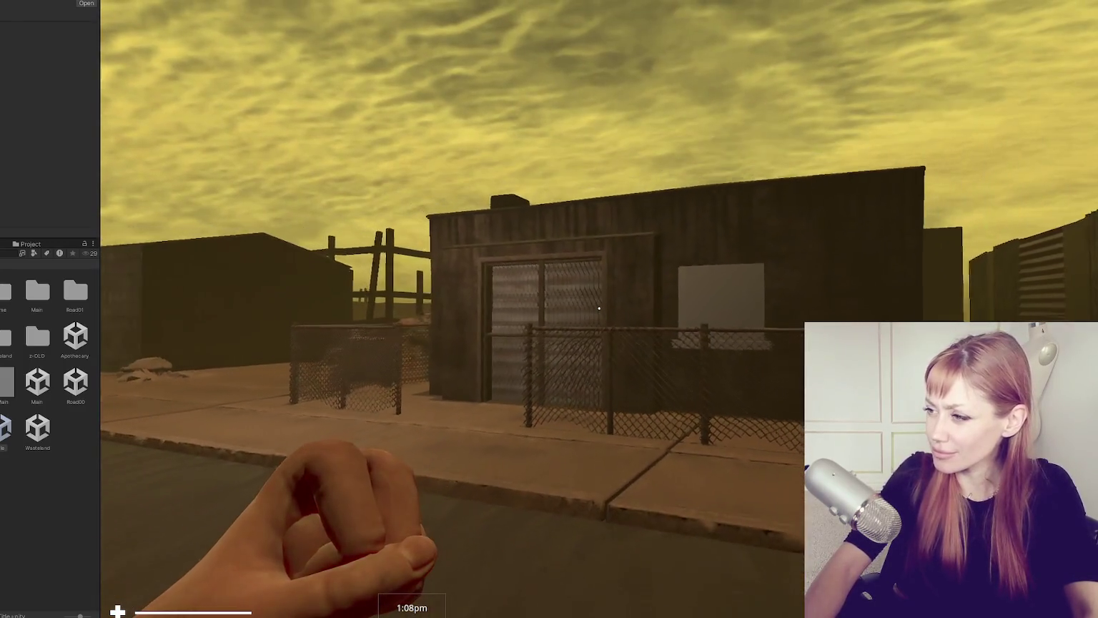
key("s")
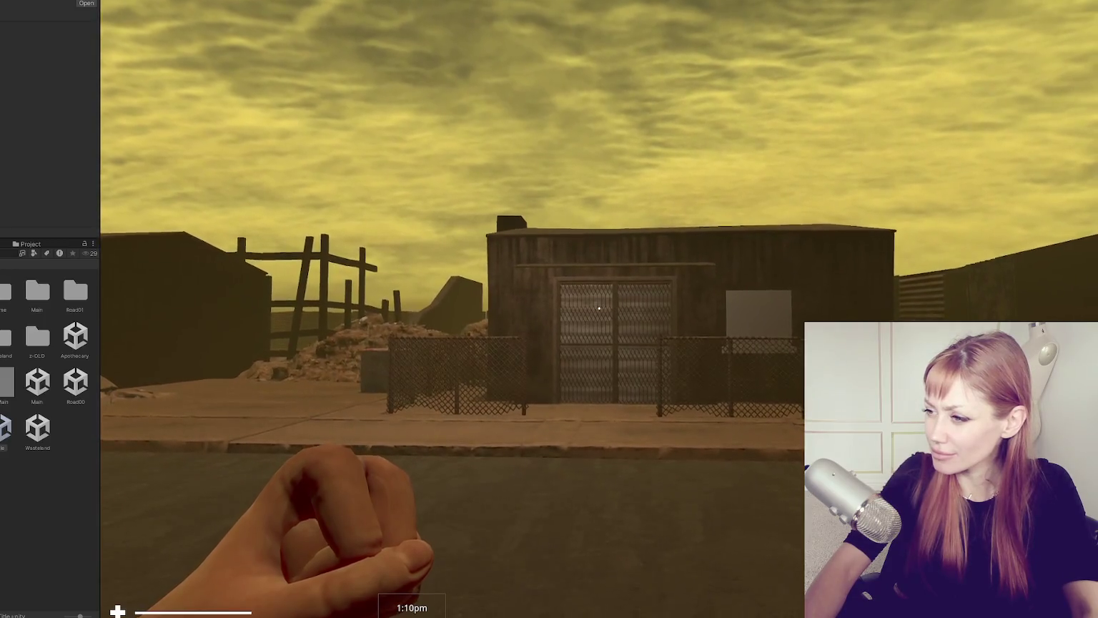
key("w")
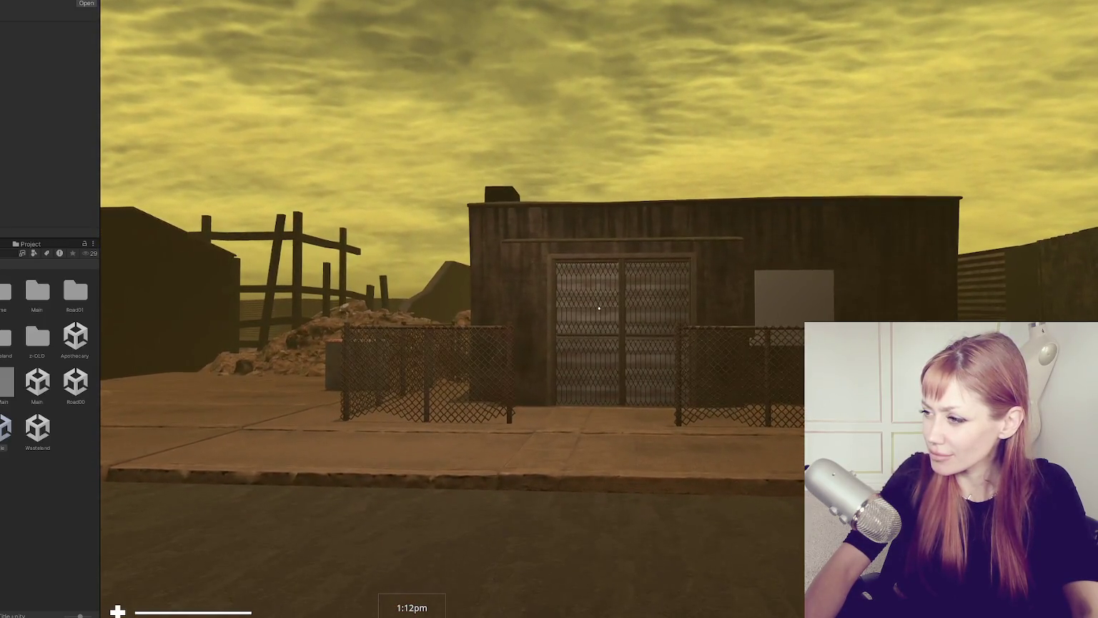
key("a")
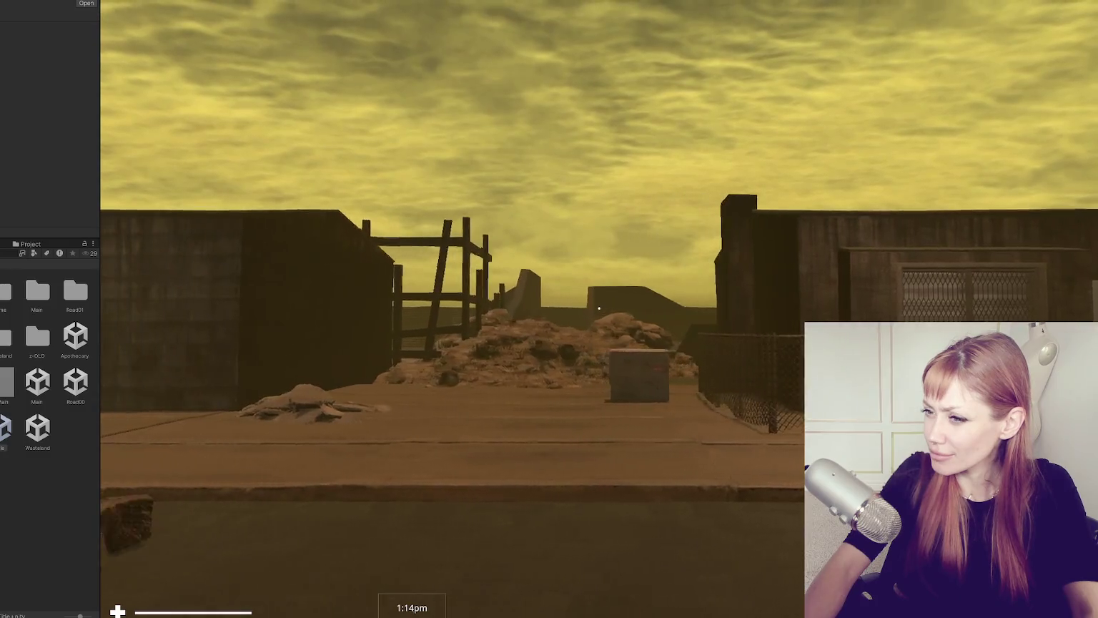
key("d")
key("w")
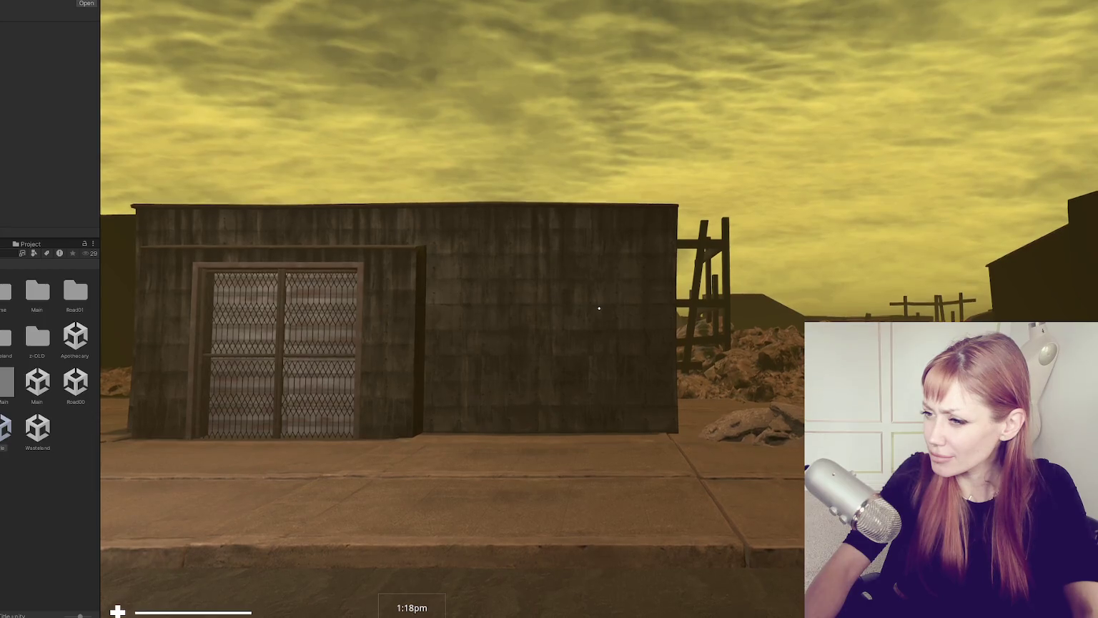
Step: Walk along the road past the buildings, then pause and stop the playtest
key("d")
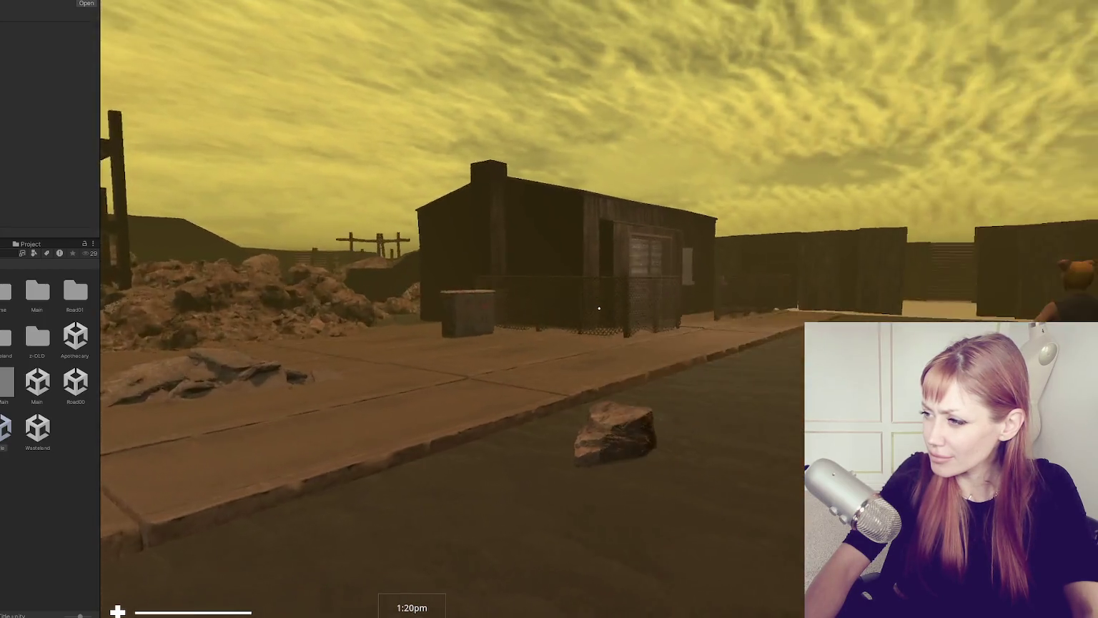
key("a")
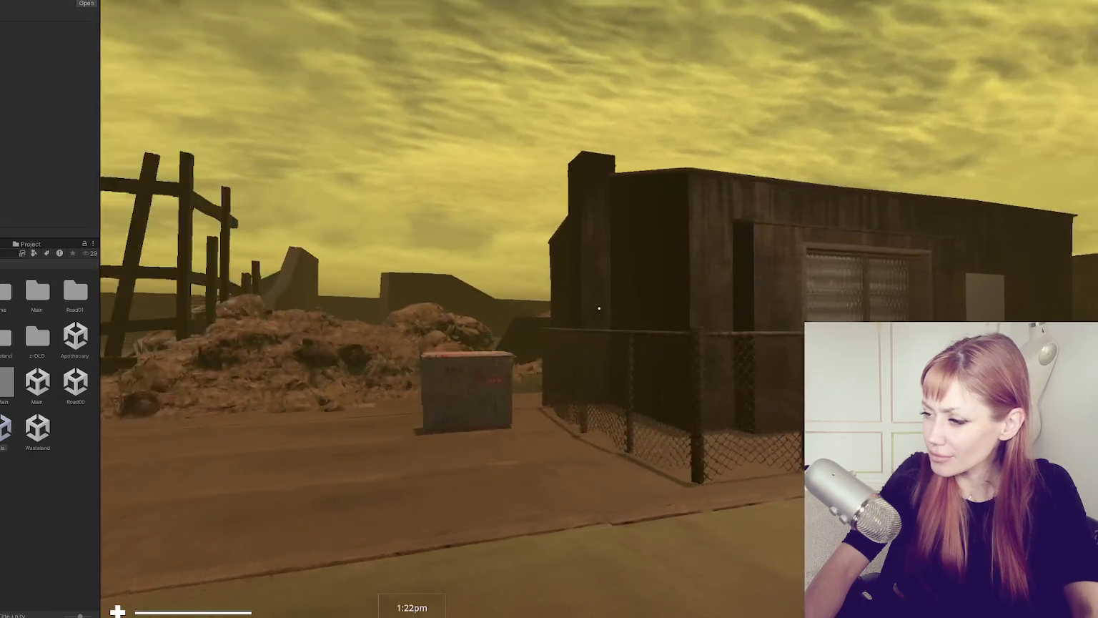
key("d")
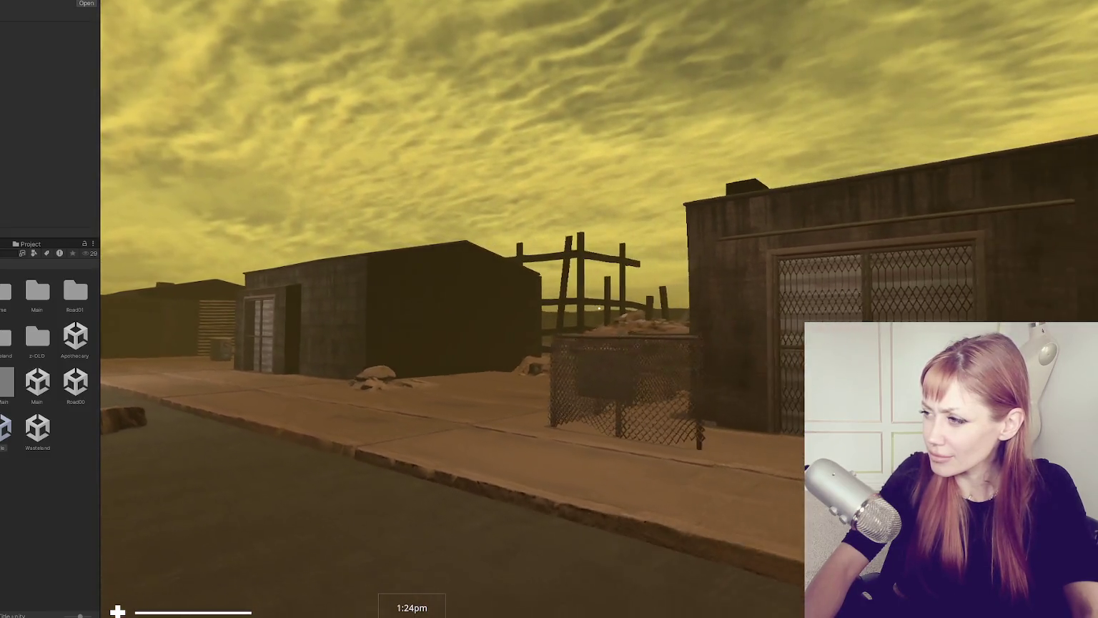
key("s")
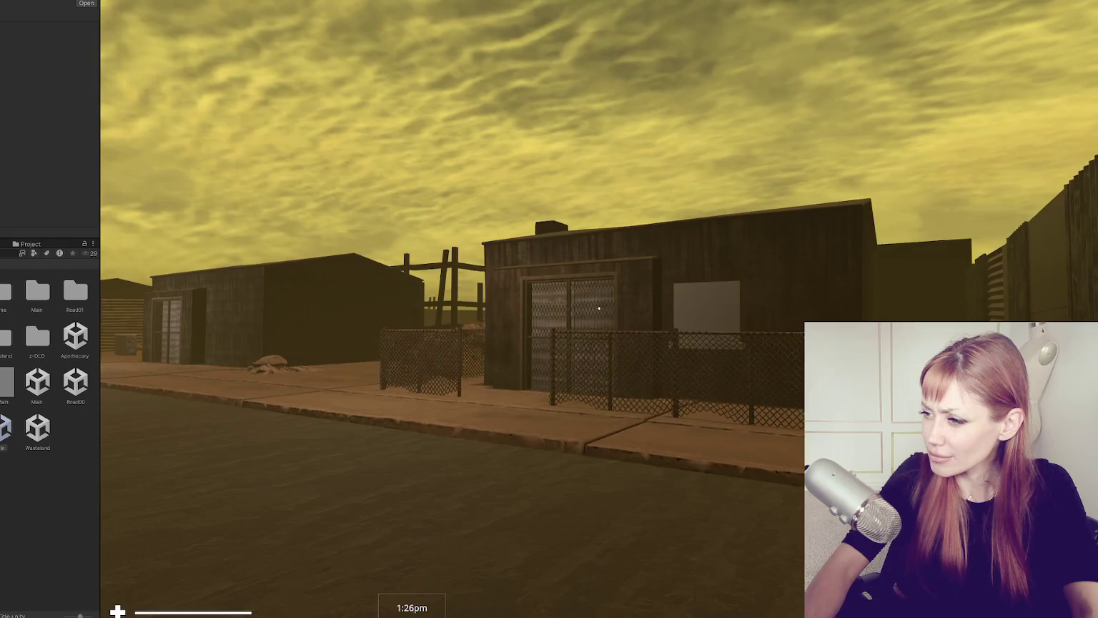
key("w")
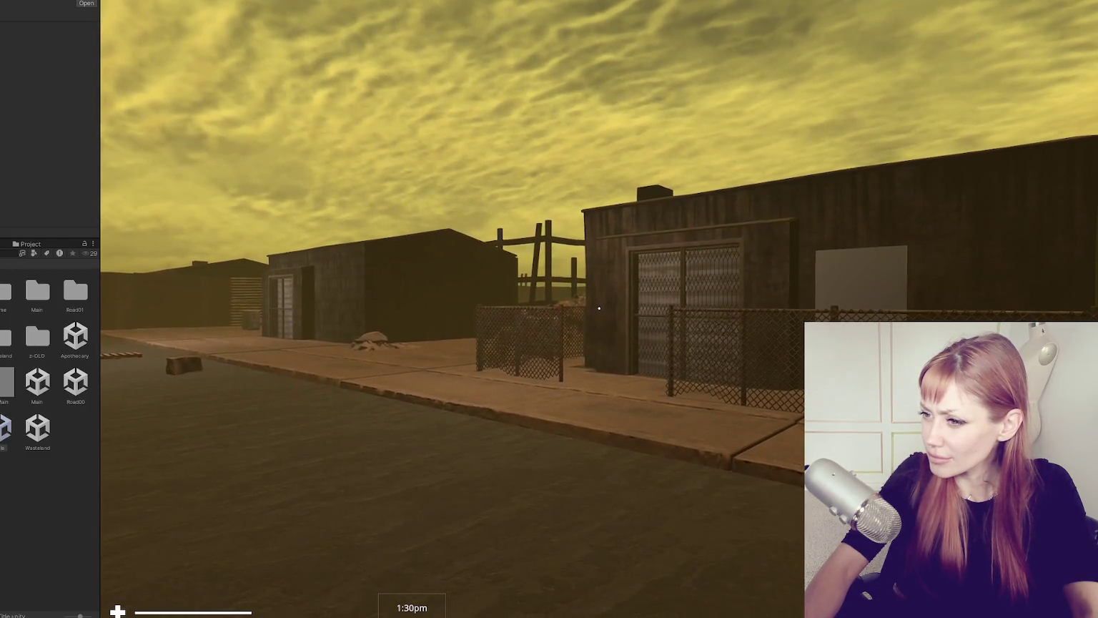
key("w")
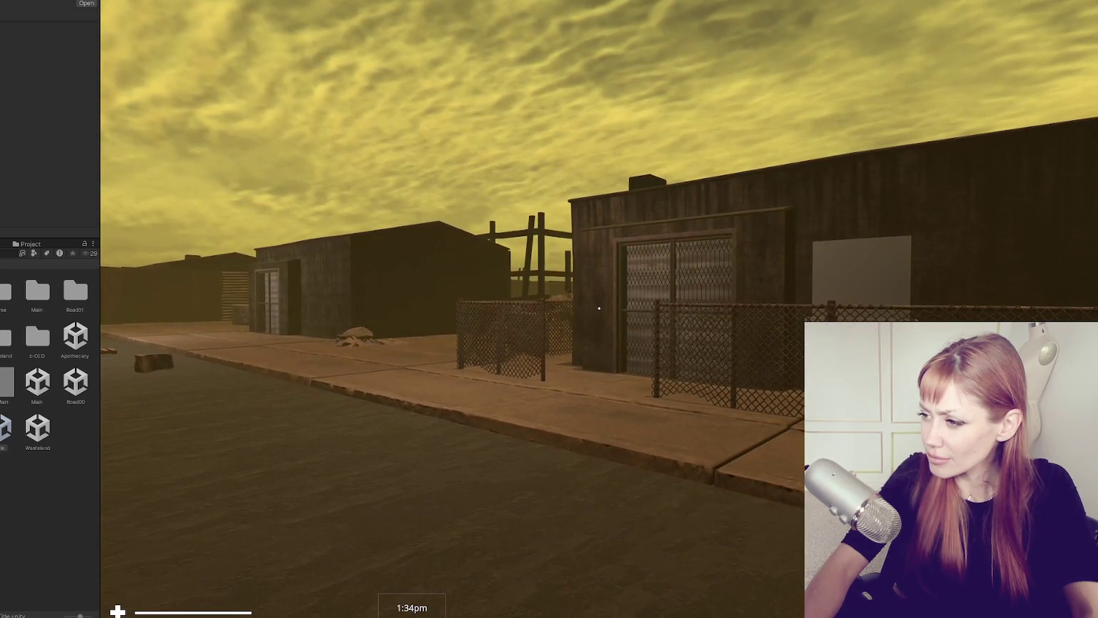
key("Escape")
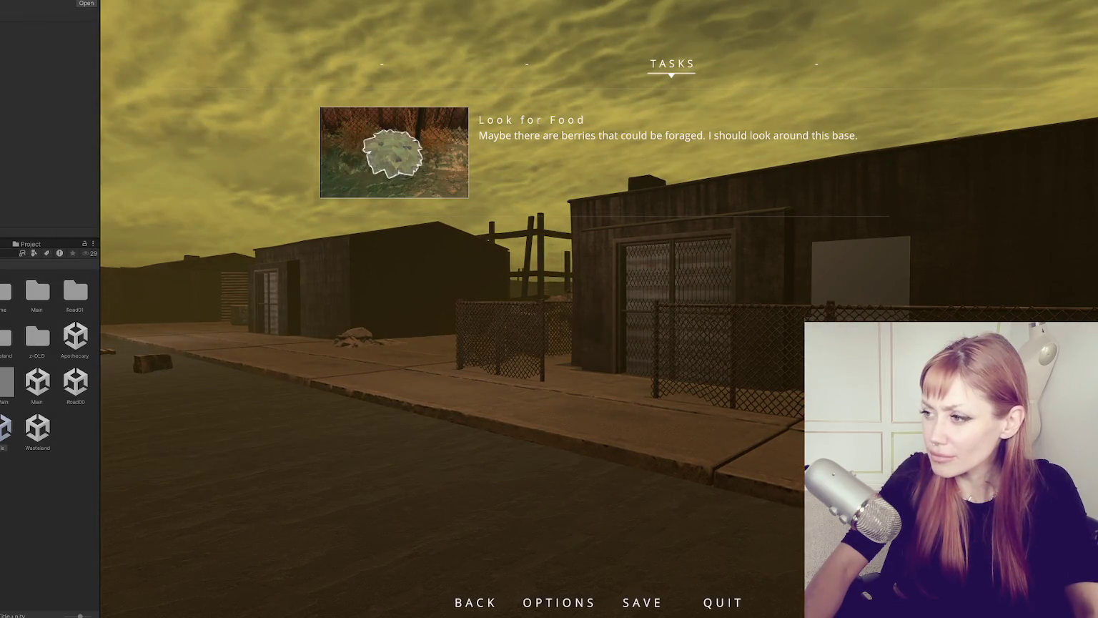
key("ctrl+p")
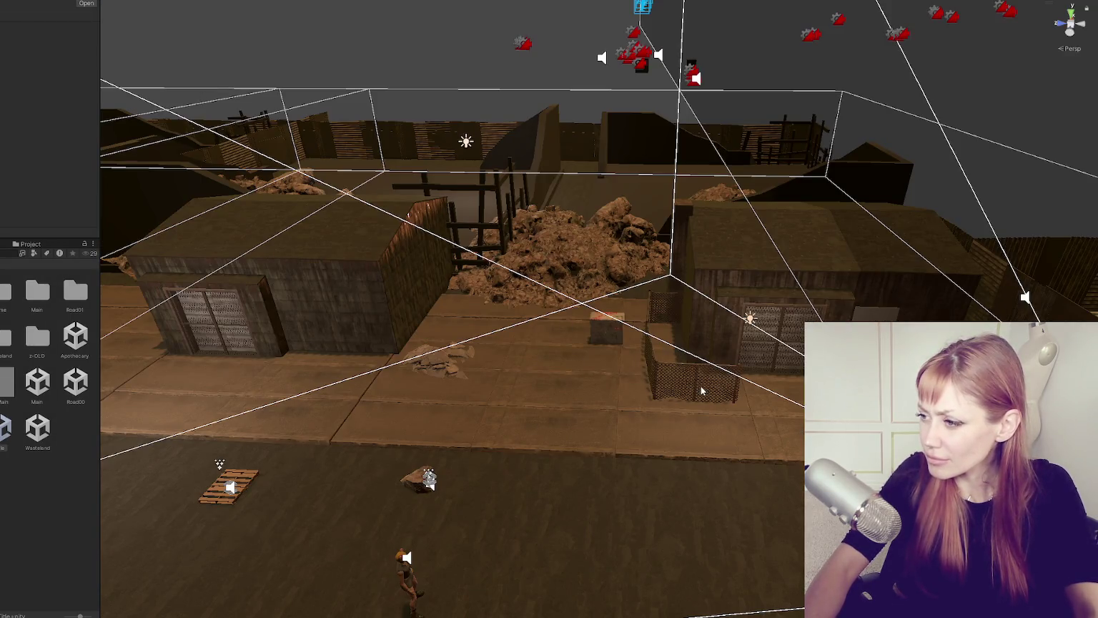
Step: Slide a copy of the chainlink fence further along the street
left_click(702, 390)
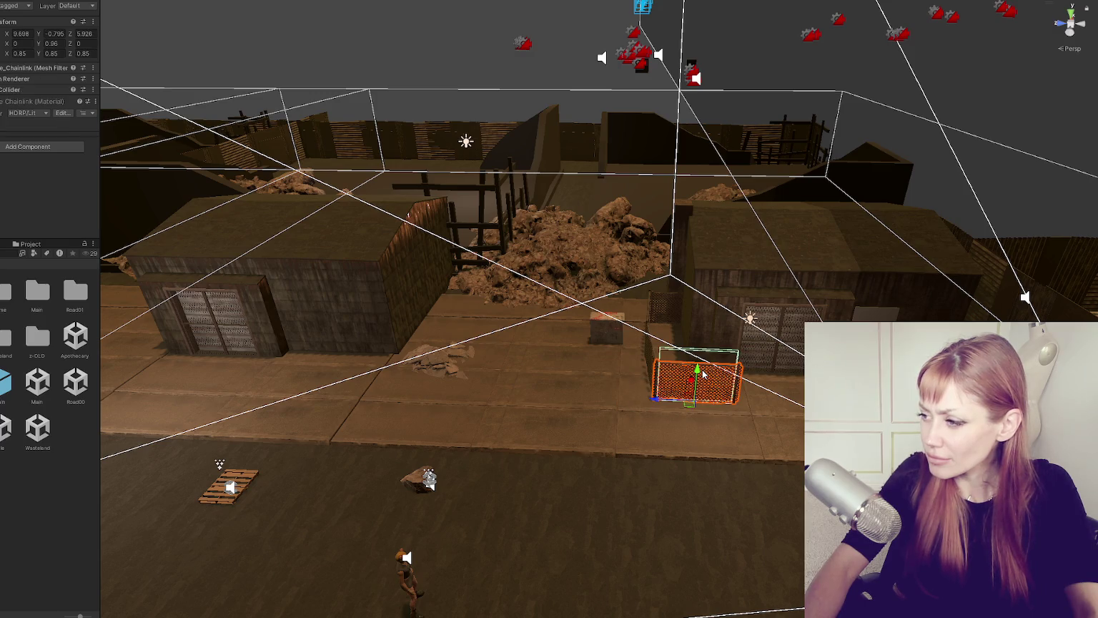
mouse_move(658, 400)
left_mouse_down()
mouse_move(776, 374)
mouse_move(672, 366)
mouse_move(615, 383)
left_mouse_up()
key("f")
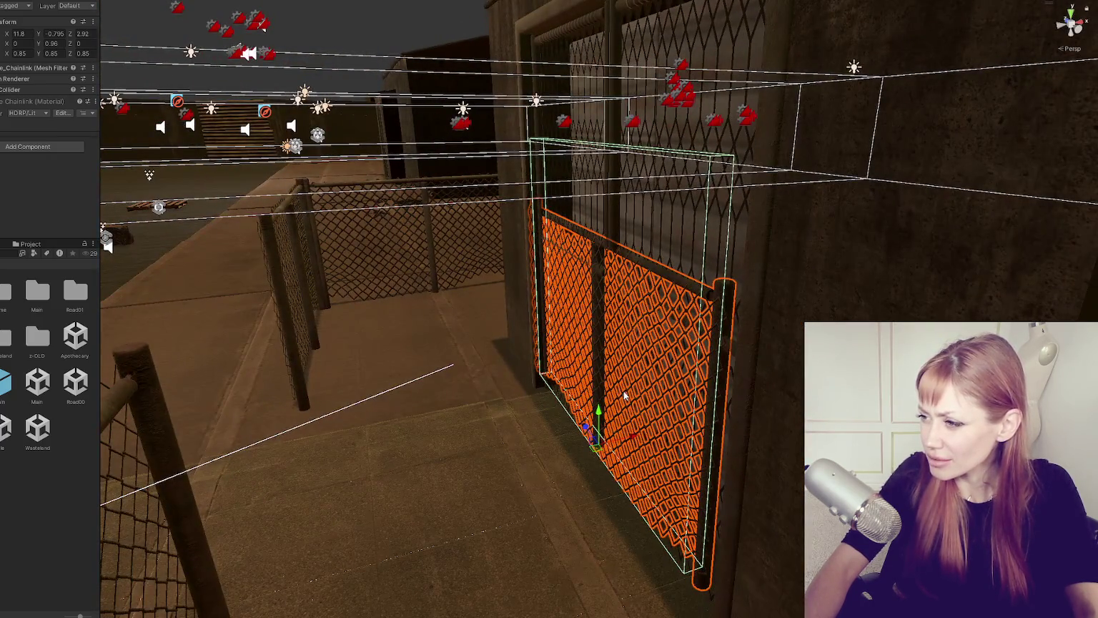
left_click_drag(635, 438, 474, 449)
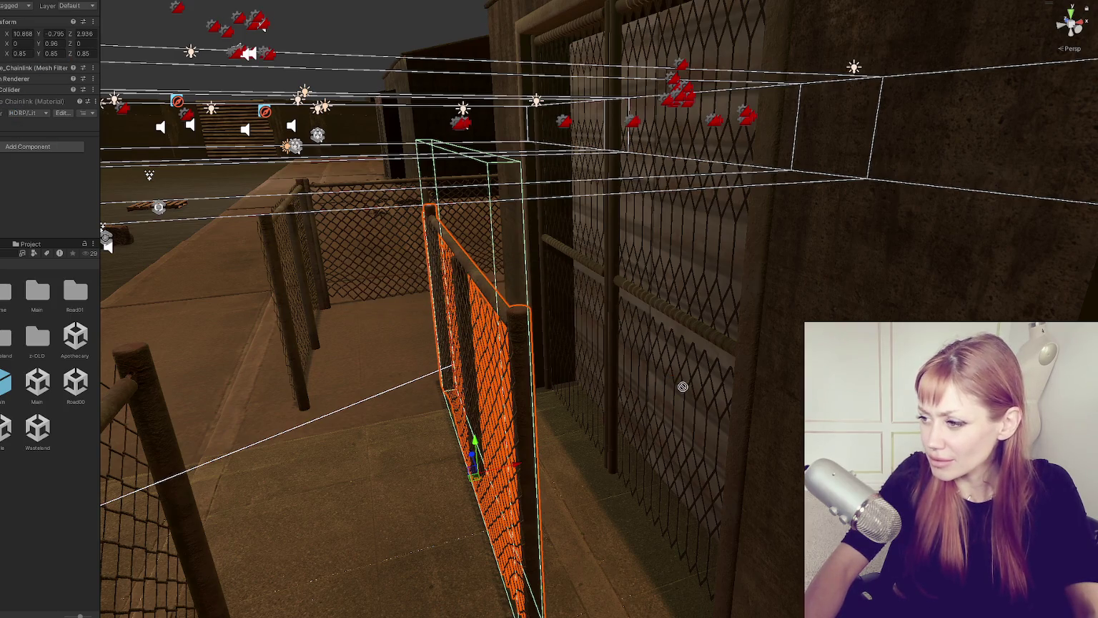
key("f")
Step: Inspect the left chainlink fence's mesh and material, locating the Fence Chainlink material
left_click(745, 374)
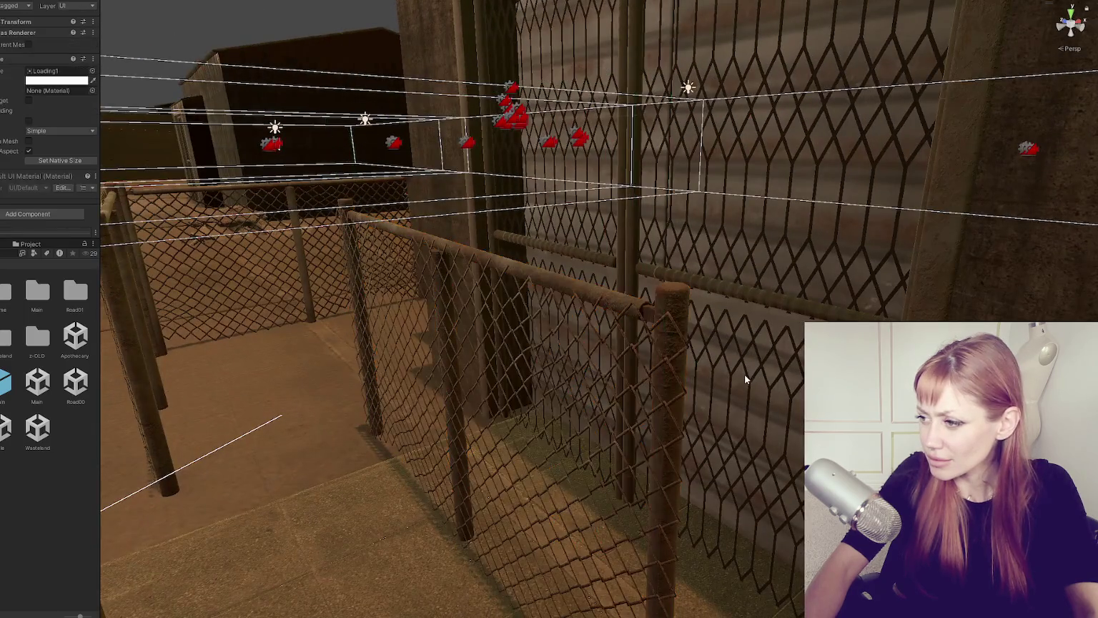
left_click(751, 383)
key("f")
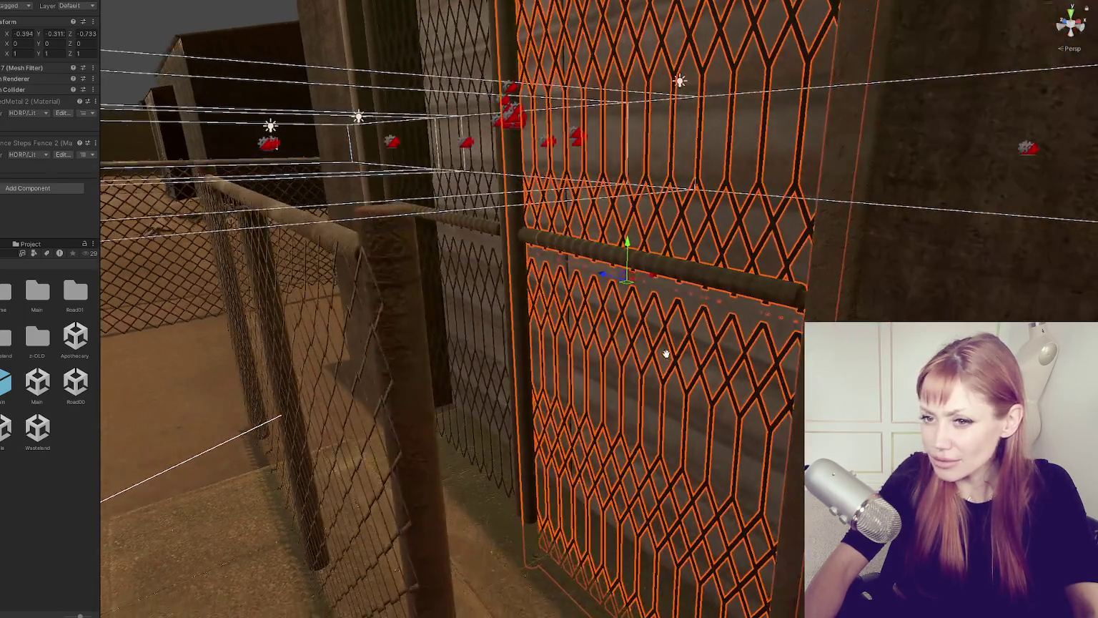
left_click(384, 285)
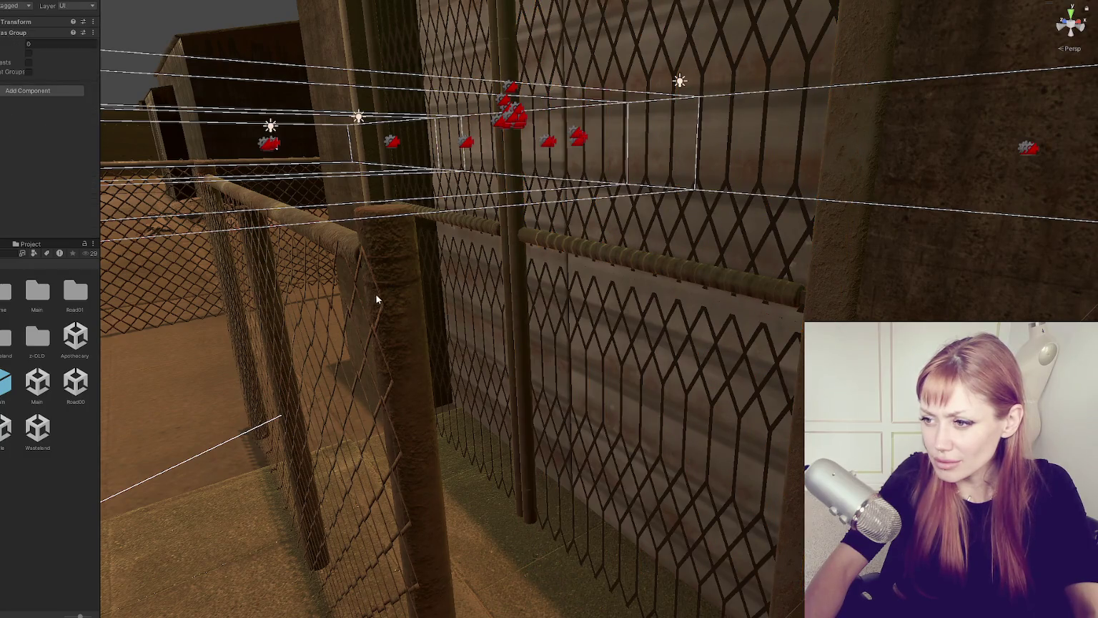
left_click(376, 293)
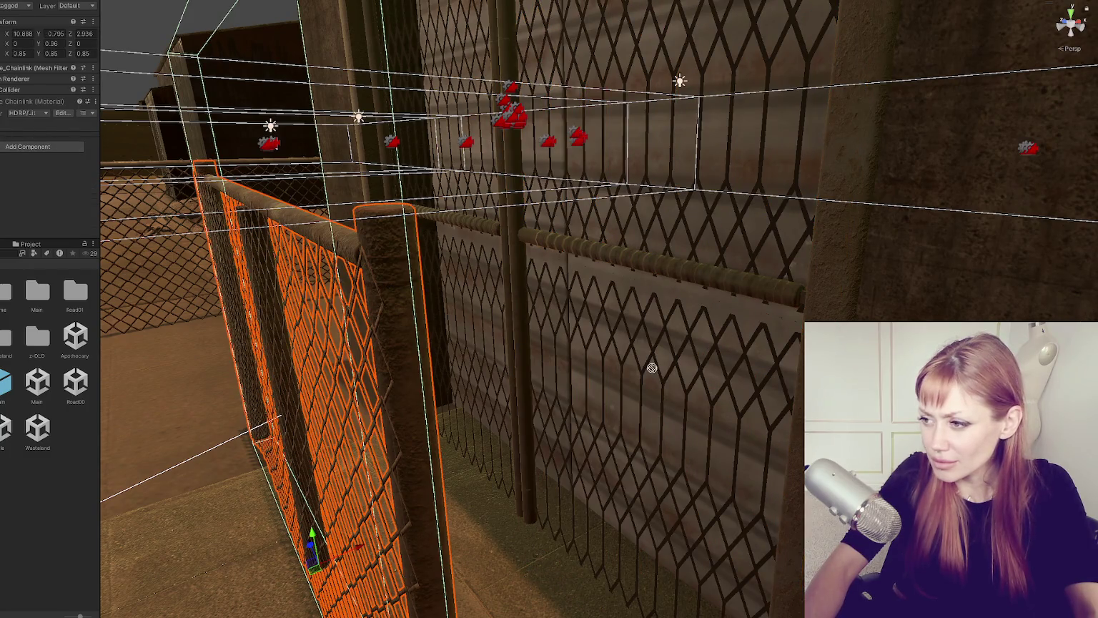
left_click(23, 70)
left_click(23, 94)
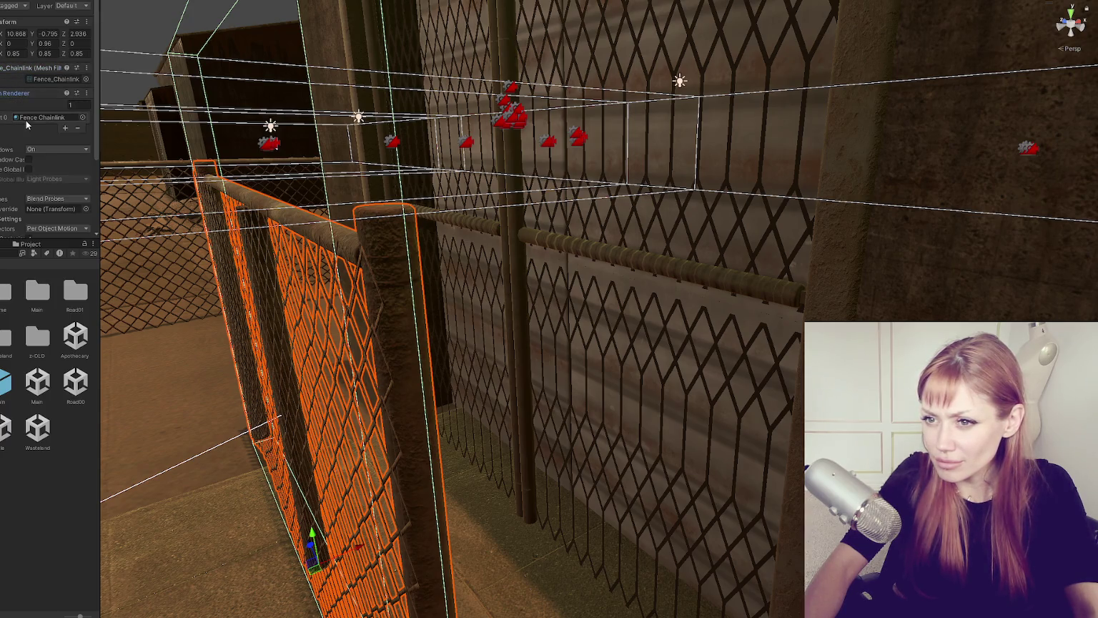
left_click(32, 117)
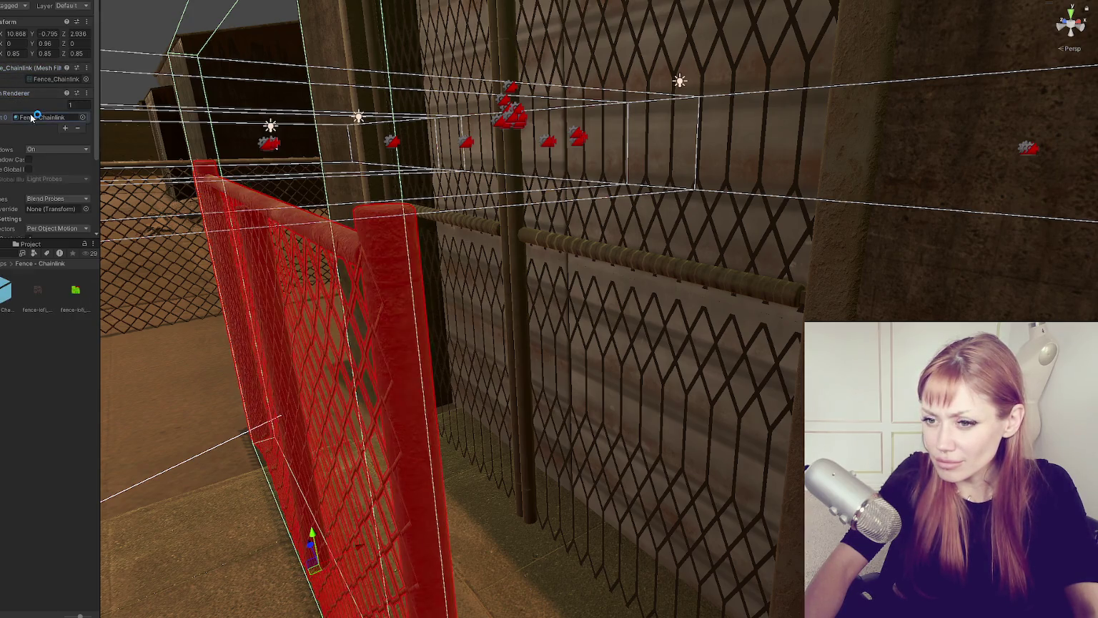
Step: Apply the Fence Chainlink material to the hexagon fence door, then undo that change
left_click(663, 375)
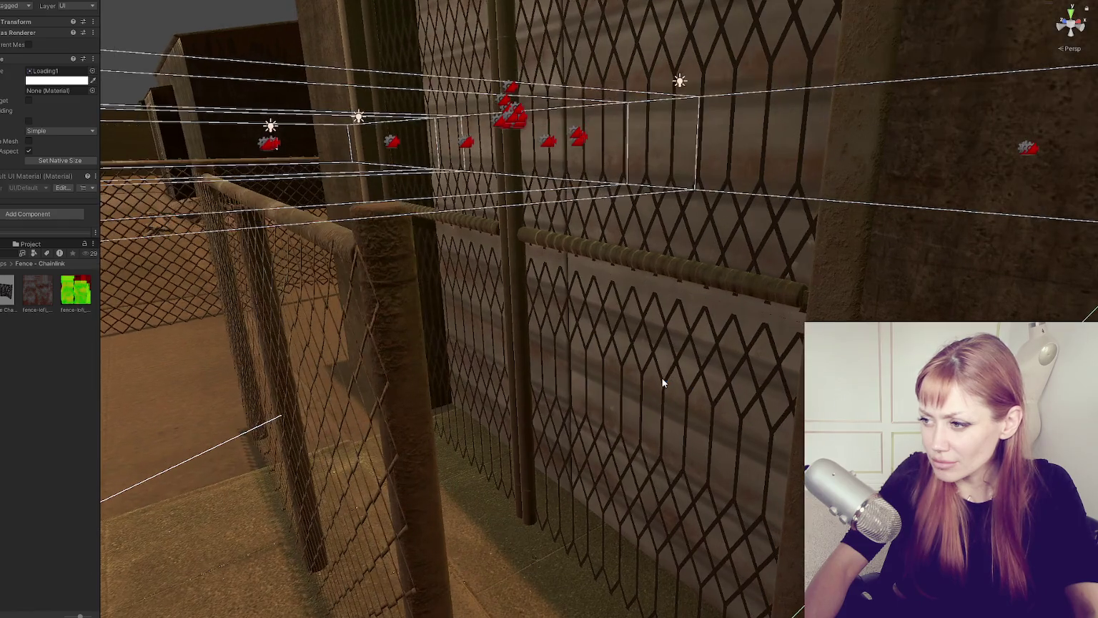
left_click(663, 381)
left_click(662, 382)
scroll(46, 122, "down", 5)
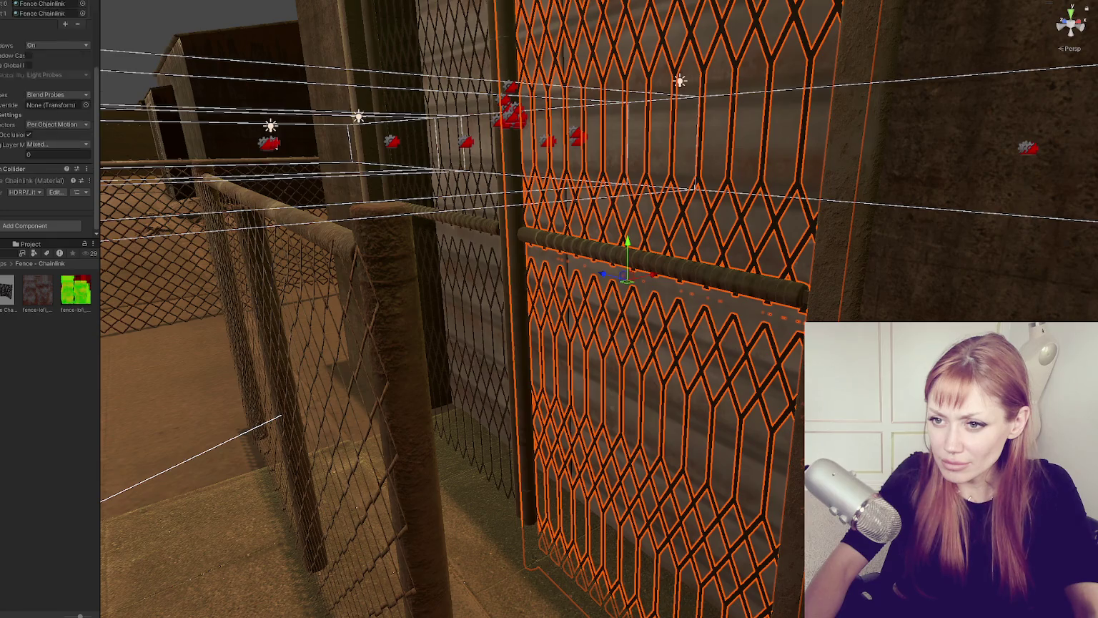
left_click_drag(5, 289, 50, 12)
left_click(43, 436)
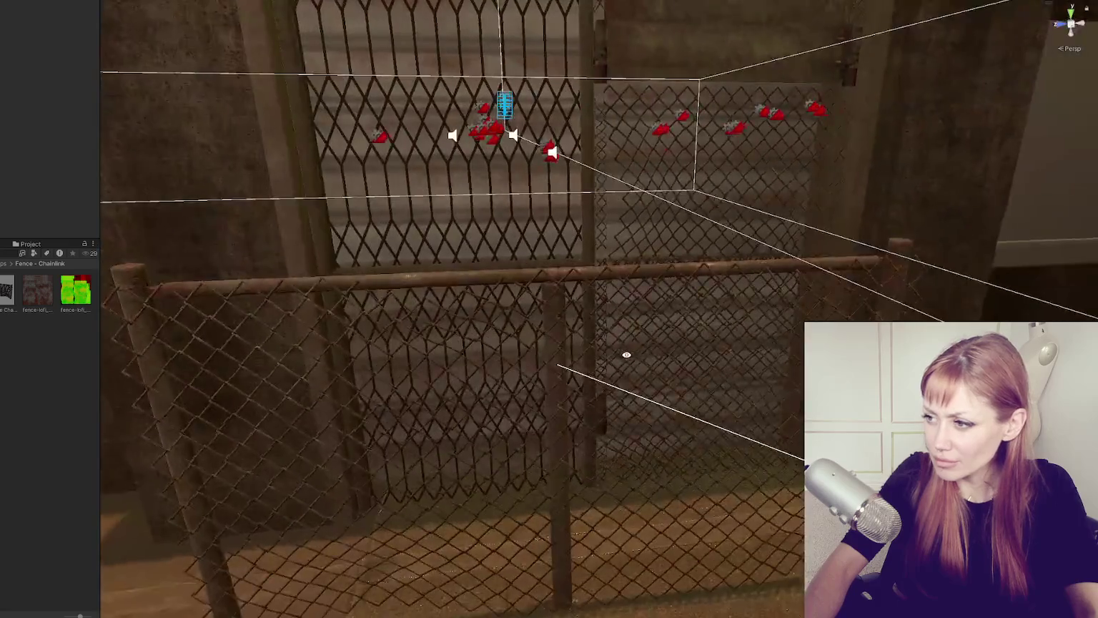
scroll(619, 339, "down", 2)
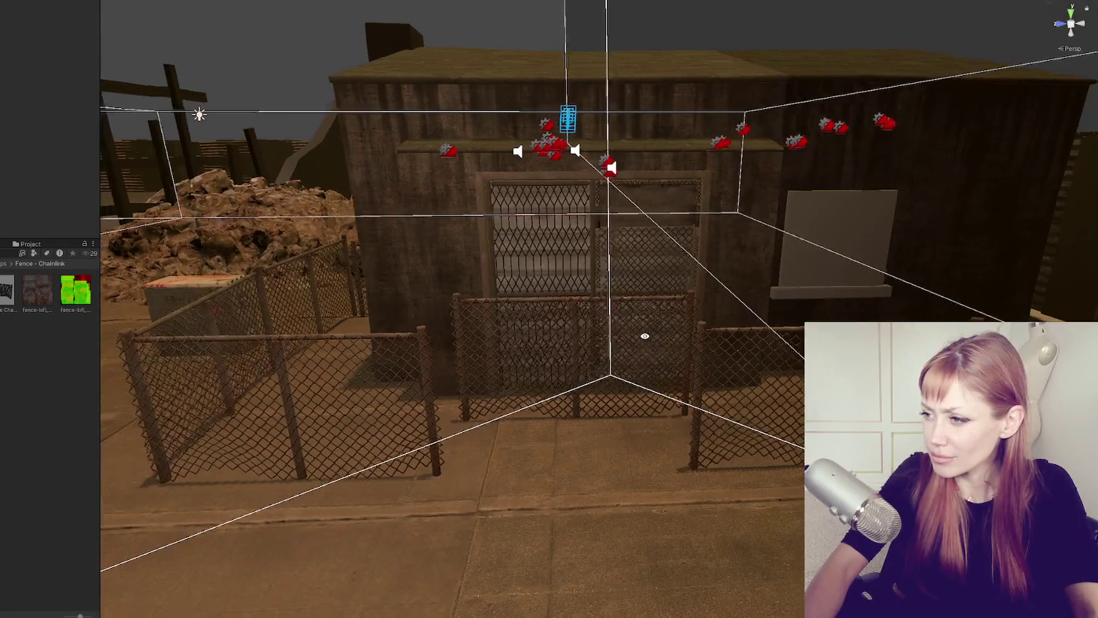
left_click_drag(642, 331, 539, 331)
left_click(551, 339)
key("ctrl+z")
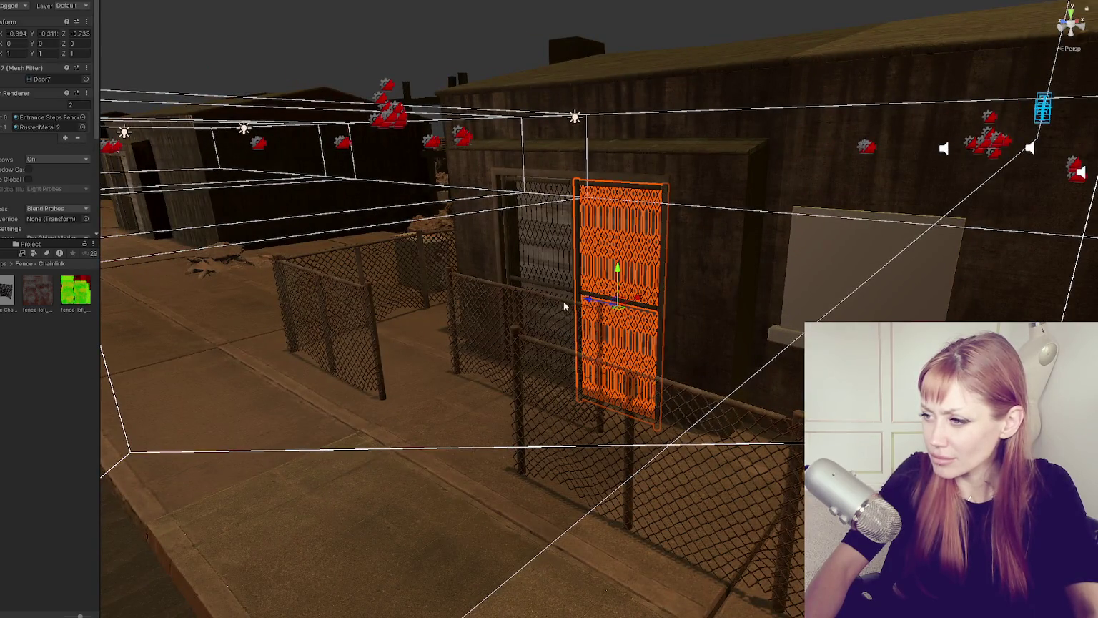
Step: Shift the chainlink fence along the building front and raise it onto the pavement
left_click(543, 324)
left_click(562, 309)
left_click(563, 307)
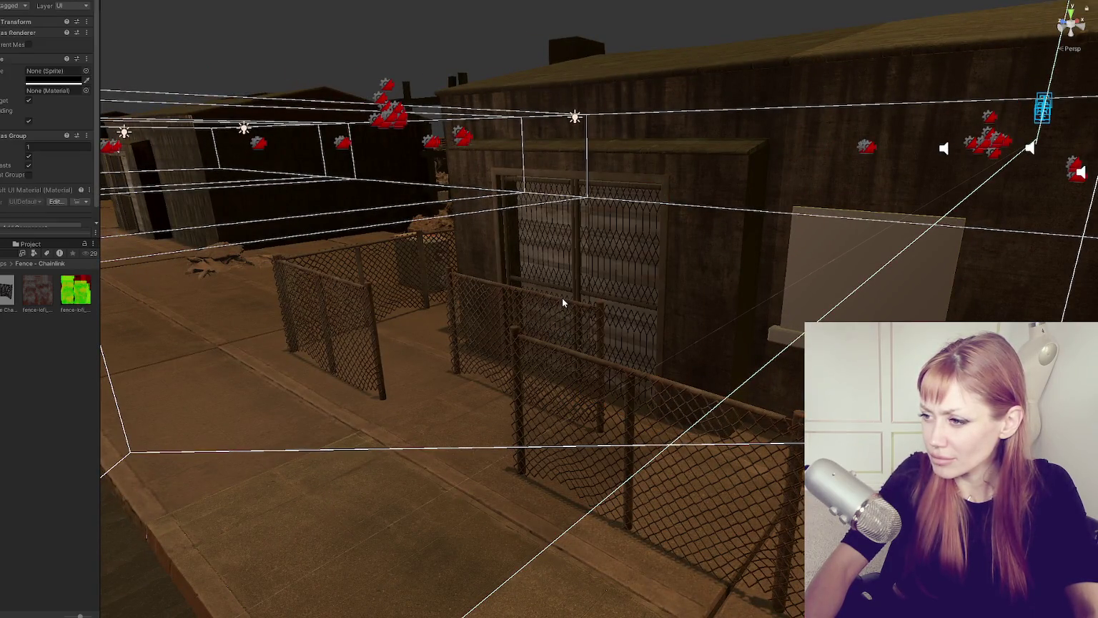
key("f")
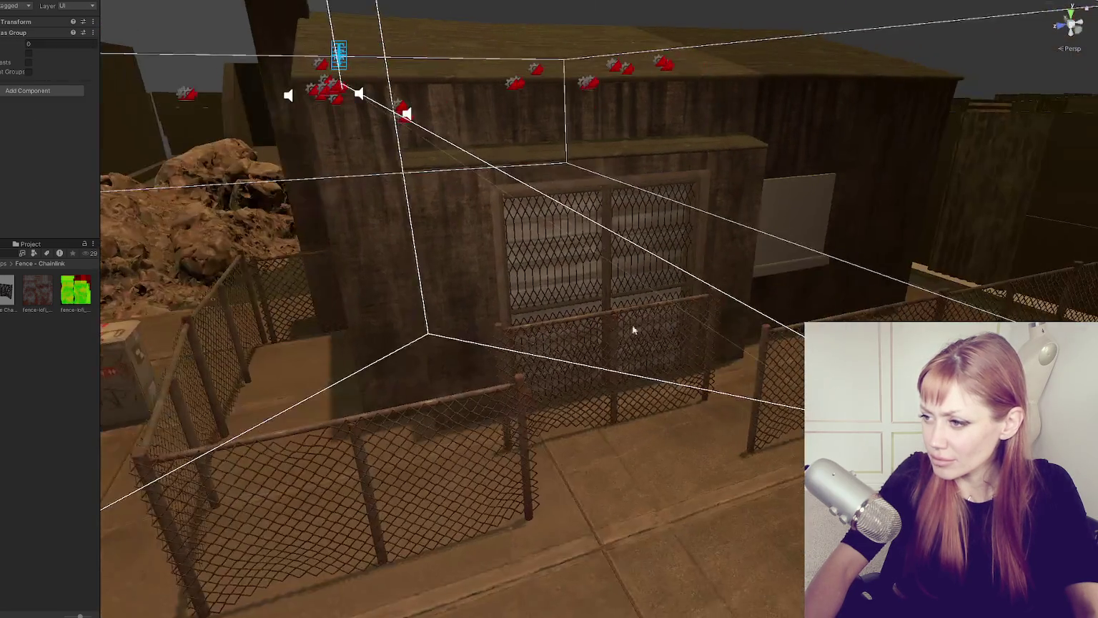
left_click(633, 326)
key("f")
mouse_move(604, 445)
left_mouse_down()
mouse_move(569, 394)
mouse_move(594, 394)
mouse_move(558, 413)
mouse_move(569, 413)
left_mouse_up()
left_click_drag(603, 379, 600, 245)
left_click(314, 350)
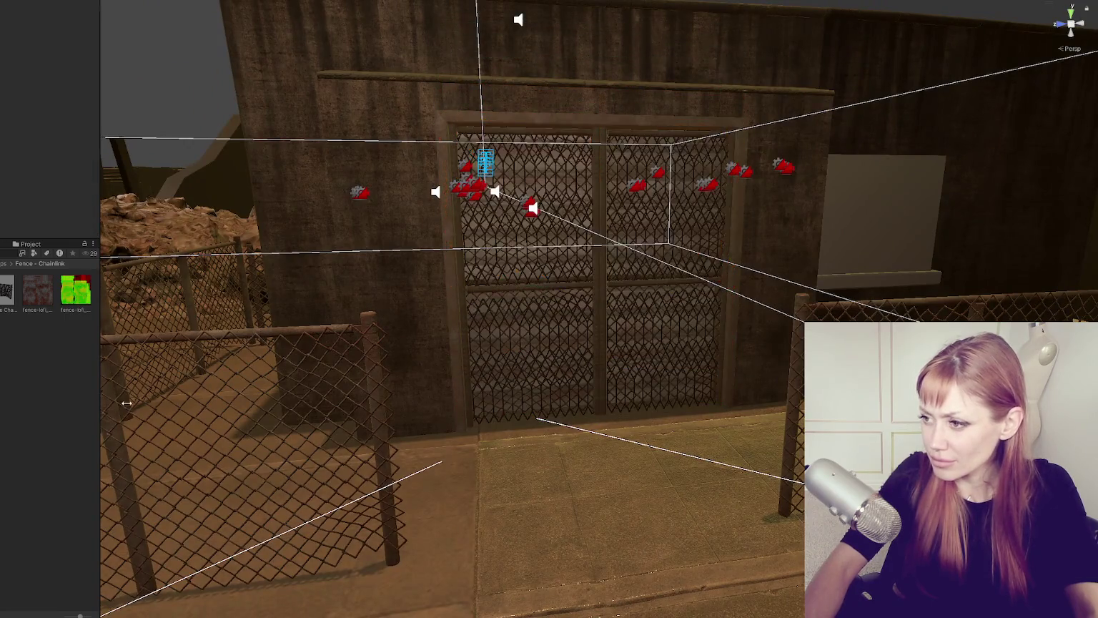
scroll(620, 331, "down", 5)
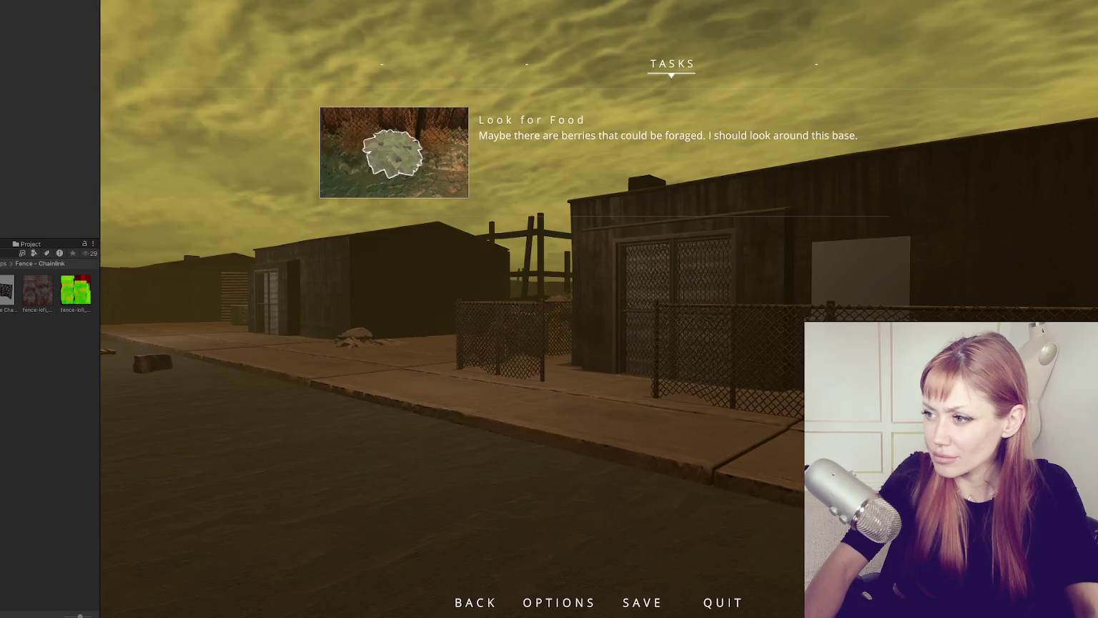
Step: Resume the game and walk toward and back from the fenced building's chainlink fence
key("Escape")
key("a")
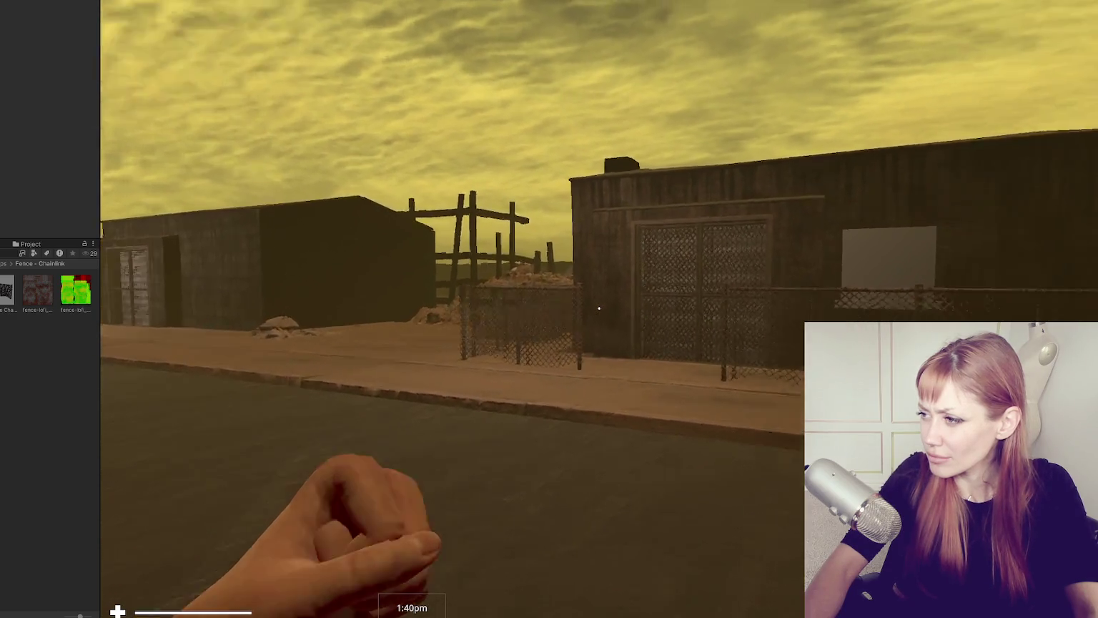
key("a")
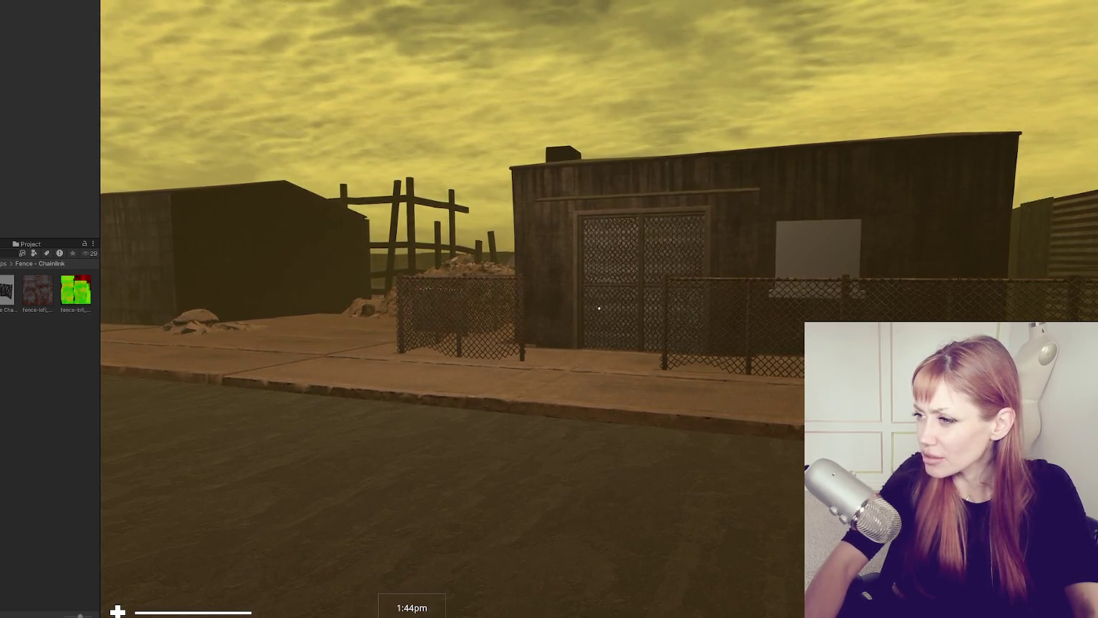
key("w")
key("s")
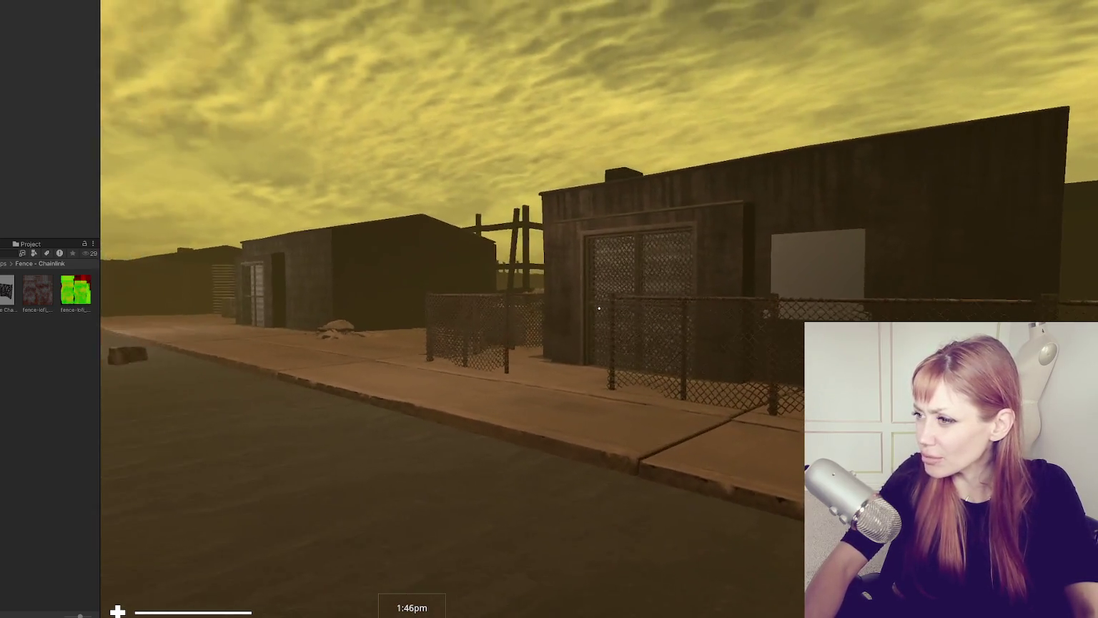
key("w")
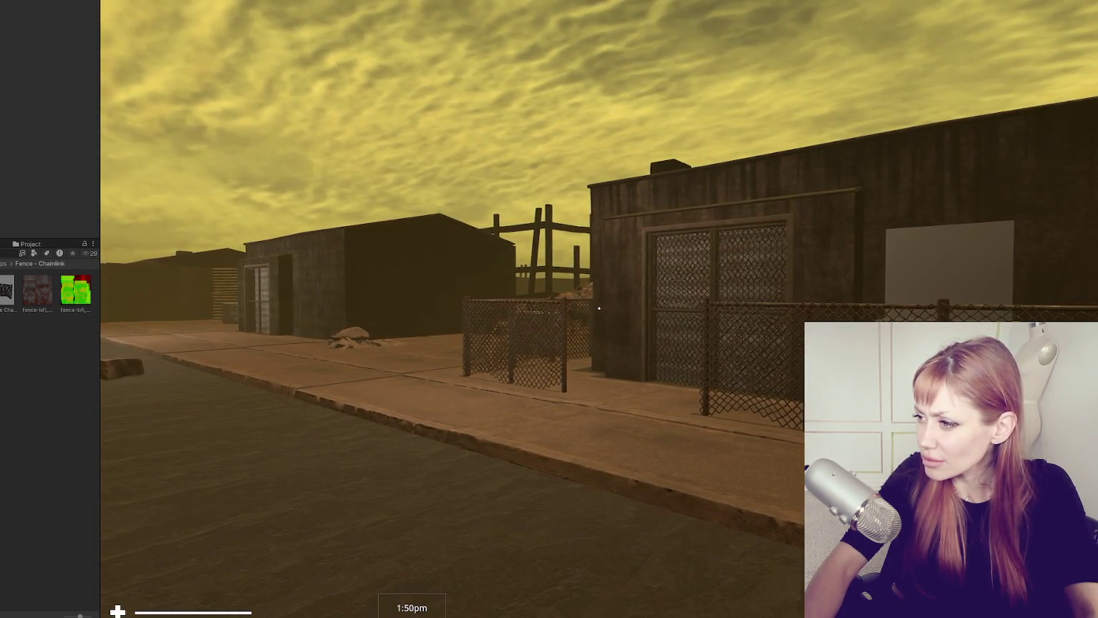
key("s")
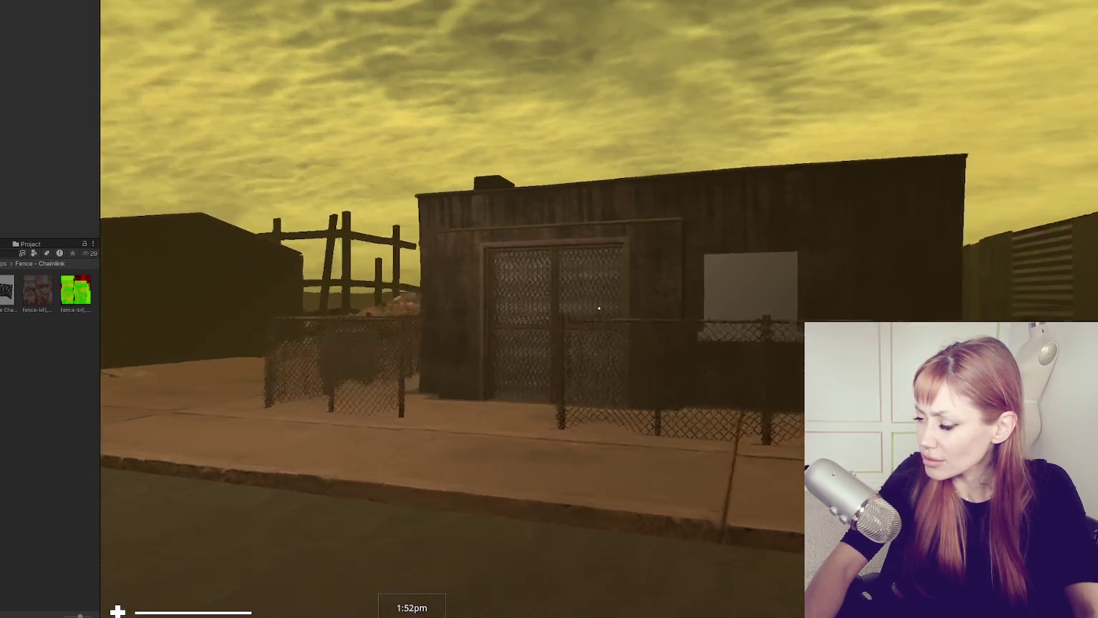
key("a")
key("d")
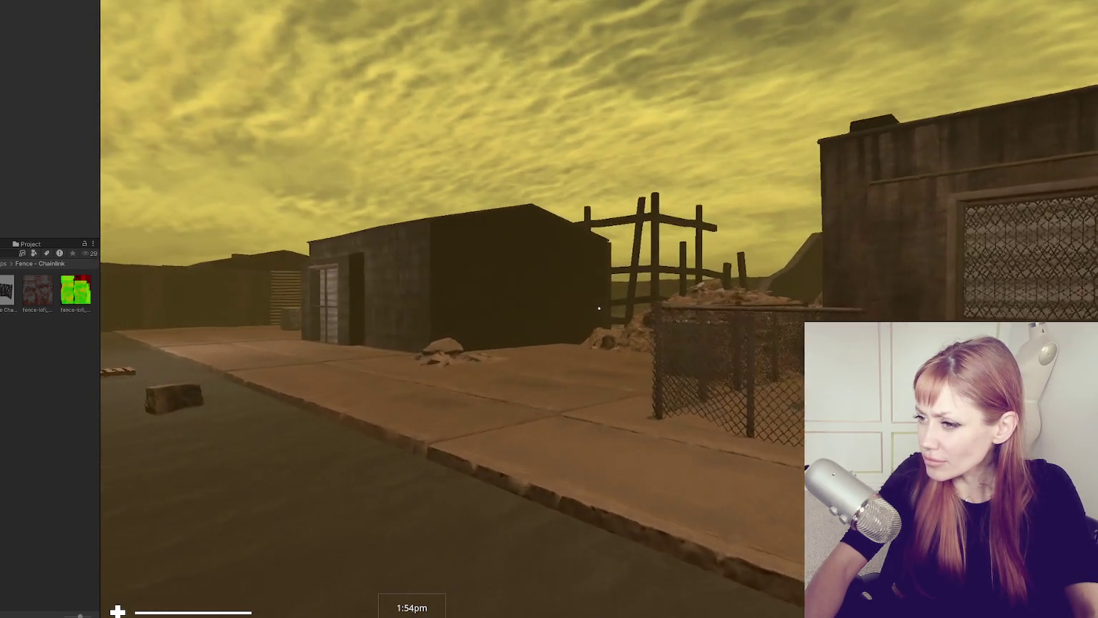
key("w")
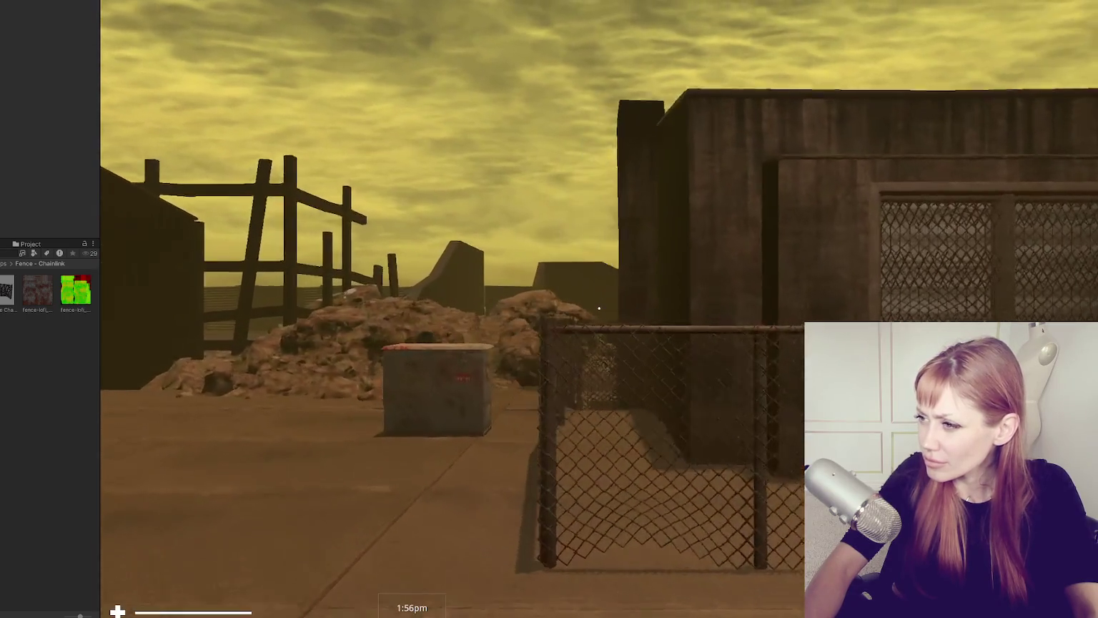
Step: Walk up to the shed wall, back away to view the whole street, and pause
key("a")
key("w")
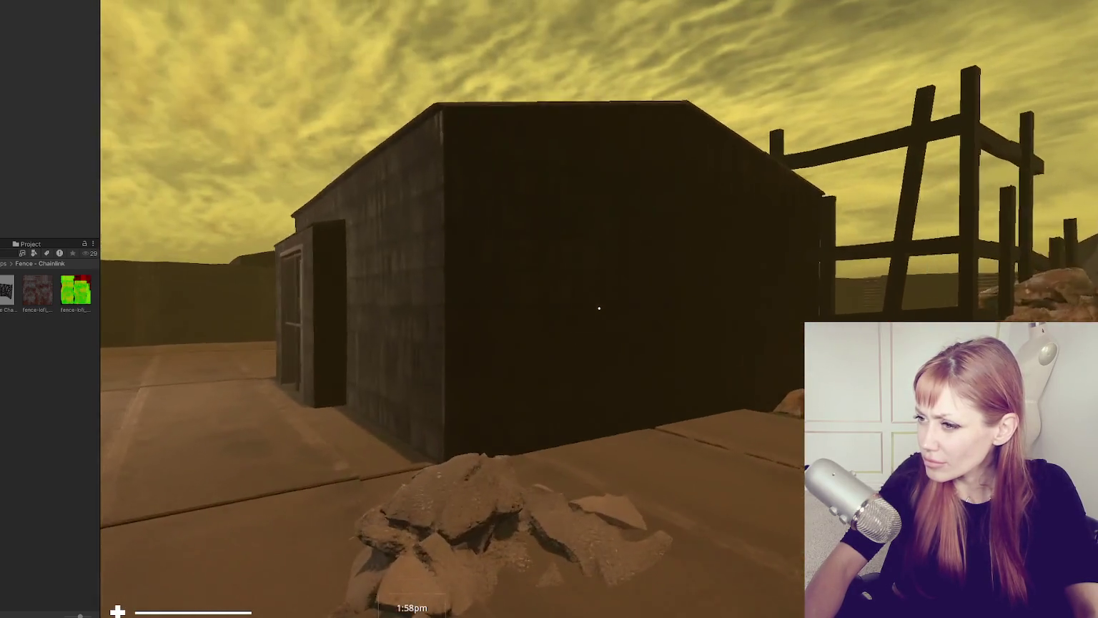
key("a")
key("s")
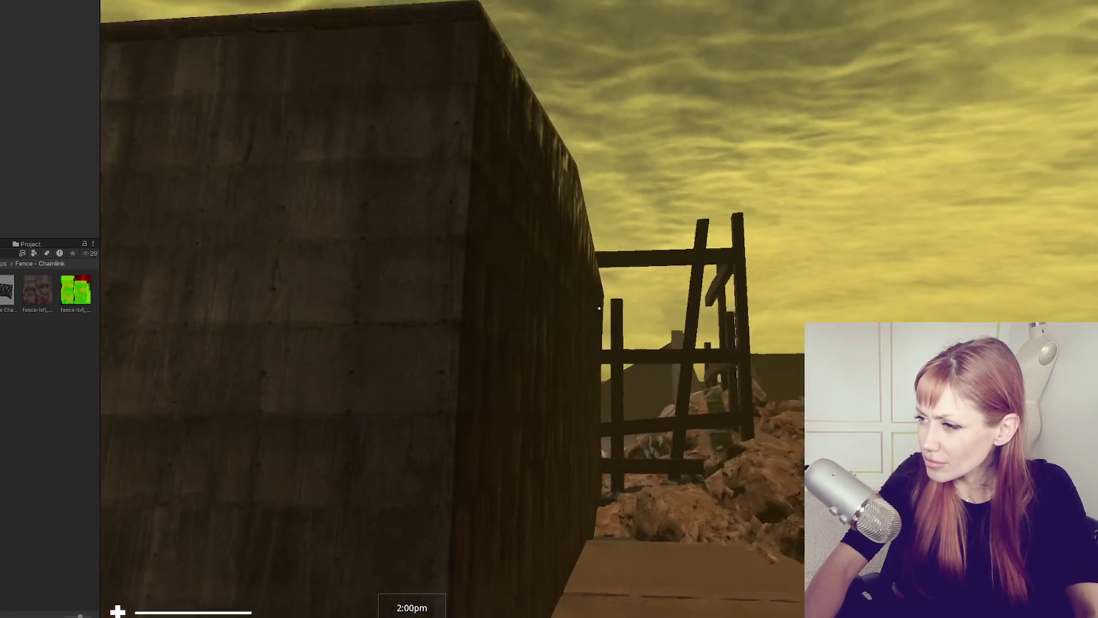
key("s")
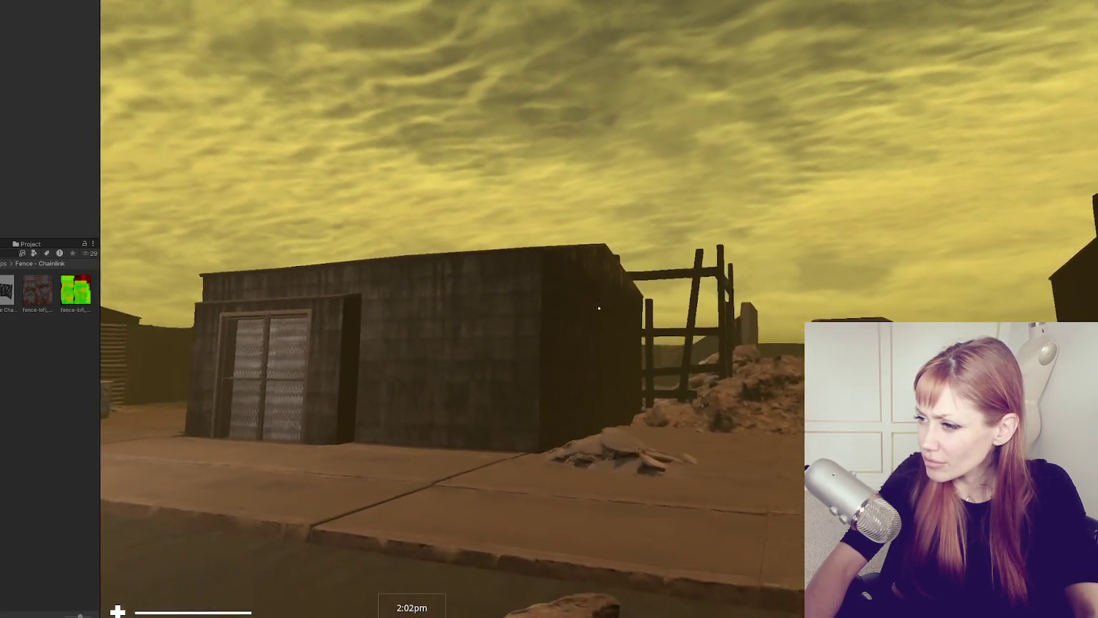
key("s")
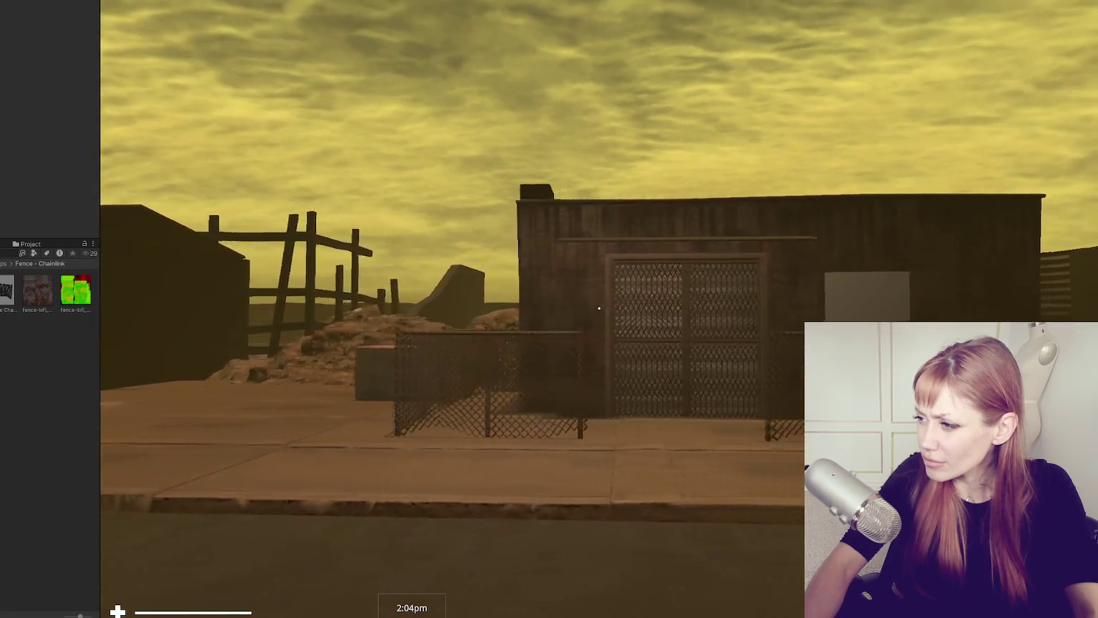
key("s")
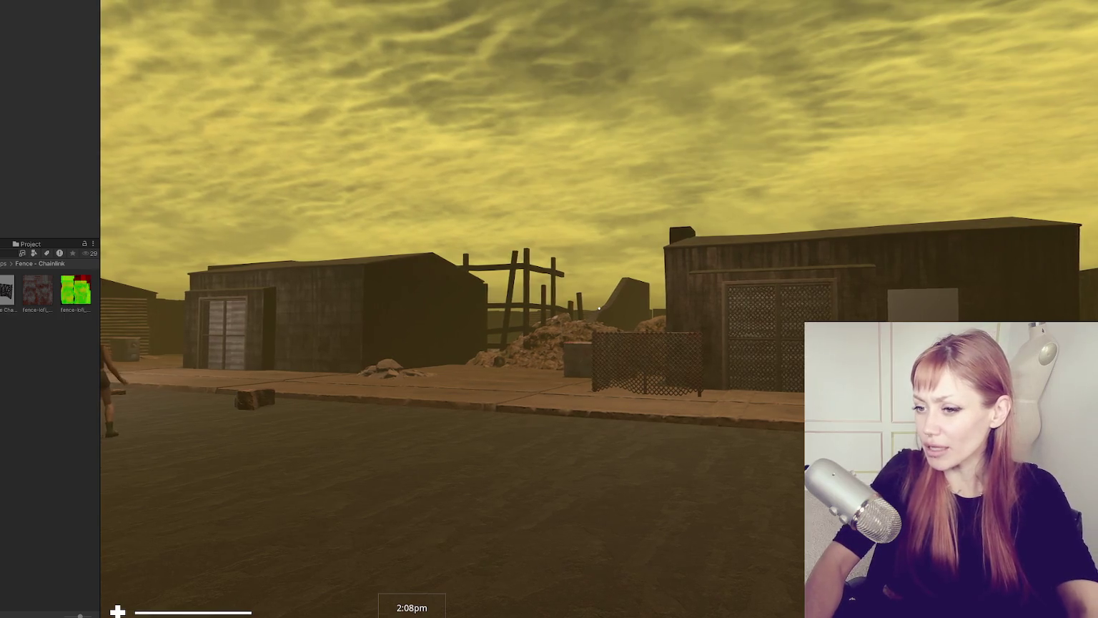
key("Escape")
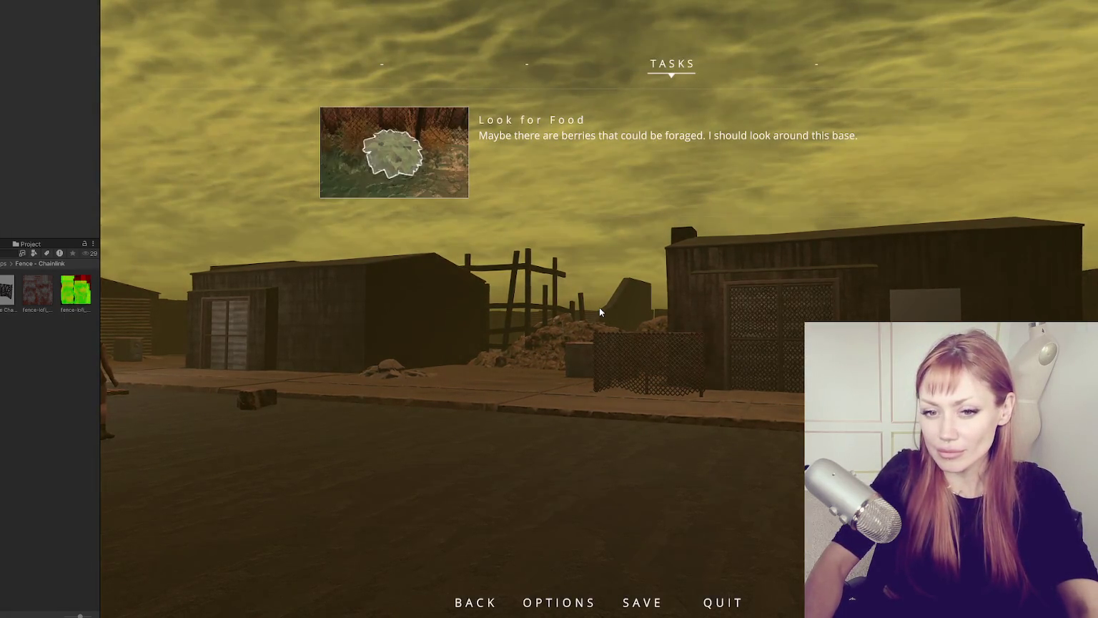
Step: Close the pause menu, look around, check the tasks, and resume play facing the shed
key("Escape")
mouse_move(694, 339)
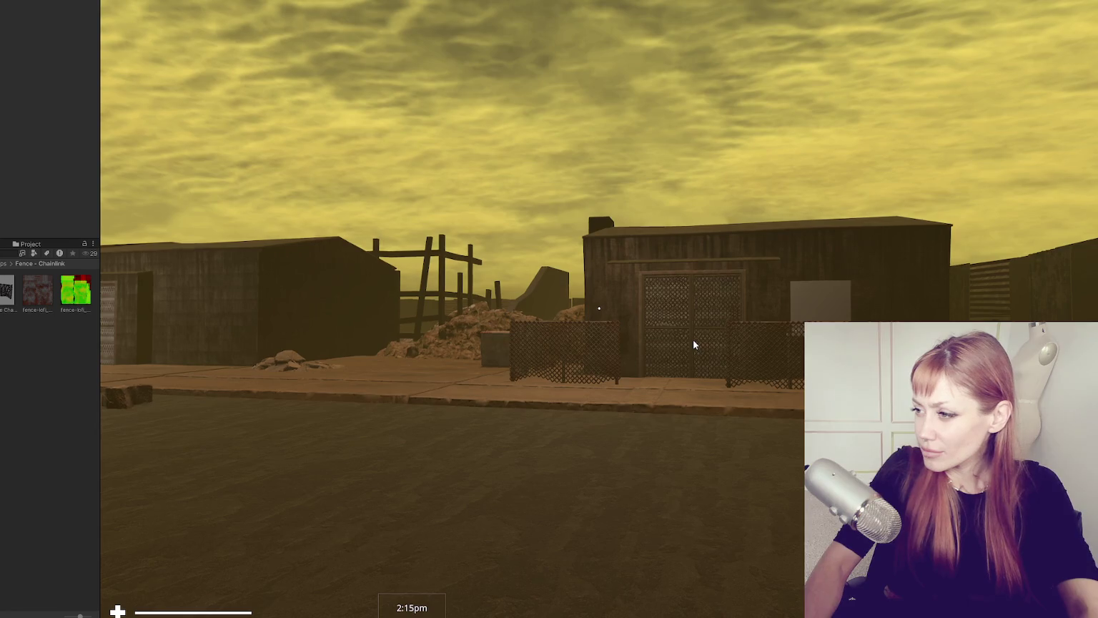
key("Escape")
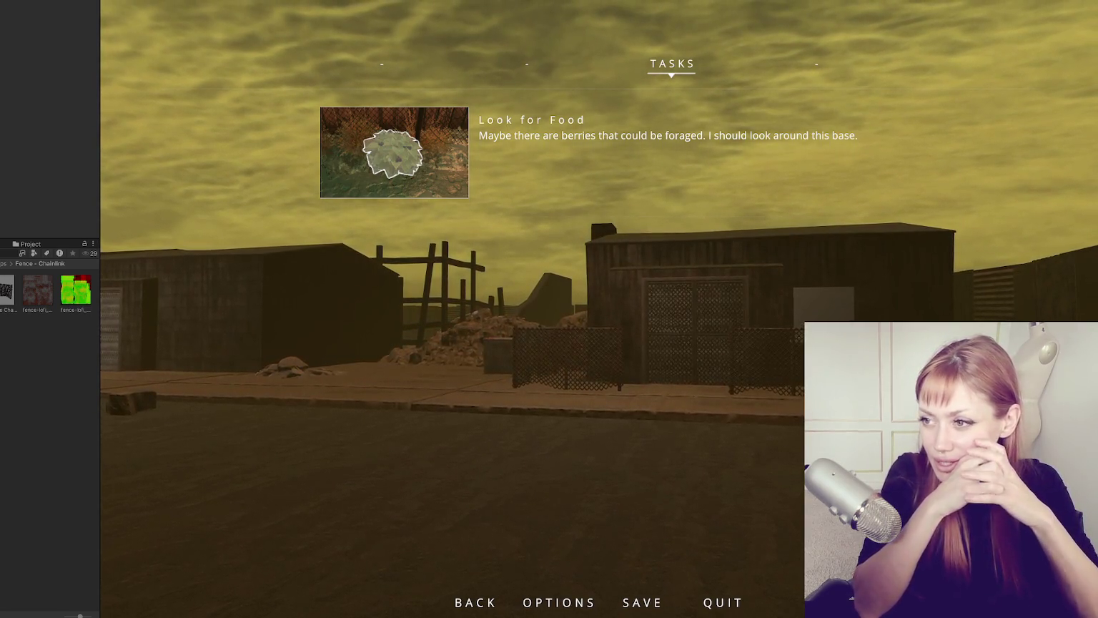
key("Escape")
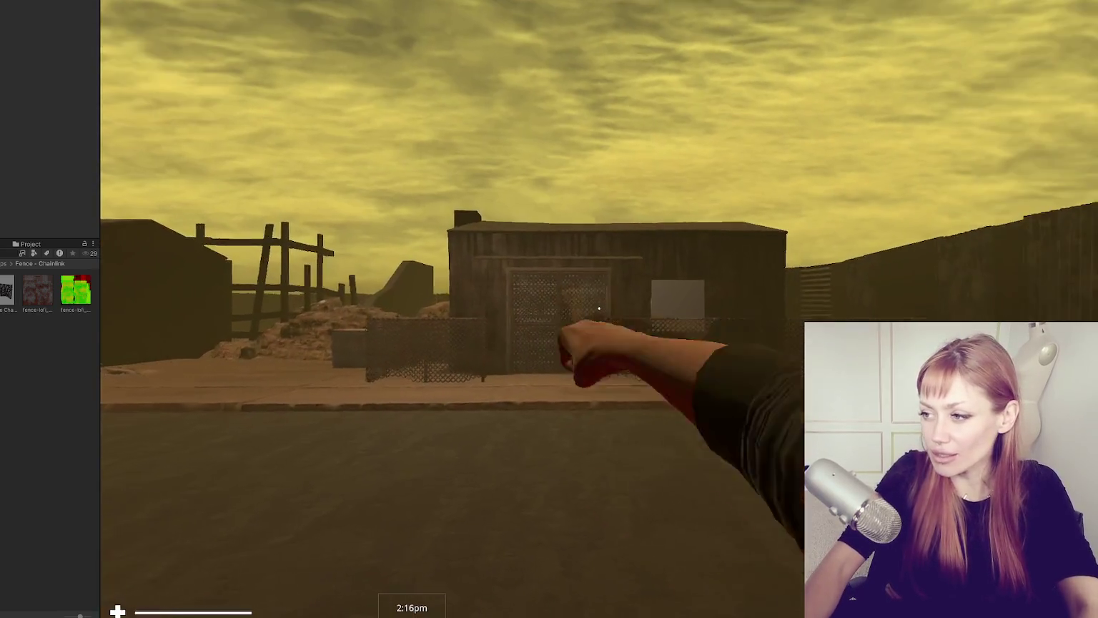
Step: Walk toward the shed door and back onto the street several times
key("s")
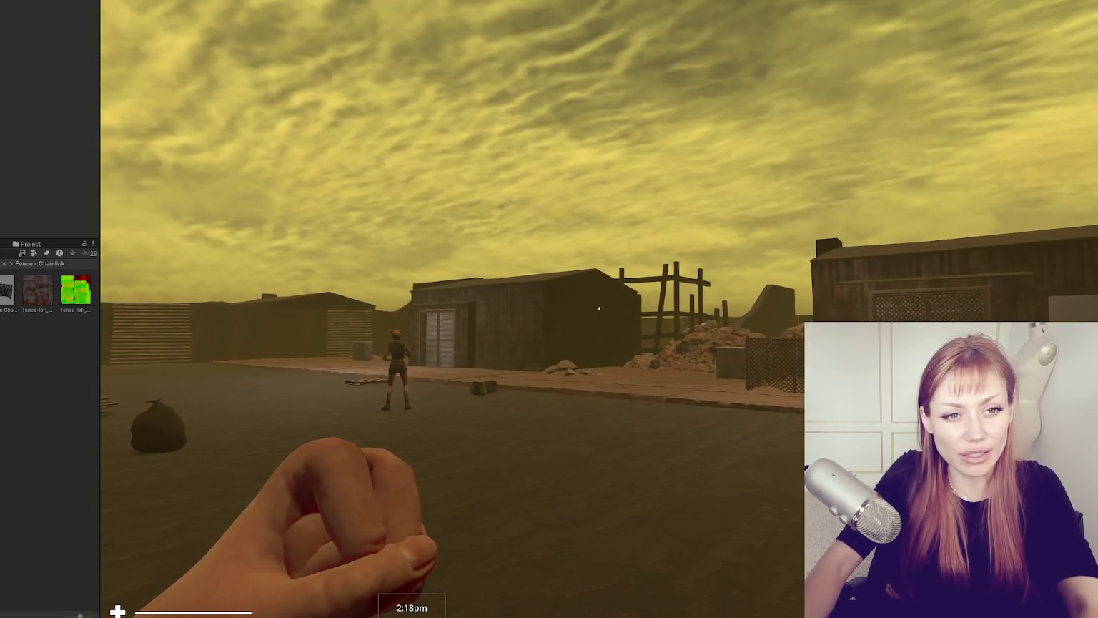
key("w")
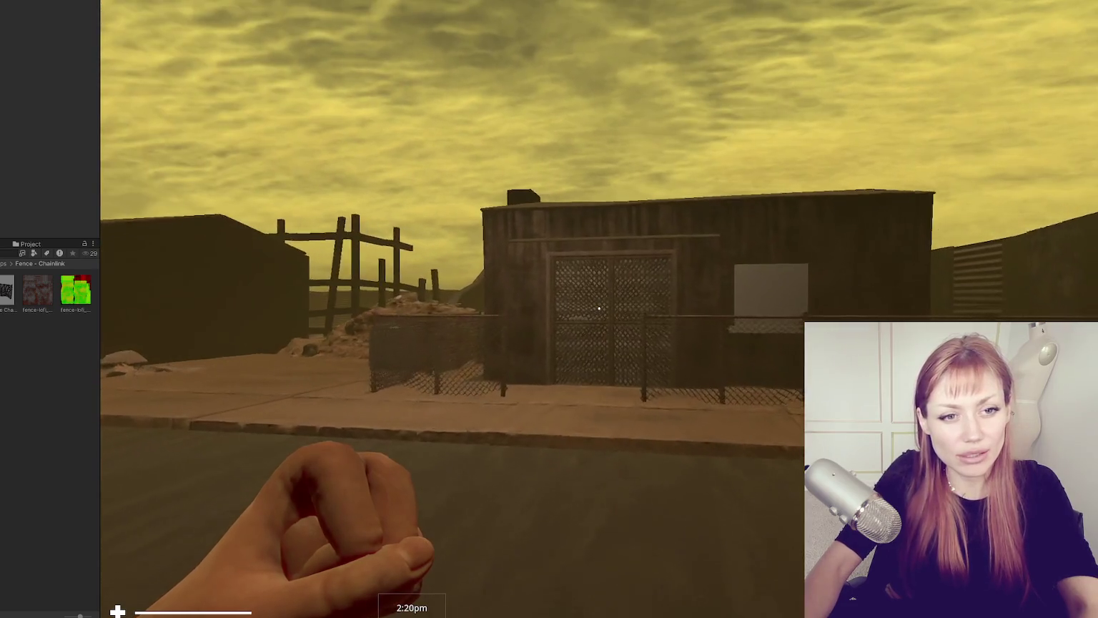
key("s")
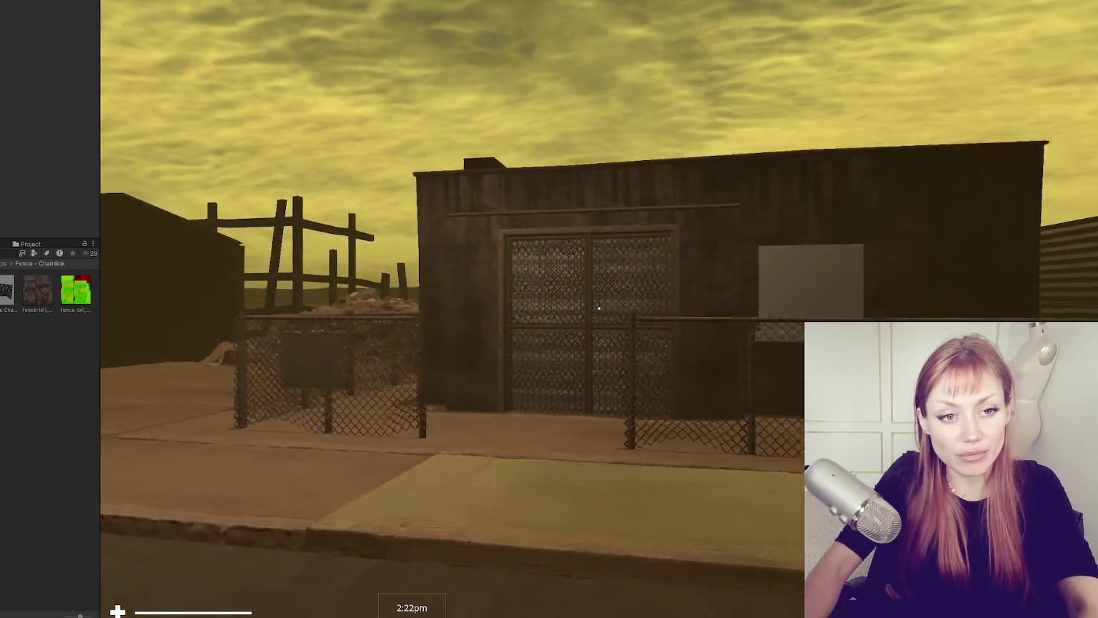
key("s")
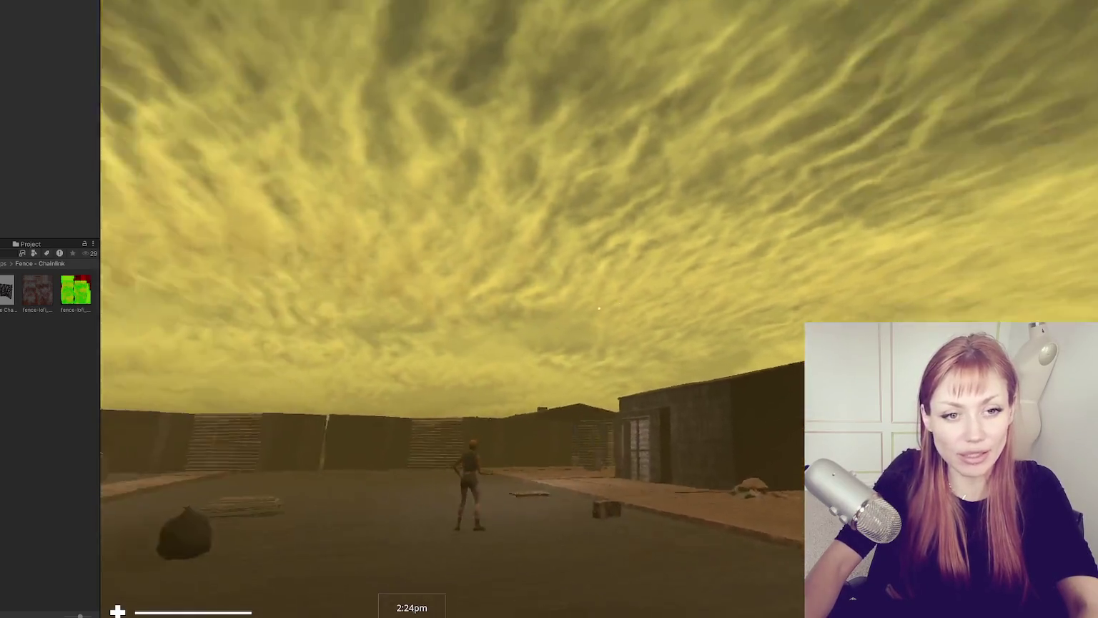
key("w")
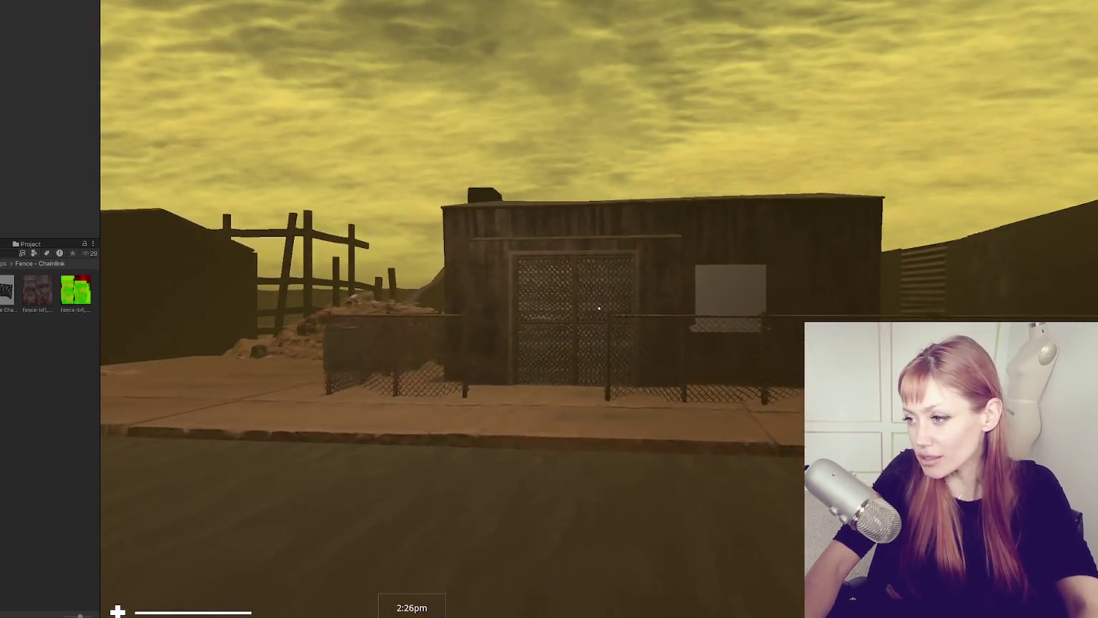
key("w")
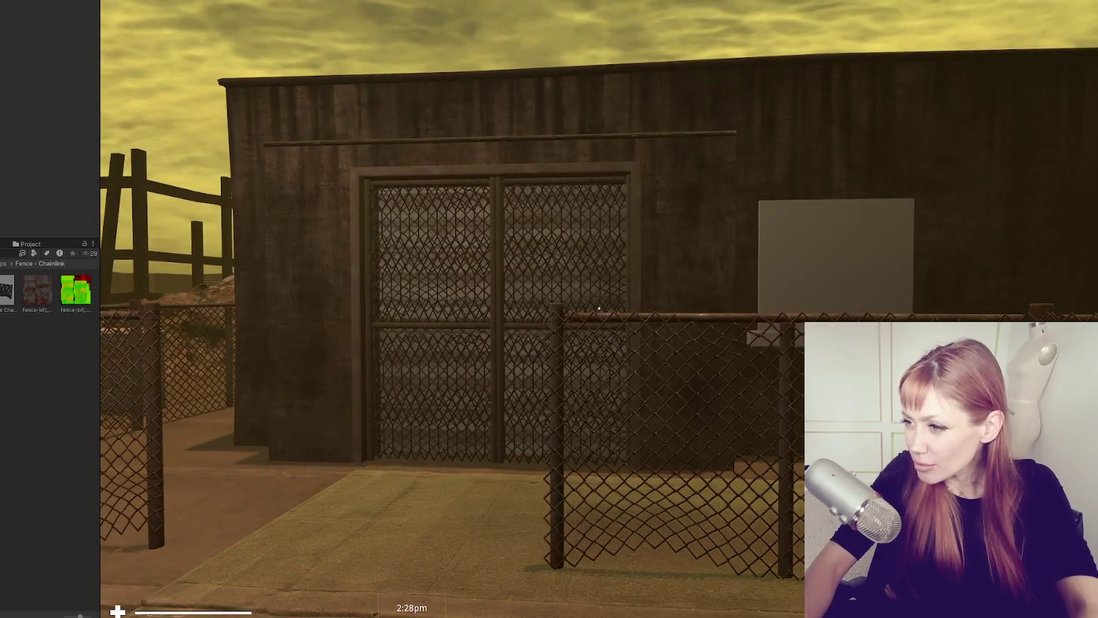
key("s")
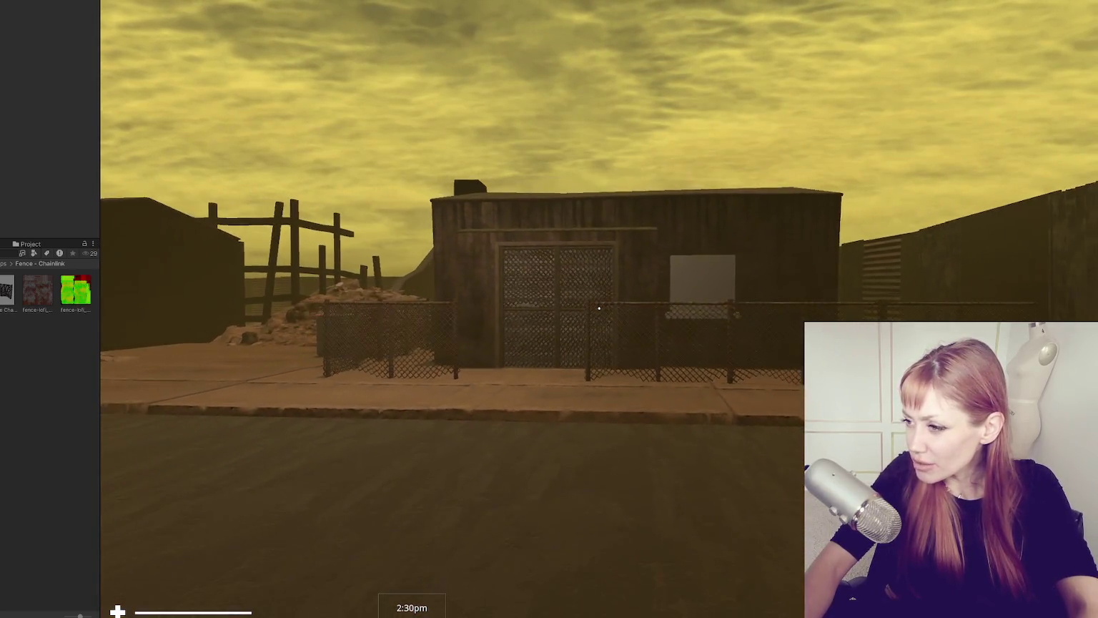
Step: Approach the chain-link shed door twice more, then open the pause menu
mouse_move(599, 309)
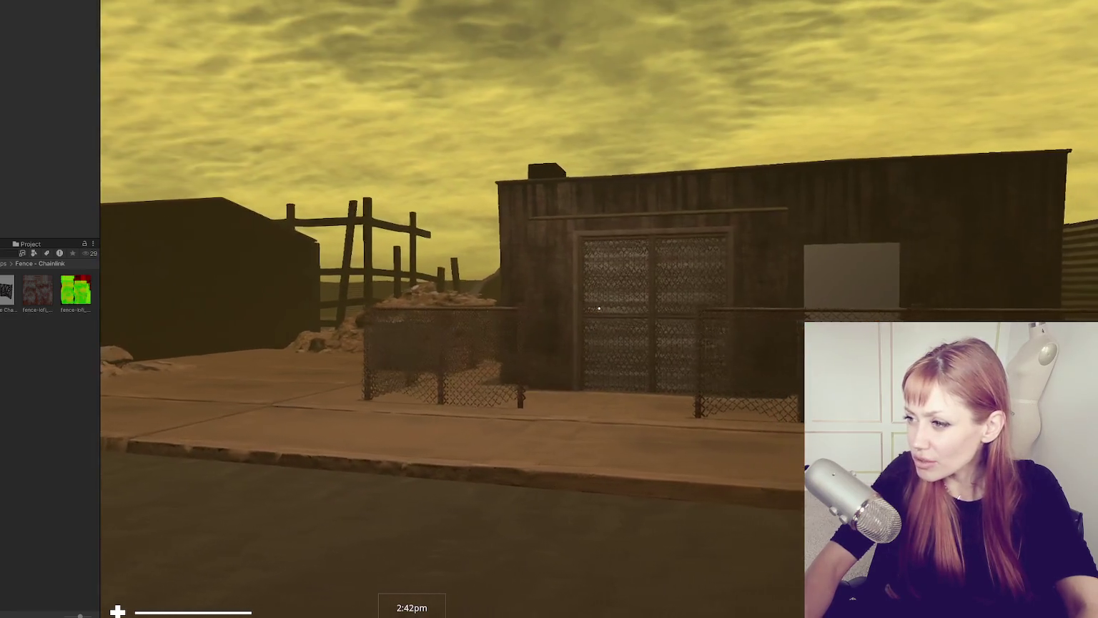
key("w")
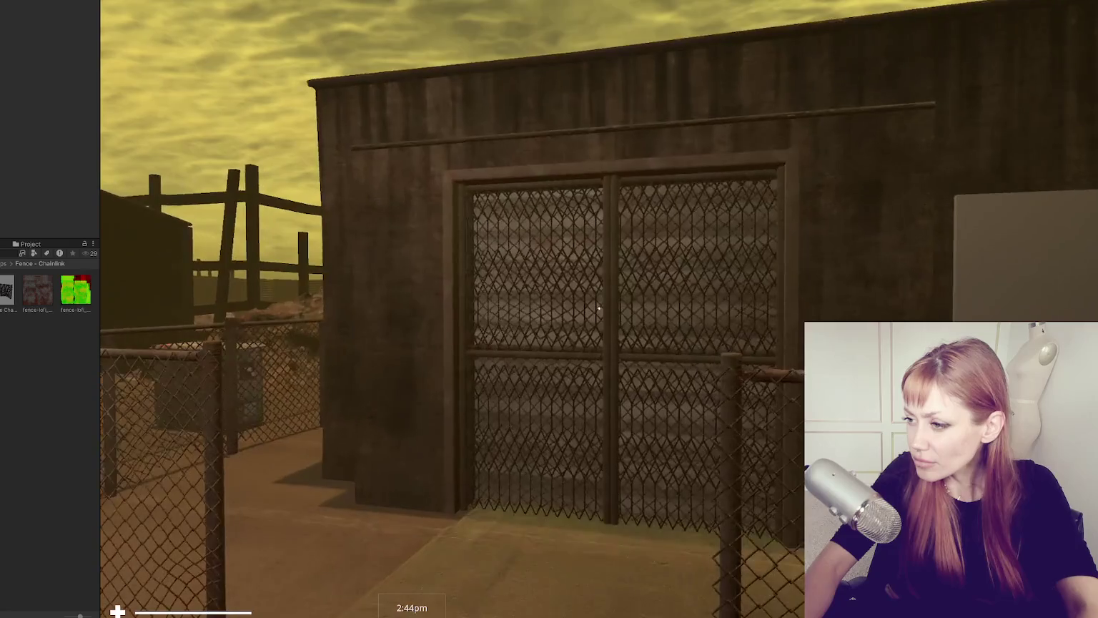
key("s")
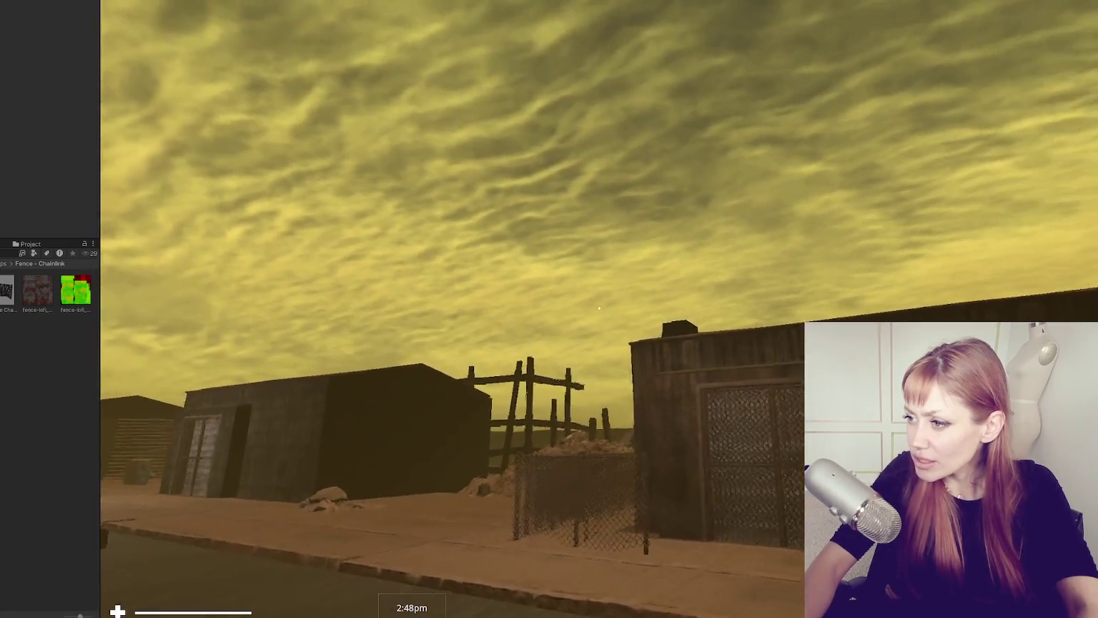
key("w")
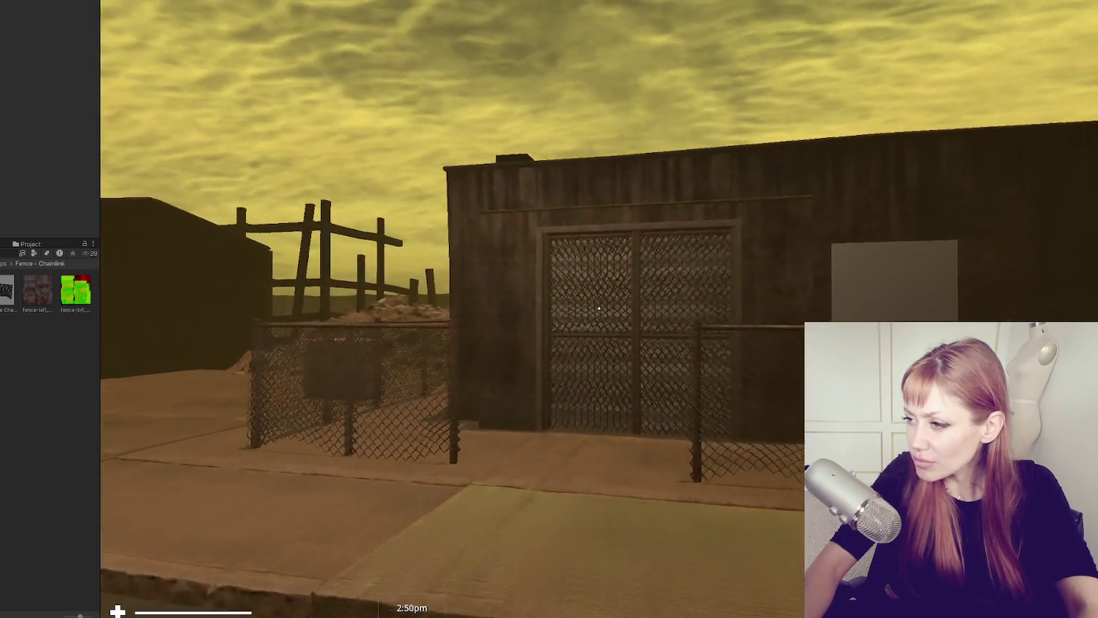
key("s")
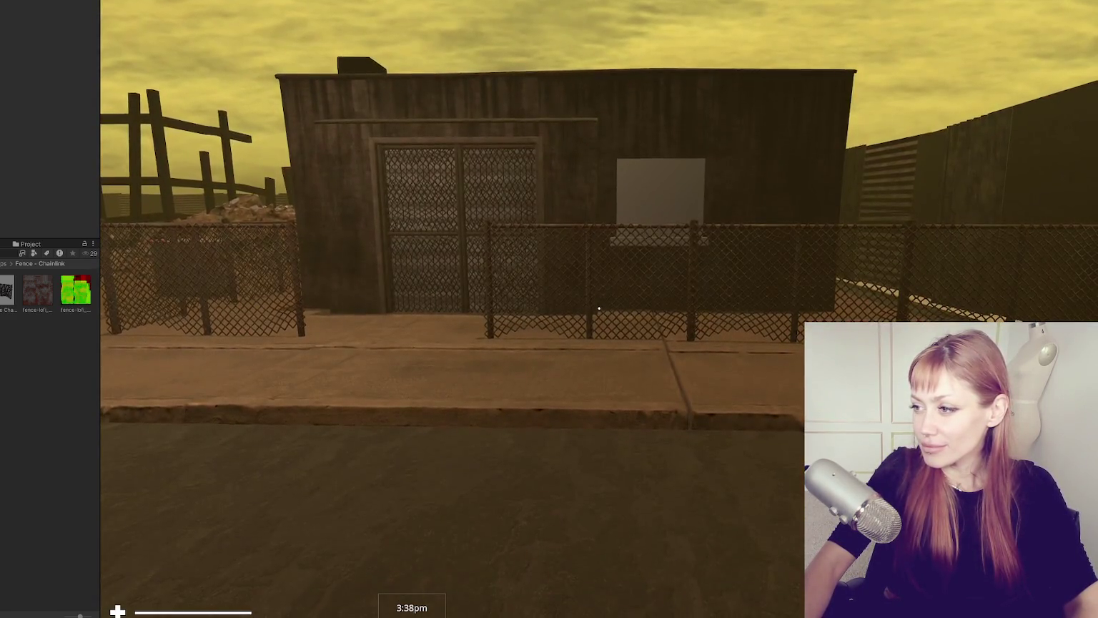
key("Escape")
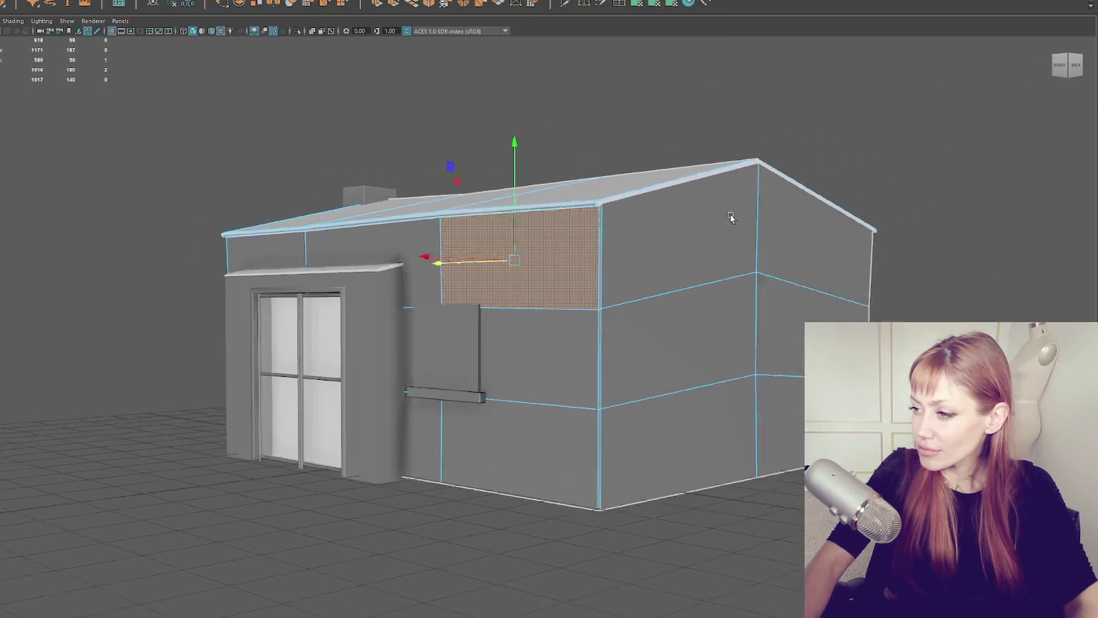
Step: Select the plain roofed house and delete its roof and upper wall faces
right_click(730, 214)
left_click(735, 119)
key("f")
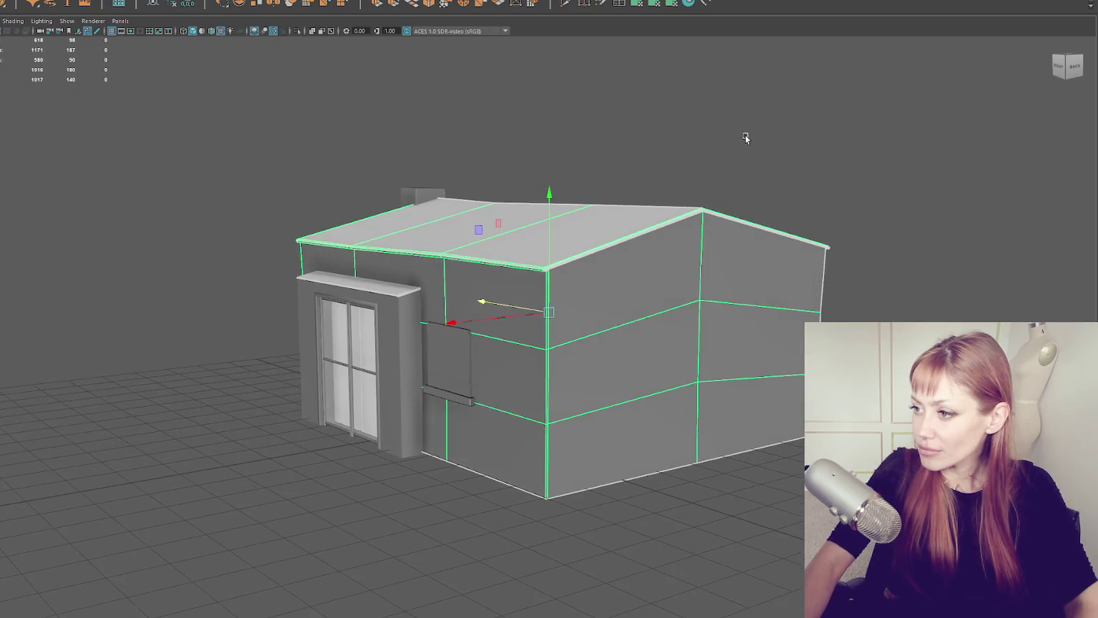
left_click_drag(704, 102, 559, 366)
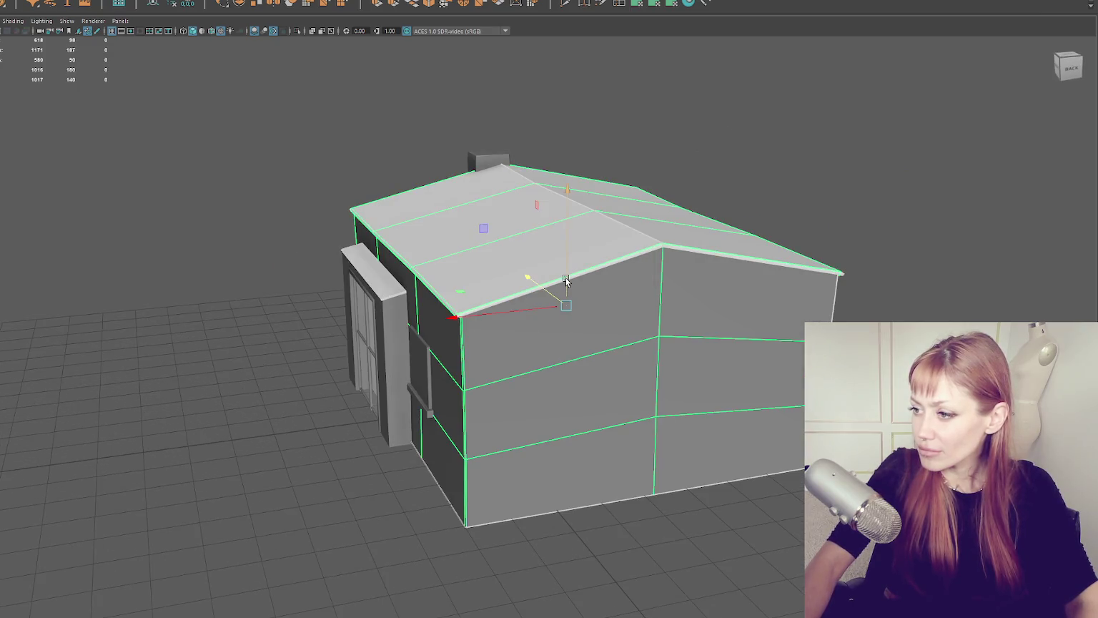
key("f")
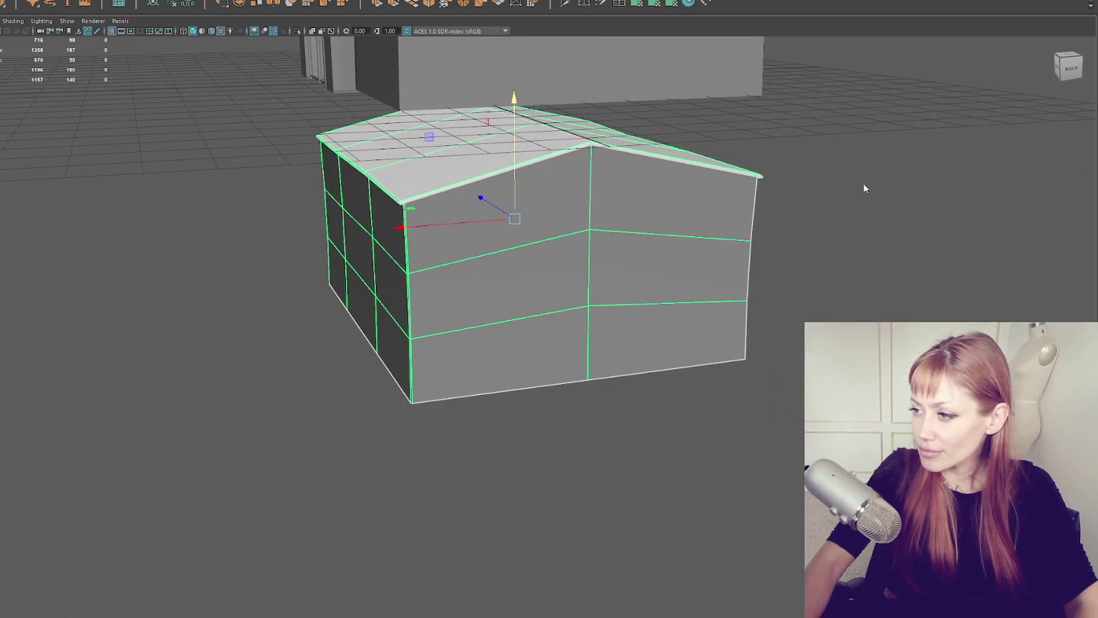
right_click(868, 203)
mouse_move(858, 261)
left_mouse_down()
mouse_move(186, 145)
mouse_move(161, 109)
mouse_move(392, 267)
left_mouse_up()
key("Delete")
Step: Flatten and lower the top vertices into short open-topped walls, then select the box
mouse_move(631, 193)
left_mouse_down()
mouse_move(524, 169)
mouse_move(299, 228)
mouse_move(868, 321)
left_mouse_up()
mouse_move(551, 260)
left_mouse_down()
mouse_move(522, 444)
mouse_move(666, 432)
mouse_move(641, 430)
left_mouse_up()
left_click_drag(367, 250, 377, 263)
left_click(447, 227)
left_click(433, 379)
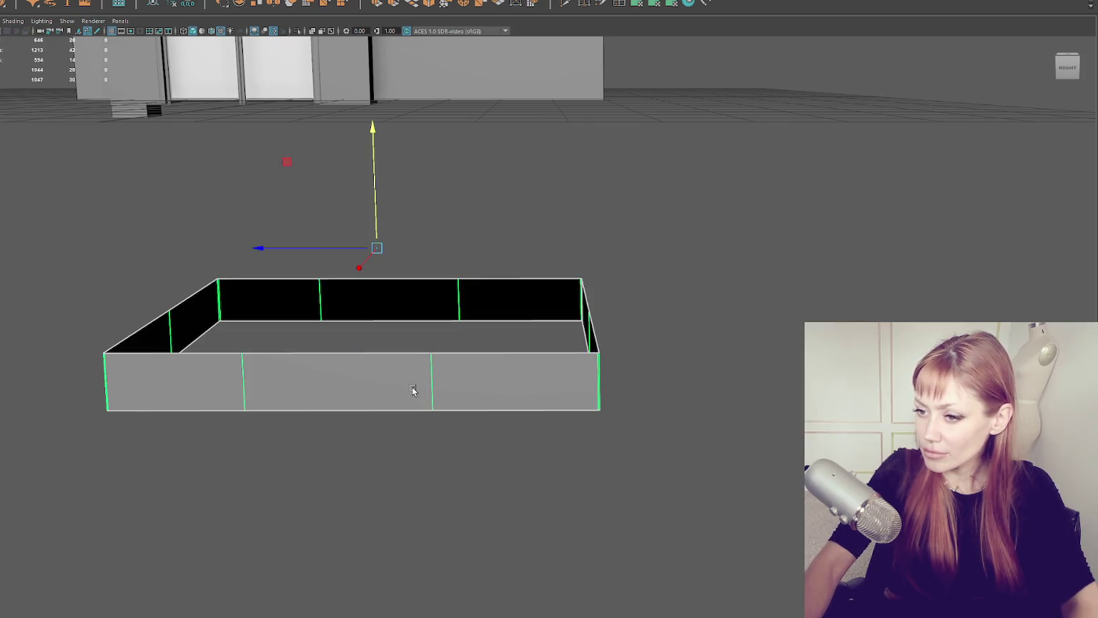
Step: Extrude the box's top rim edge loop and move it down slightly
scroll(415, 365, "up", 3)
left_click_drag(378, 243, 451, 241)
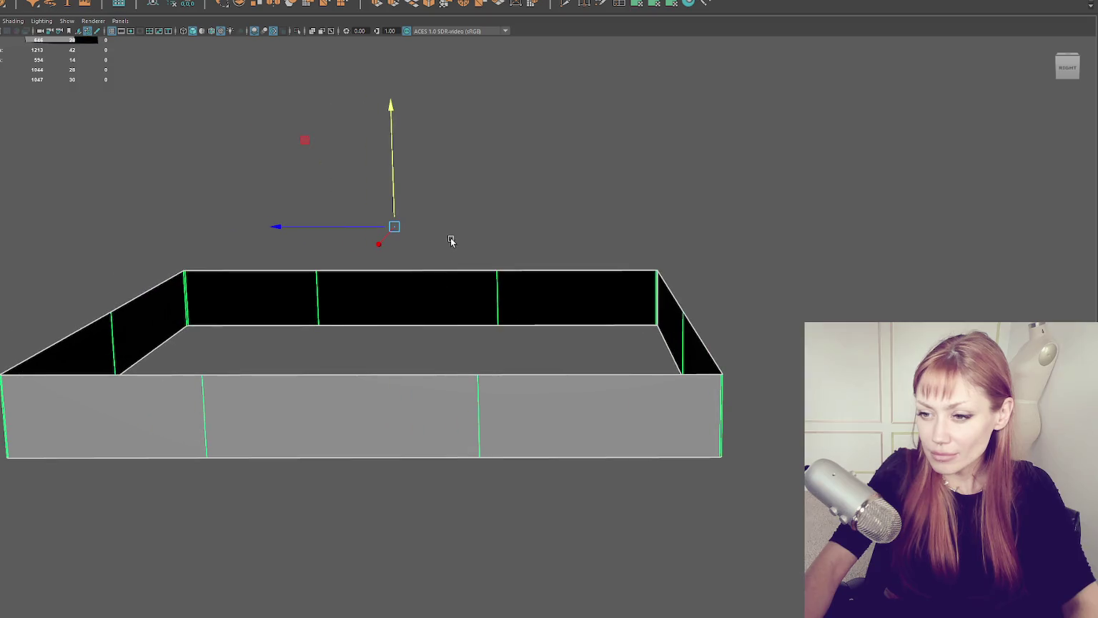
right_click(466, 155)
double_click(526, 272)
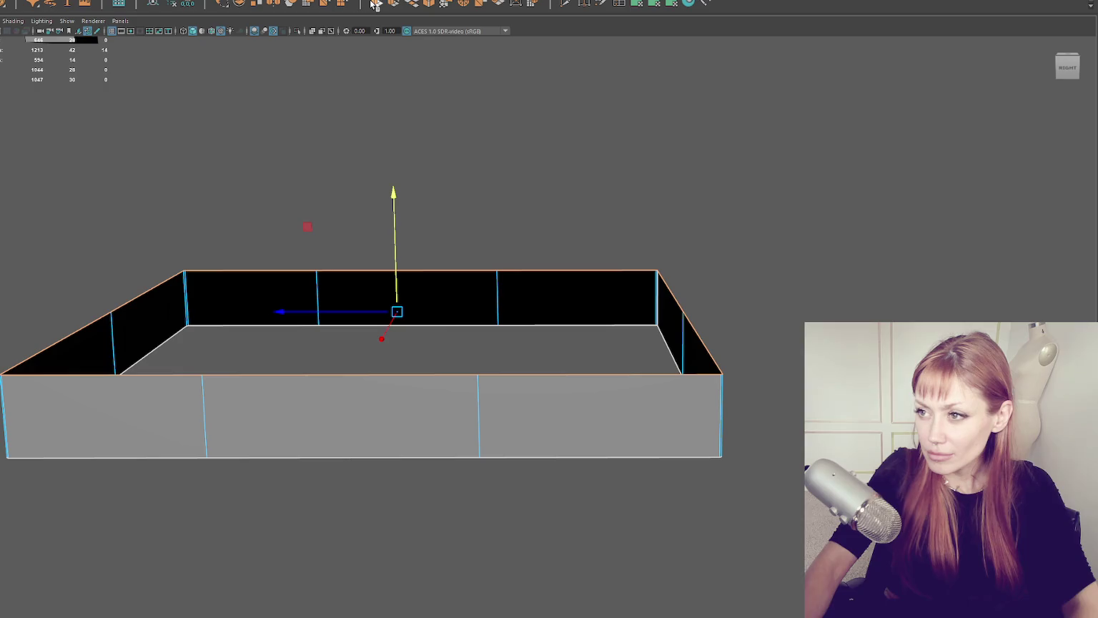
key("ctrl+e")
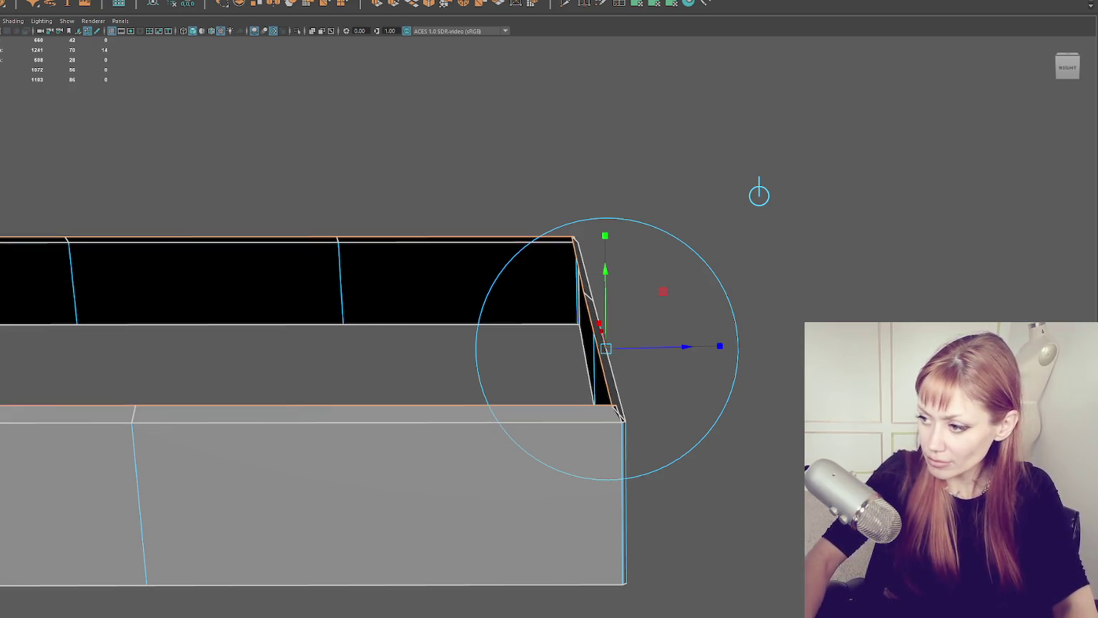
left_click_drag(613, 551, 579, 551, "alt")
mouse_move(348, 427)
left_mouse_down("alt")
mouse_move(452, 429)
mouse_move(443, 444)
left_mouse_up("alt")
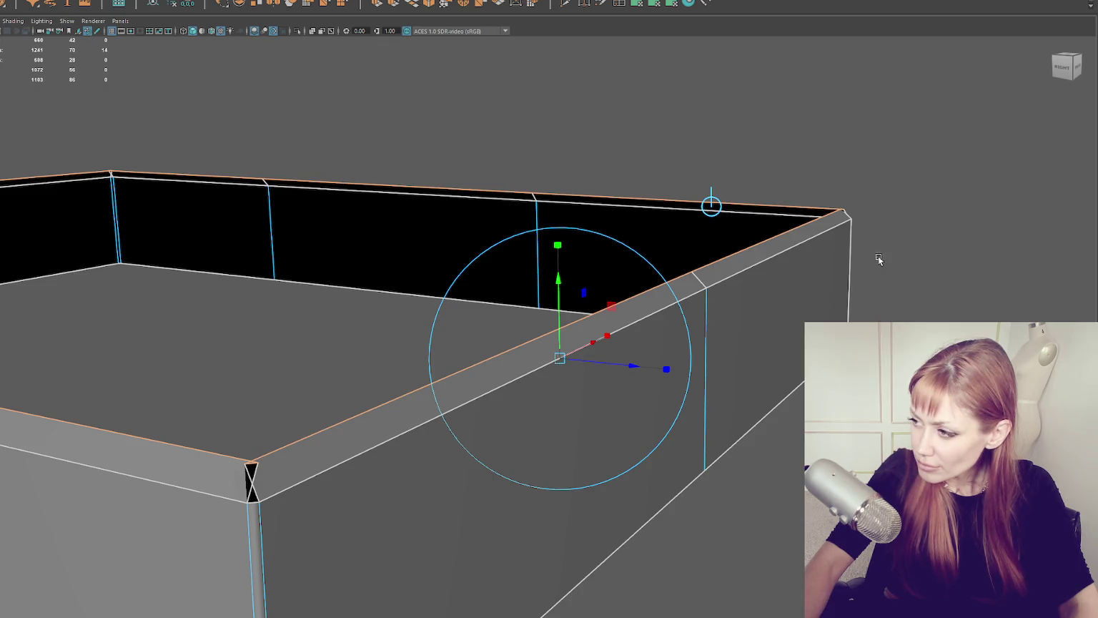
left_click_drag(564, 278, 563, 286)
Step: Re-extrude the rim edge loop with an offset to give the walls thickness
right_click(765, 139)
left_click_drag(724, 128, 868, 148, "alt")
right_click(788, 206, "ctrl")
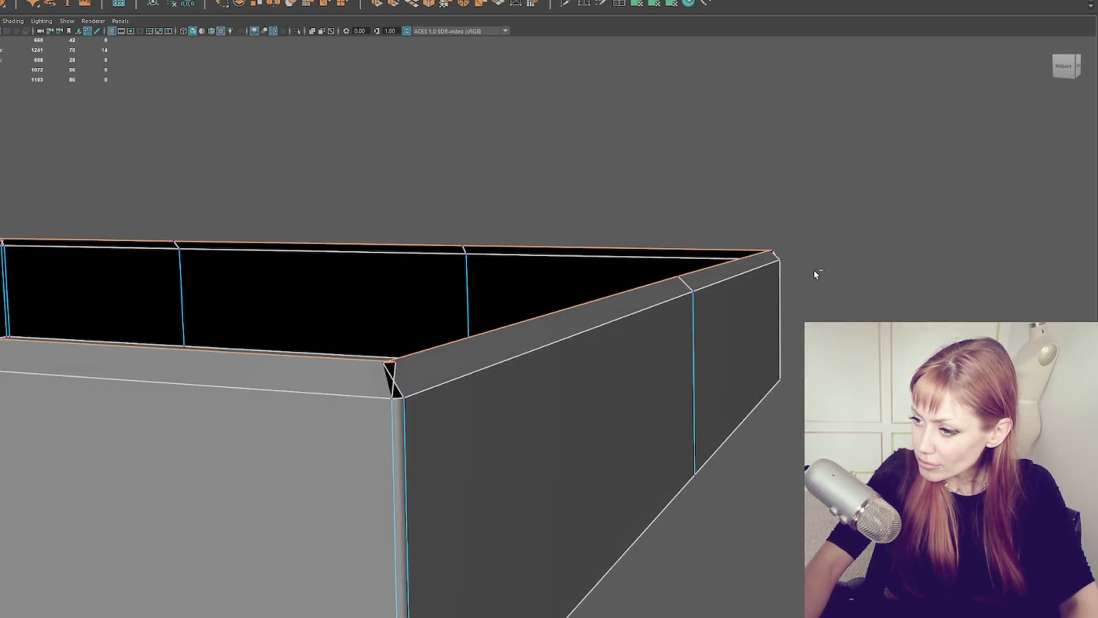
key("ctrl+e")
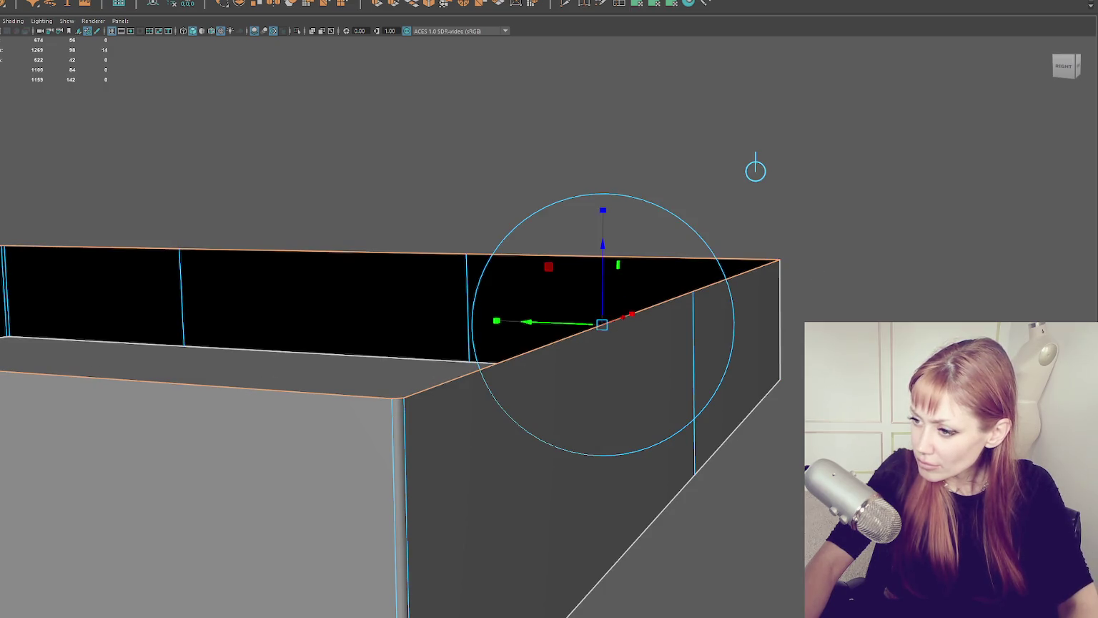
key("ctrl+z")
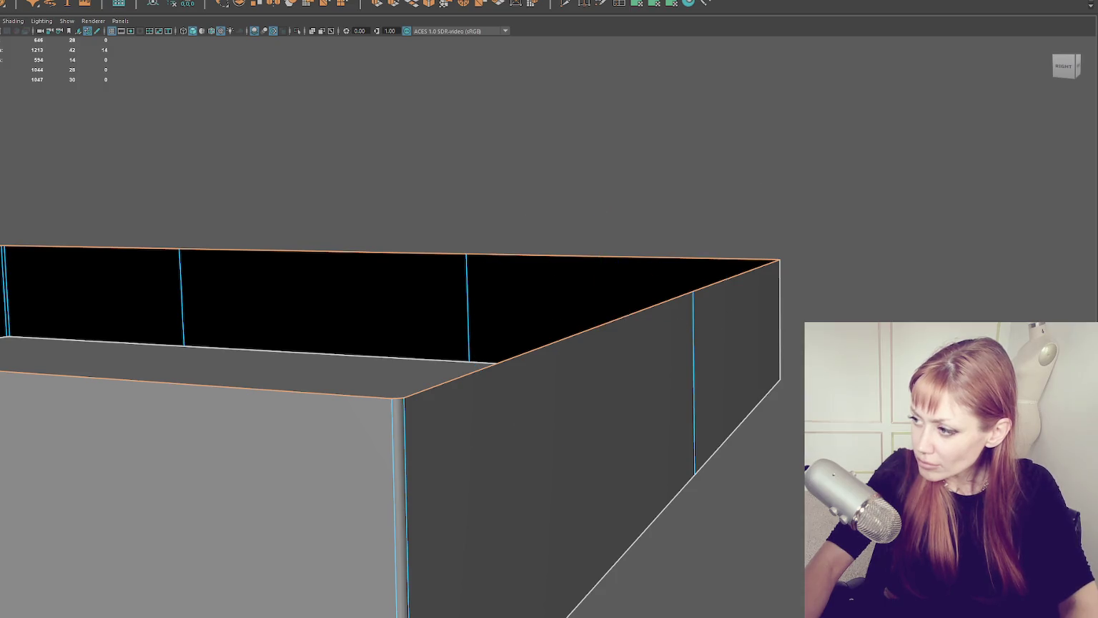
double_click(522, 351)
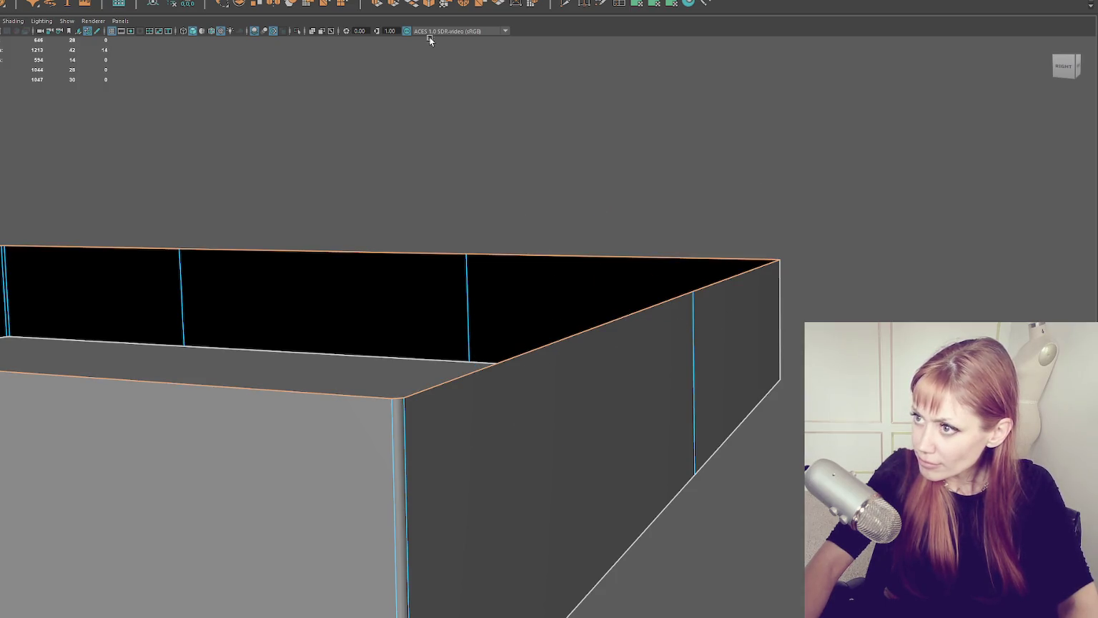
left_click(377, 3)
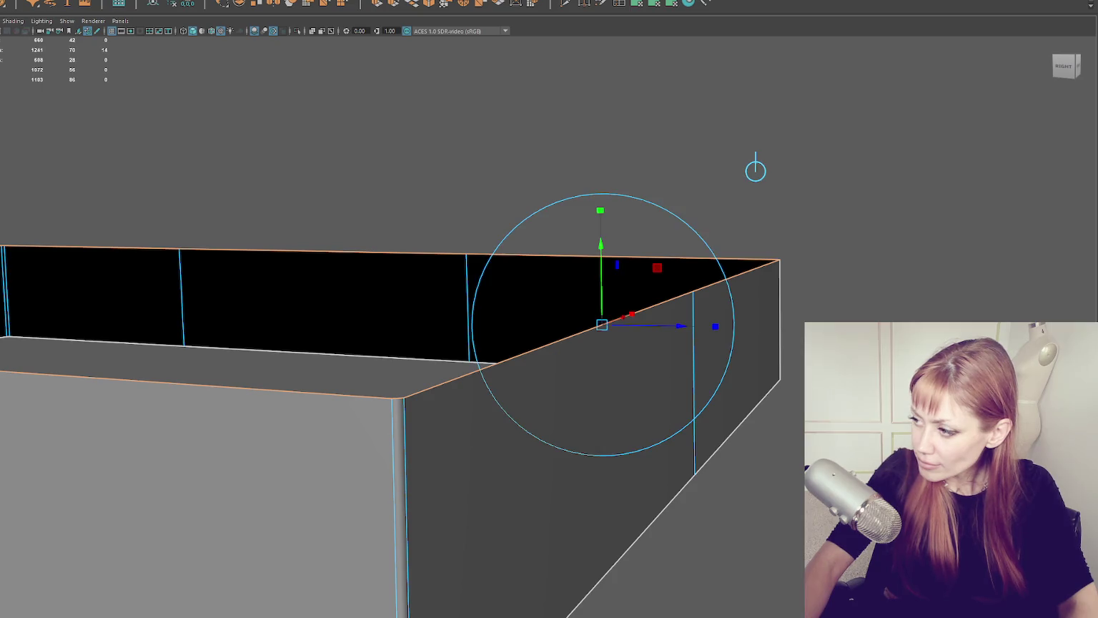
left_click_drag(715, 326, 723, 326)
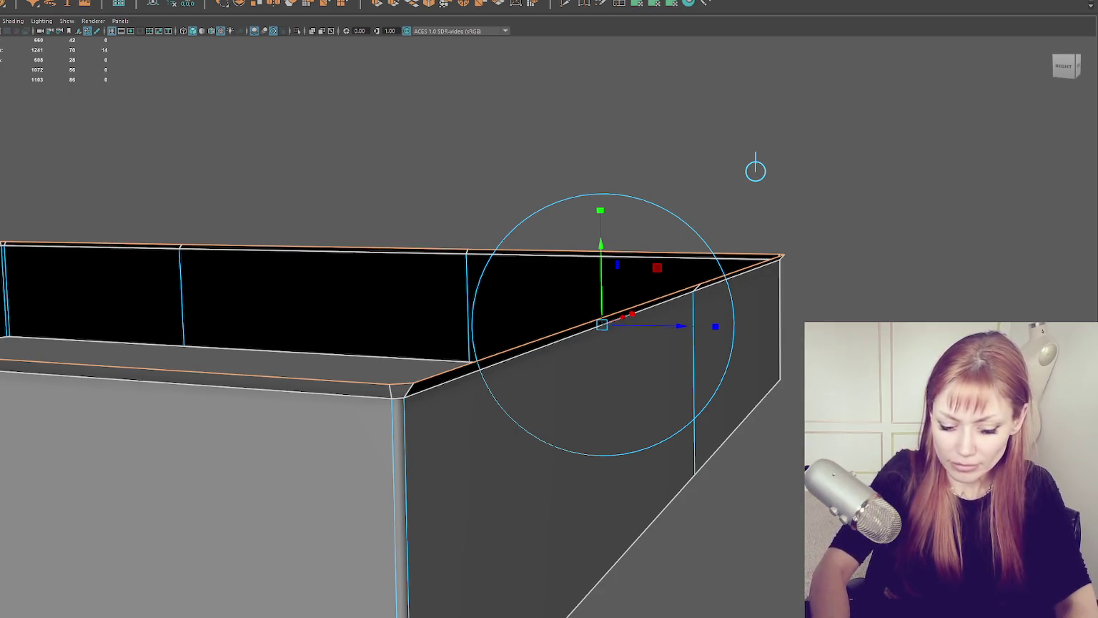
Step: Soften all the rim box's hard edges
left_click(308, 98)
mouse_move(308, 98)
left_mouse_down()
mouse_move(385, 182)
mouse_move(429, 171)
left_mouse_up()
right_click(688, 194, "shift")
left_click(745, 221)
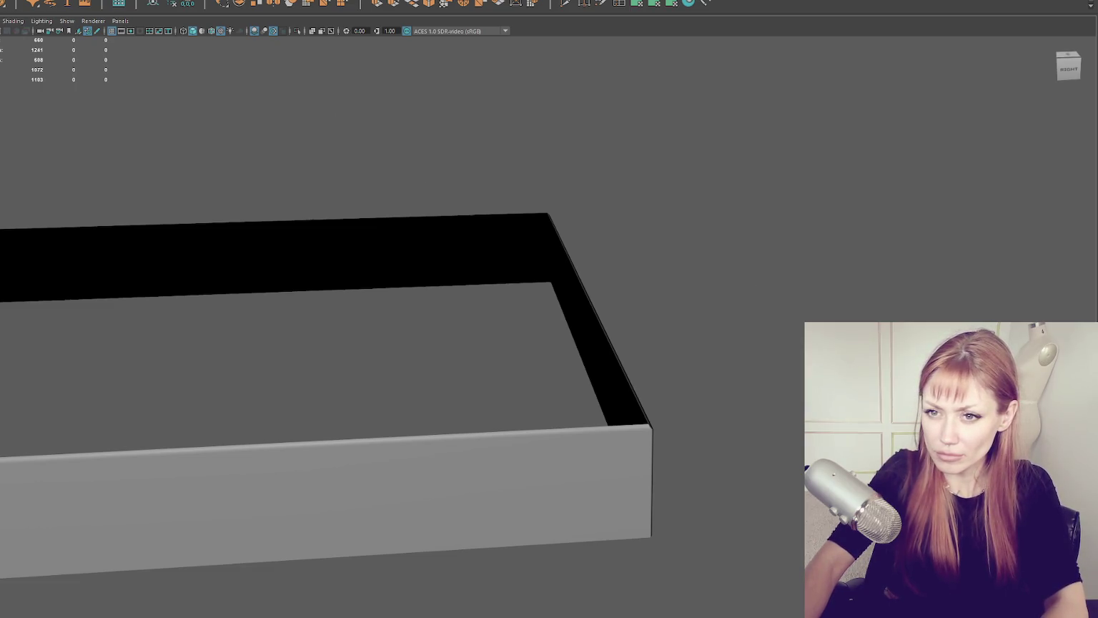
scroll(267, 203, "down", 3)
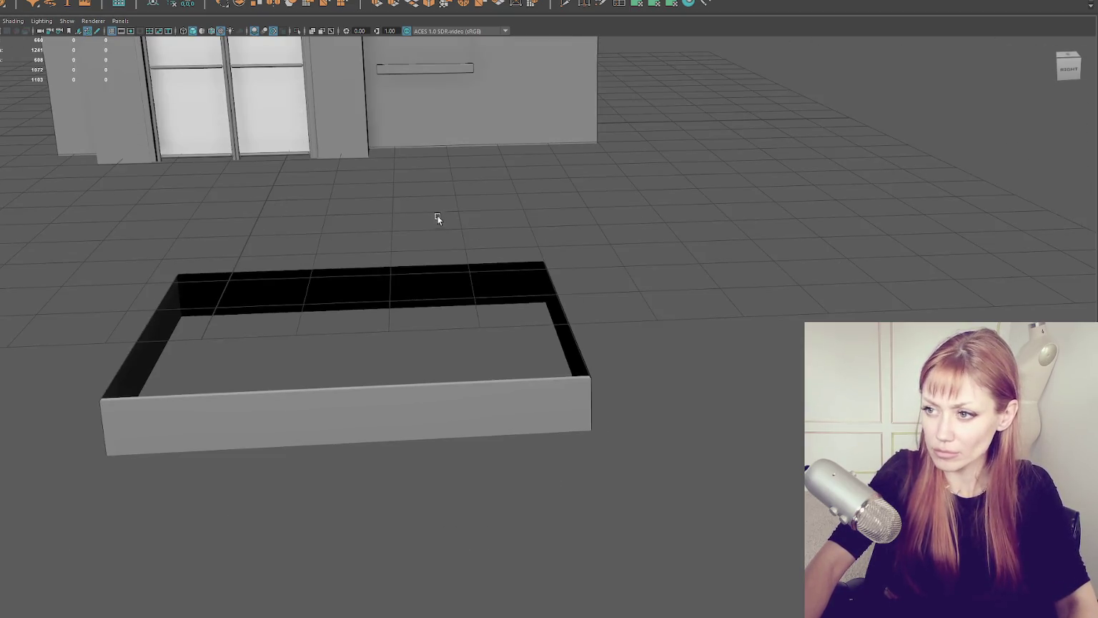
Step: Raise the rim box up toward the house's base
left_click(447, 355)
key("w")
mouse_move(402, 305)
left_mouse_down()
mouse_move(402, 50)
mouse_move(640, 144)
left_mouse_up()
Step: Adjust the box's corner vertices, lowering and widening the base to fit the house
right_click(758, 118)
mouse_move(729, 73)
left_mouse_down()
mouse_move(535, 319)
mouse_move(763, 262)
mouse_move(606, 291)
mouse_move(746, 222)
mouse_move(651, 236)
mouse_move(575, 377)
left_mouse_up()
scroll(560, 301, "up", 5)
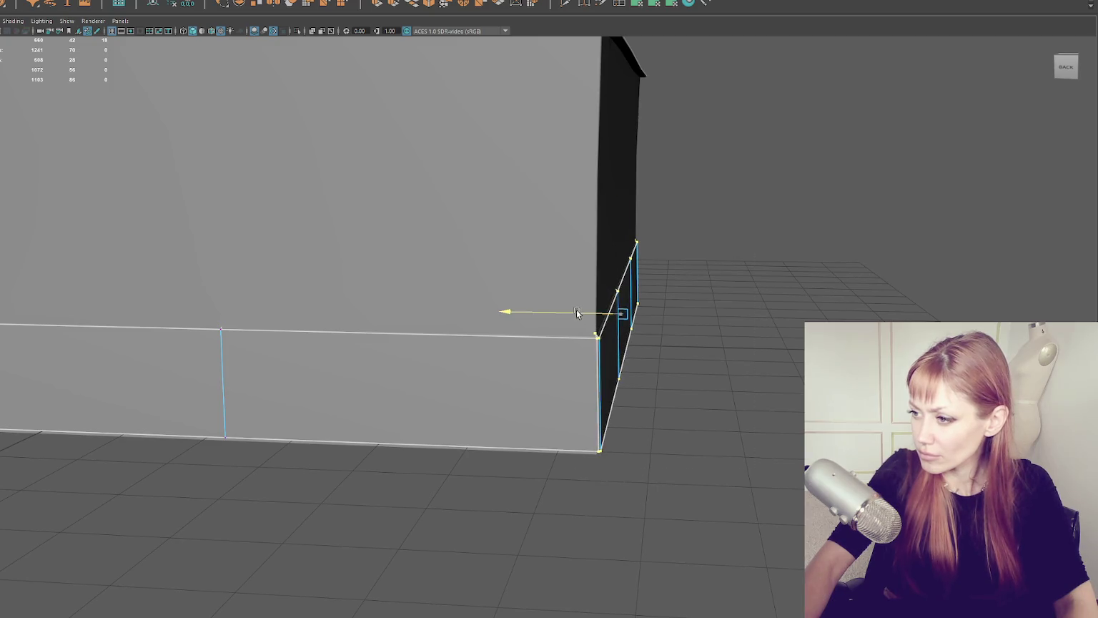
mouse_move(575, 313)
left_mouse_down()
mouse_move(760, 287)
mouse_move(304, 183)
mouse_move(541, 239)
left_mouse_up()
mouse_move(925, 127)
left_mouse_down()
mouse_move(723, 385)
mouse_move(662, 345)
left_mouse_up()
mouse_move(762, 279)
left_mouse_down()
mouse_move(644, 257)
mouse_move(711, 244)
left_mouse_up()
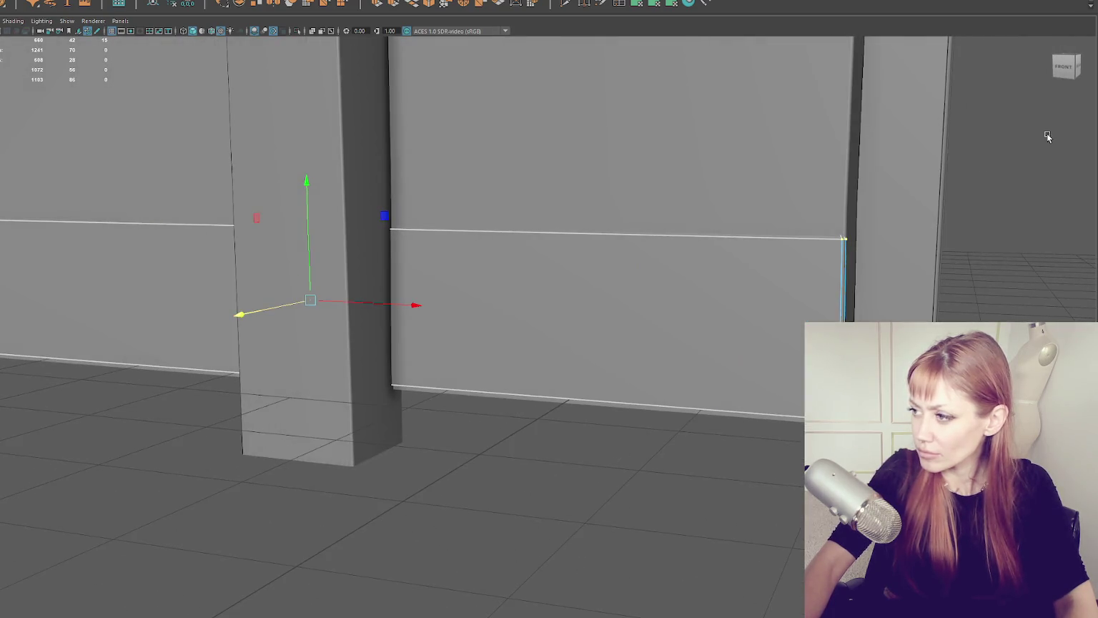
left_click_drag(912, 263, 820, 259)
key("ctrl+z")
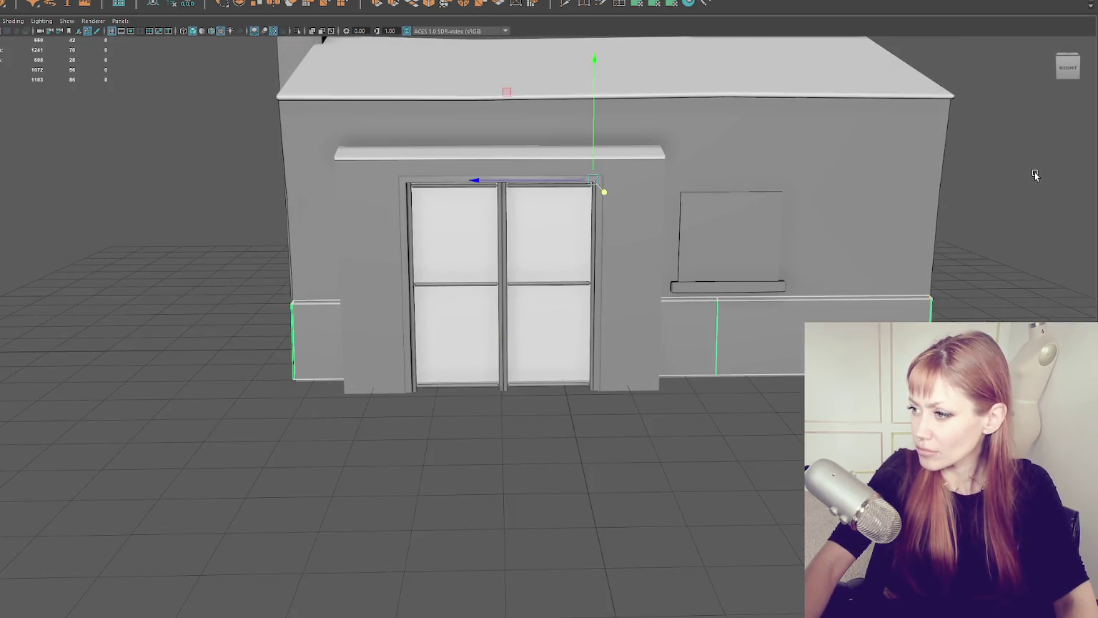
mouse_move(594, 171)
left_mouse_down()
mouse_move(584, 236)
mouse_move(586, 203)
left_mouse_up()
mouse_move(619, 240)
left_mouse_down()
mouse_move(610, 250)
mouse_move(609, 237)
mouse_move(608, 249)
left_mouse_up()
Step: Delete the unwanted wall faces, keeping only an L-shaped corner strip
scroll(605, 386, "down", 5)
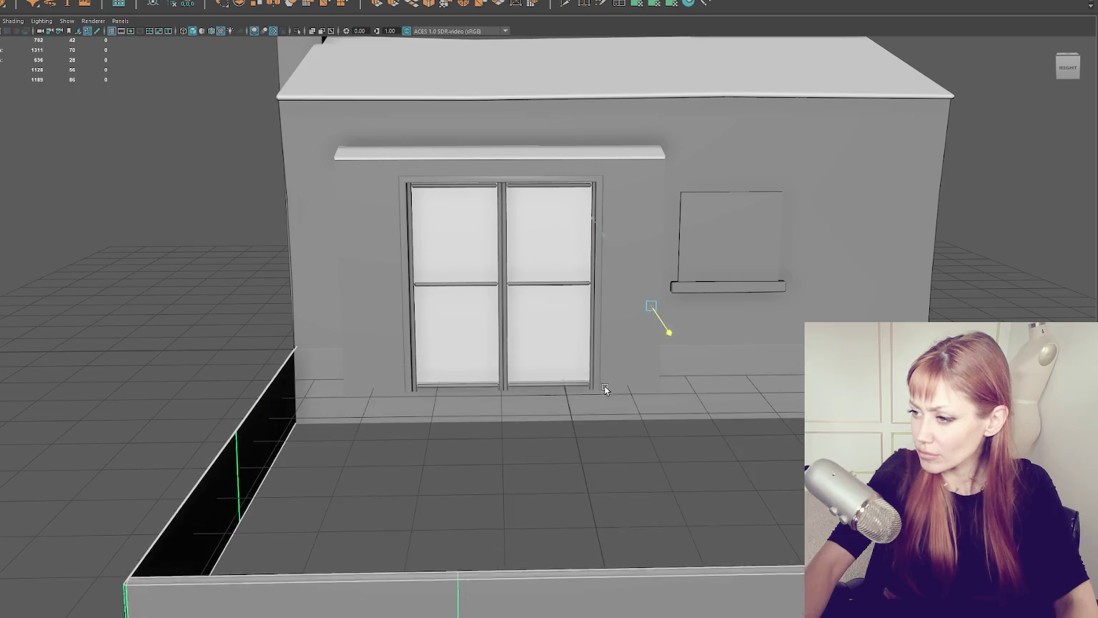
left_click_drag(594, 399, 705, 393)
right_click(801, 162)
mouse_move(800, 179)
left_mouse_down()
mouse_move(721, 190)
mouse_move(670, 464)
left_mouse_up()
key("Delete")
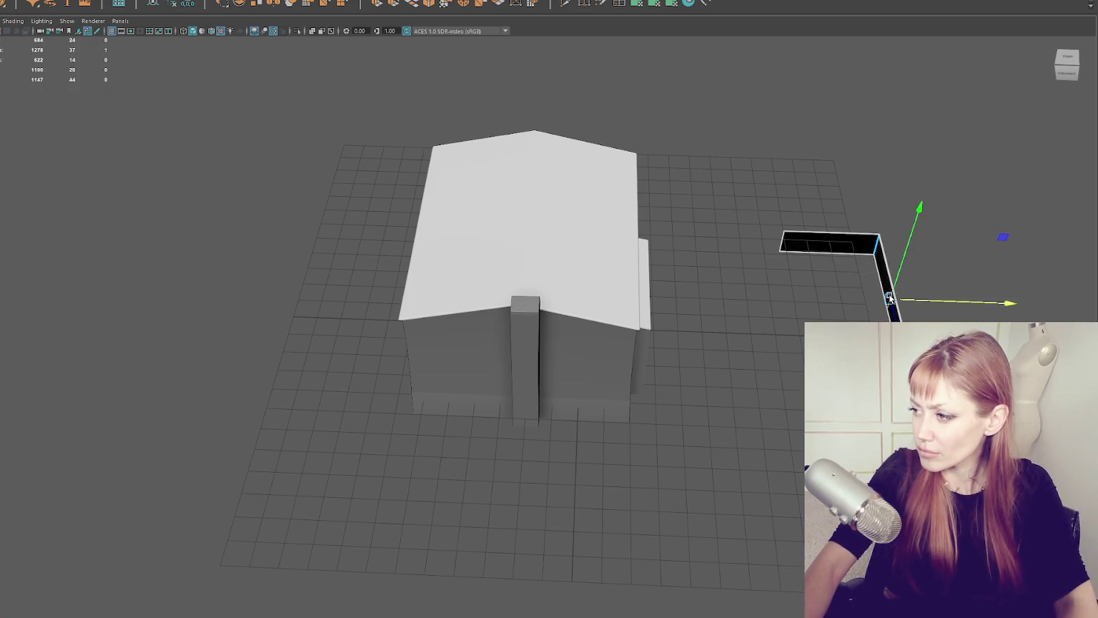
Step: Place the corner strips onto the house's front corners and raise them slightly
key("Delete")
key("ctrl+z")
right_click(927, 288)
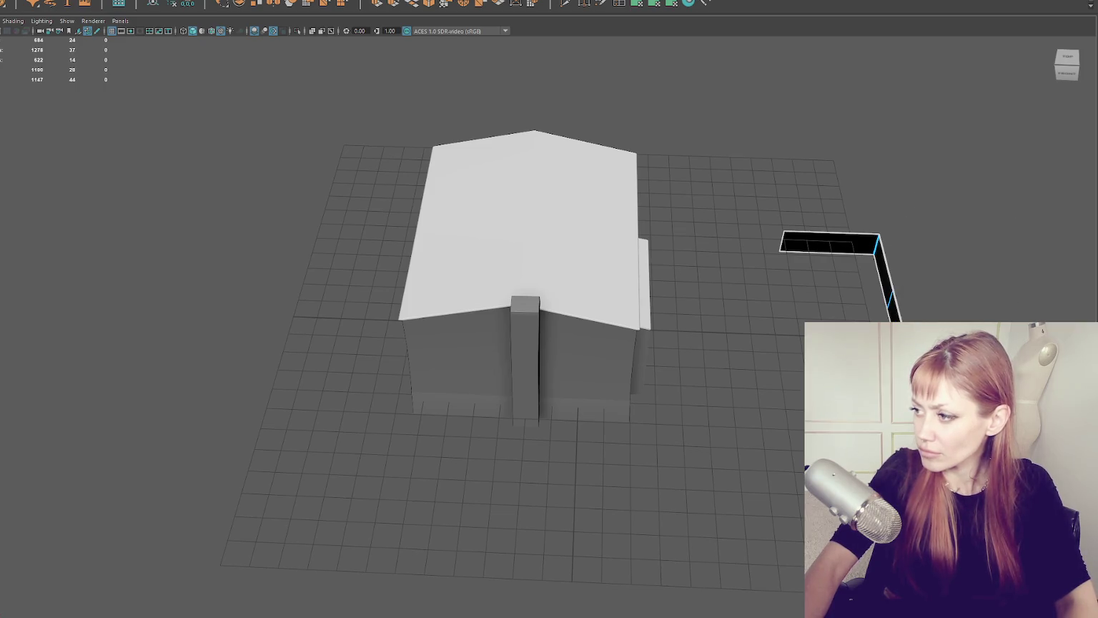
left_click_drag(855, 301, 774, 282, "alt")
right_click(794, 256)
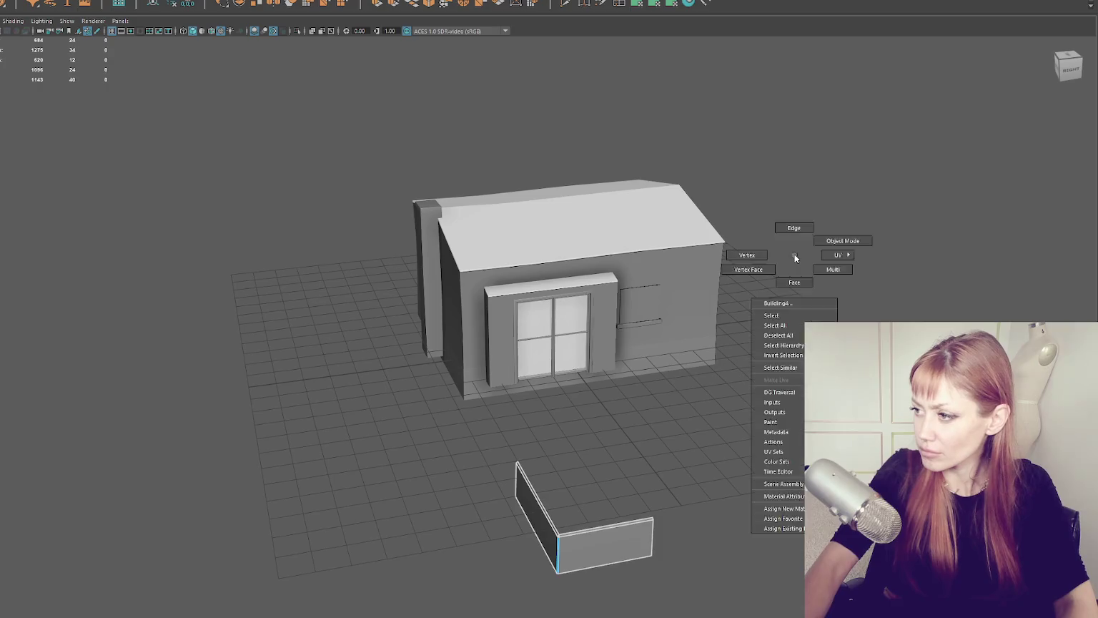
left_click_drag(699, 459, 624, 286)
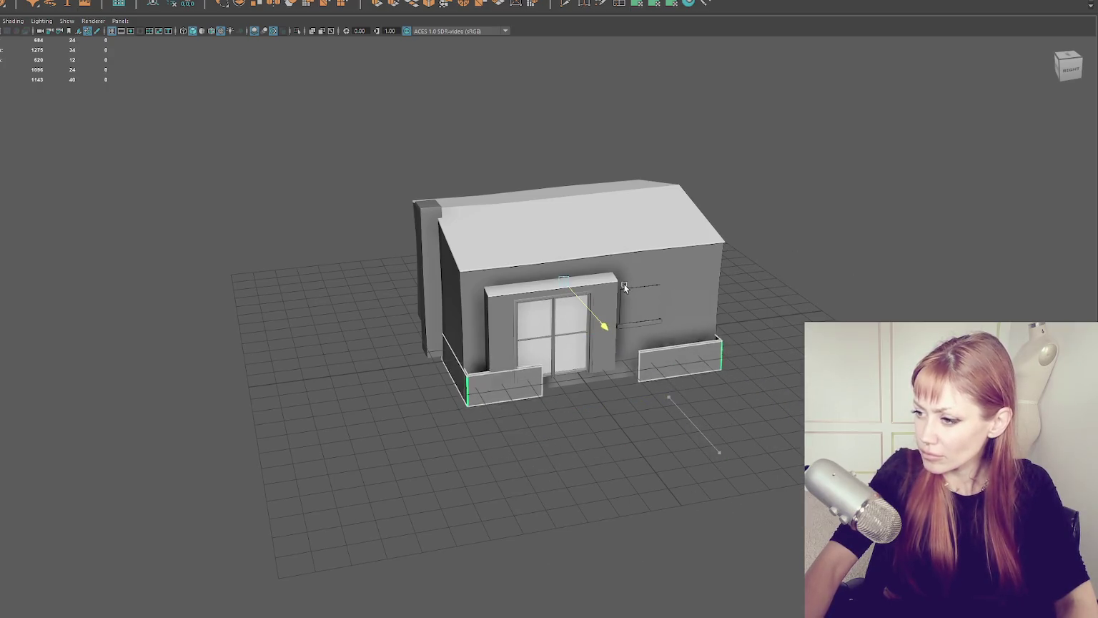
scroll(636, 368, "up", 5)
left_click_drag(656, 245, 655, 235)
left_click_drag(522, 202, 589, 199)
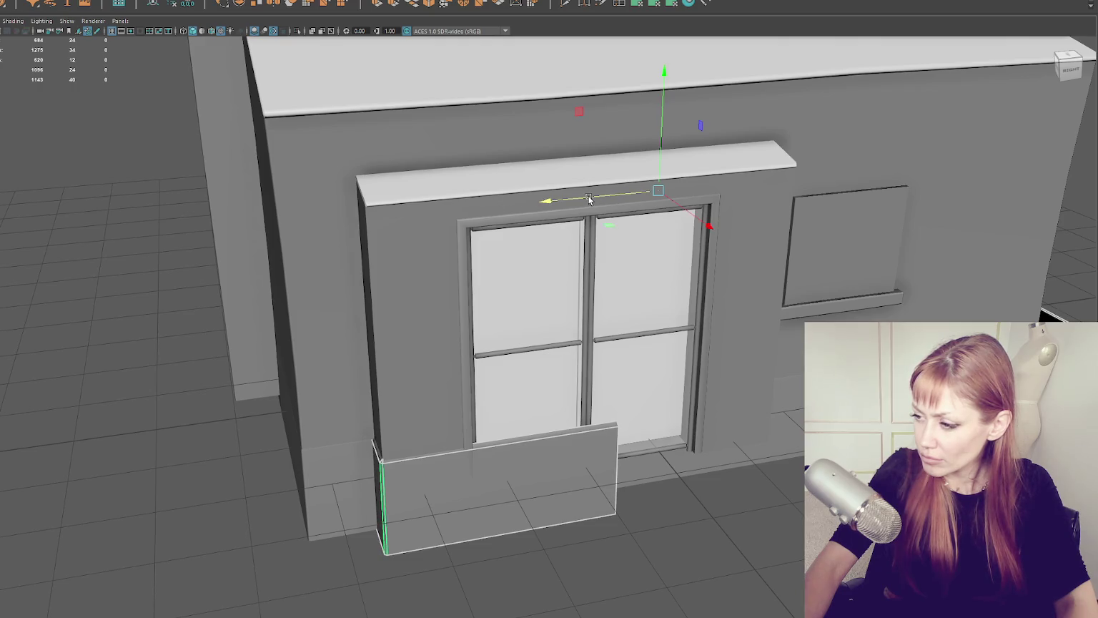
Step: Shorten the strip's right end and slide both baseboard pieces up against the door
key("4")
mouse_move(535, 385)
left_mouse_down()
mouse_move(655, 544)
mouse_move(569, 478)
mouse_move(472, 492)
left_mouse_up()
key("5")
left_click_drag(408, 468, 411, 463)
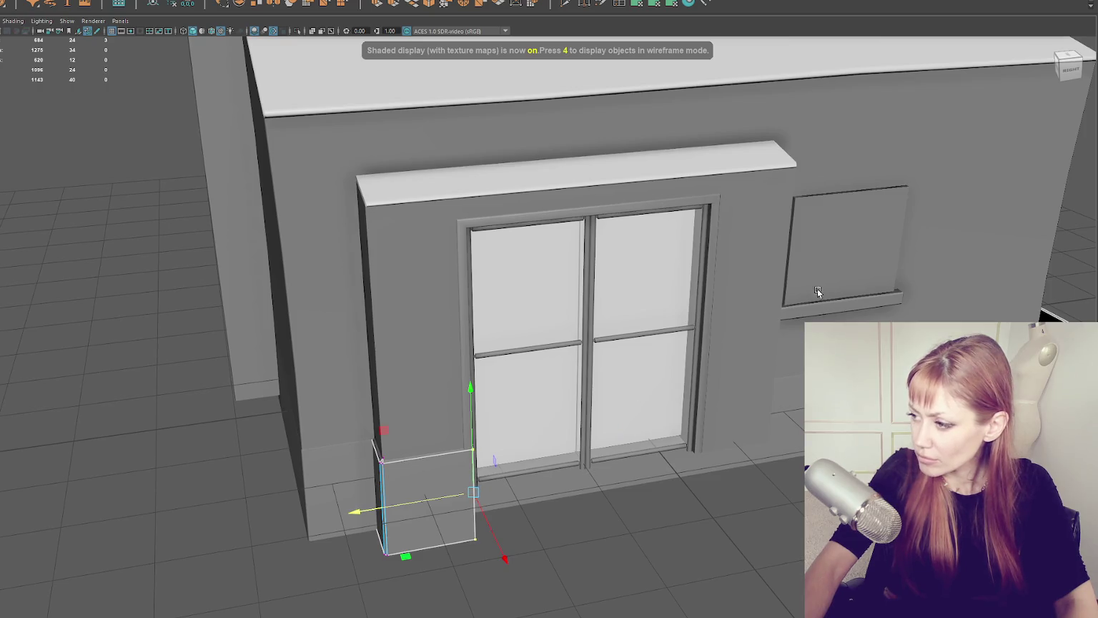
mouse_move(786, 439)
left_mouse_down()
mouse_move(661, 448)
mouse_move(458, 437)
left_mouse_up()
left_click_drag(748, 342, 422, 390)
Step: Pull the left door-side block's right edge slightly left
key("f")
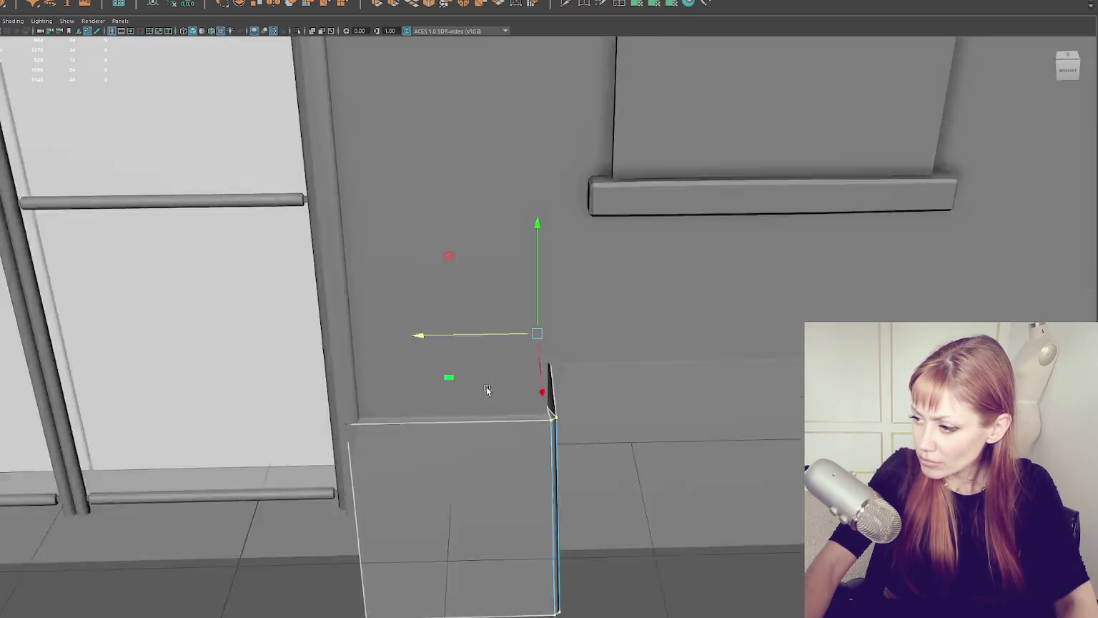
scroll(487, 390, "down", 5)
mouse_move(494, 358)
left_mouse_down()
mouse_move(522, 330)
mouse_move(513, 326)
left_mouse_up()
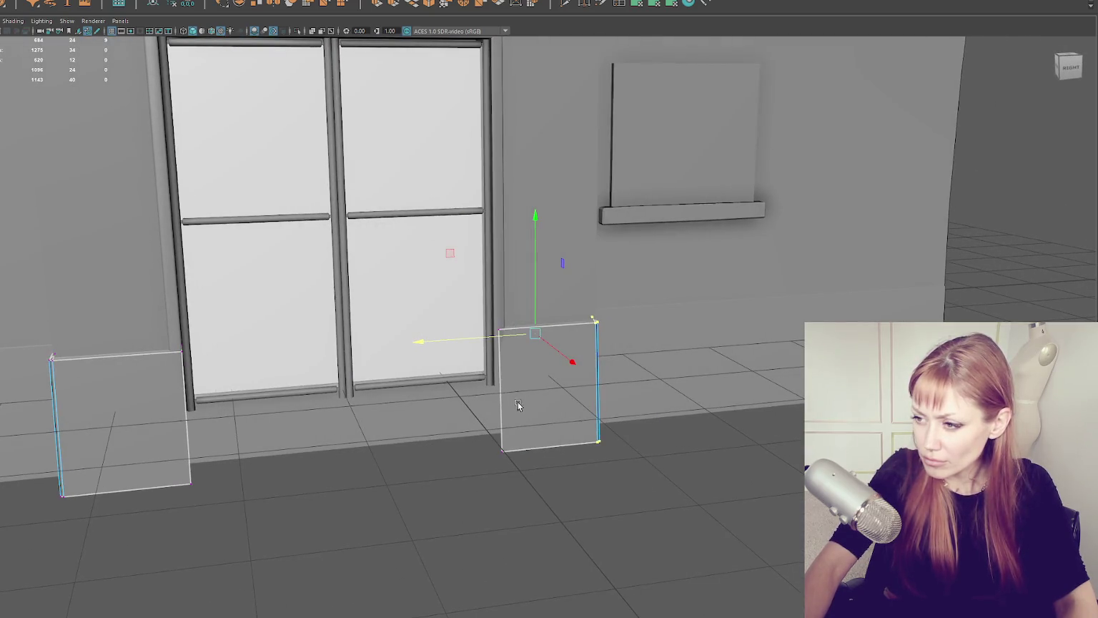
left_click_drag(166, 368, 167, 369)
left_click_drag(155, 421, 146, 422)
key("F8")
Step: Shift the door frame's right side to line up with the blocks
left_click(501, 309)
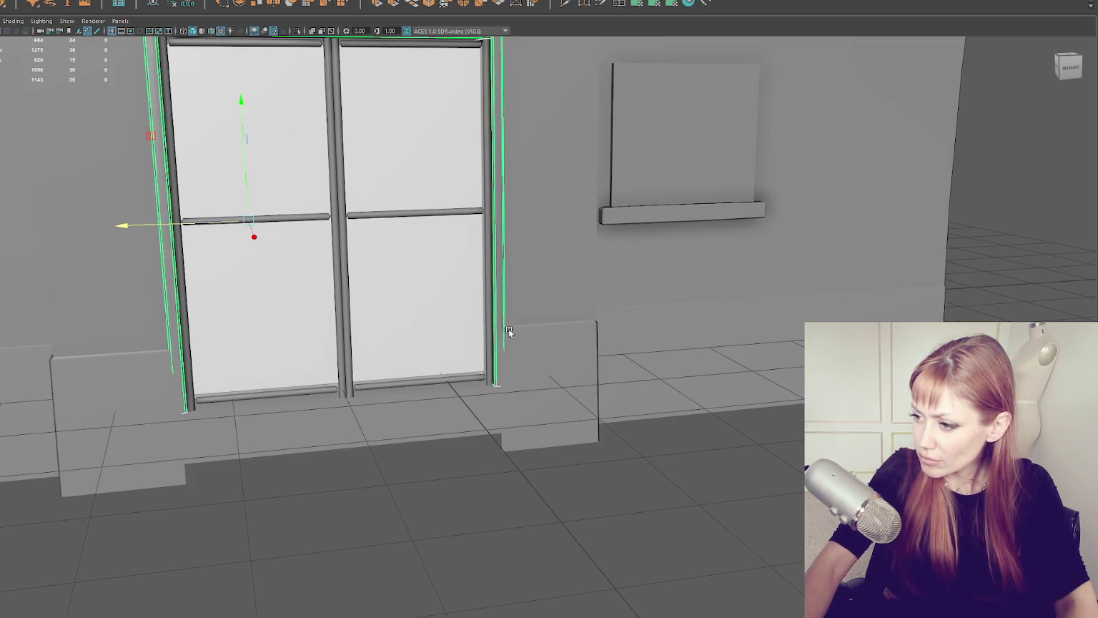
key("f")
left_click_drag(330, 303, 331, 304)
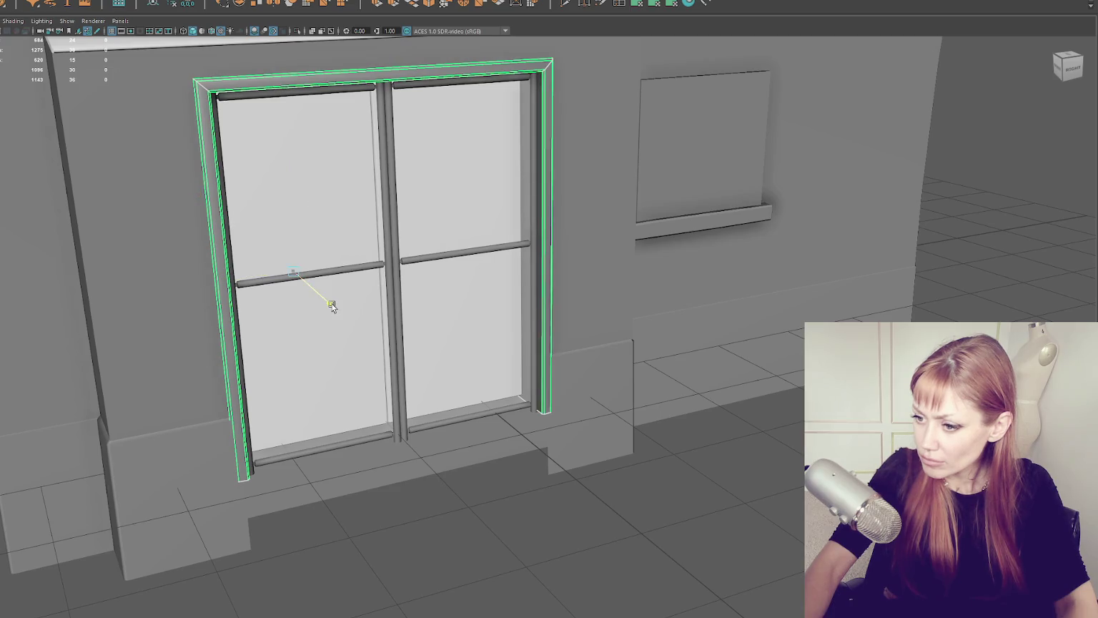
mouse_move(552, 410)
left_mouse_down()
mouse_move(585, 402)
mouse_move(566, 394)
left_mouse_up()
Step: Select the baseboard strip, the door-side blocks and the whole house mesh
scroll(576, 398, "down", 3)
left_click(258, 345)
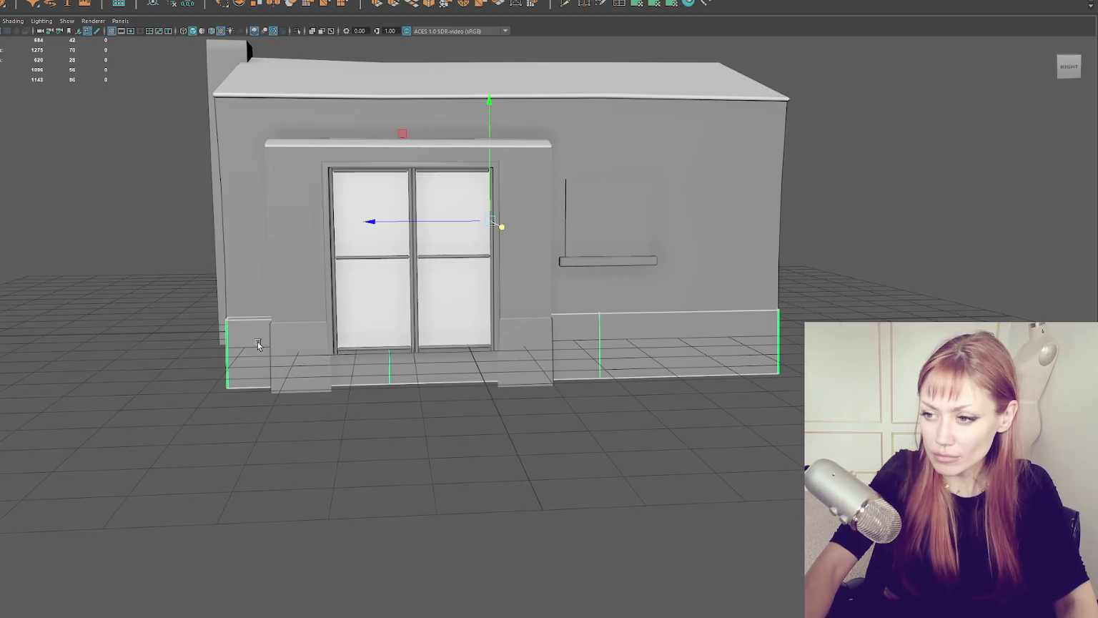
left_click(283, 358, "shift")
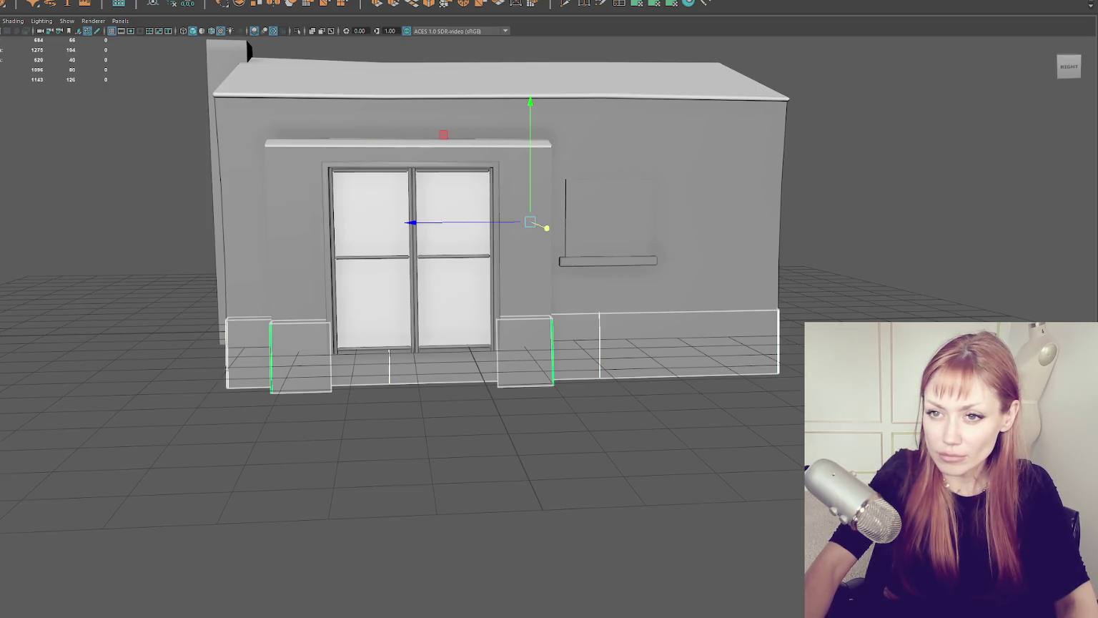
left_click(247, 46)
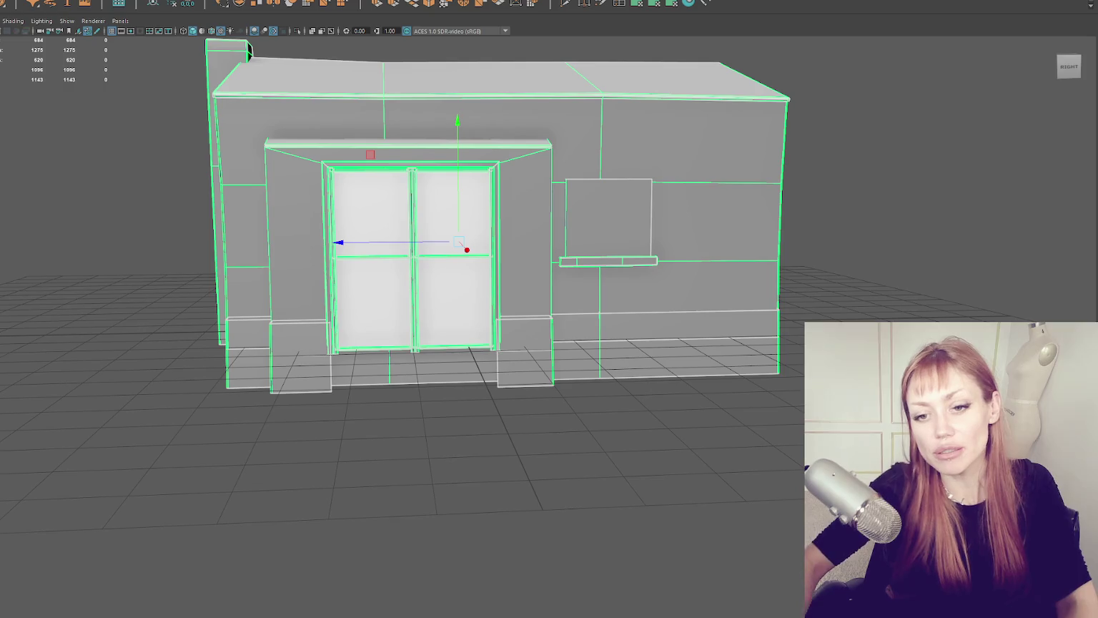
Step: Select the left door-side block's bottom-right vertex and nudge it flush
left_click(235, 429)
key("F10")
left_click_drag(246, 436, 309, 449)
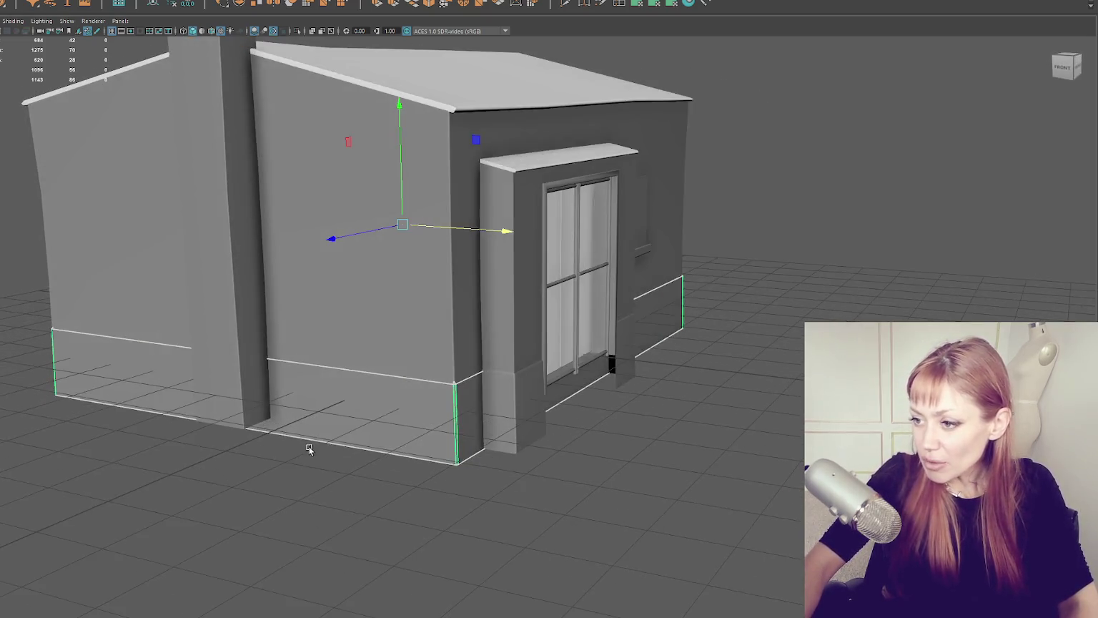
left_click_drag(537, 470, 696, 420)
scroll(480, 385, "up", 5)
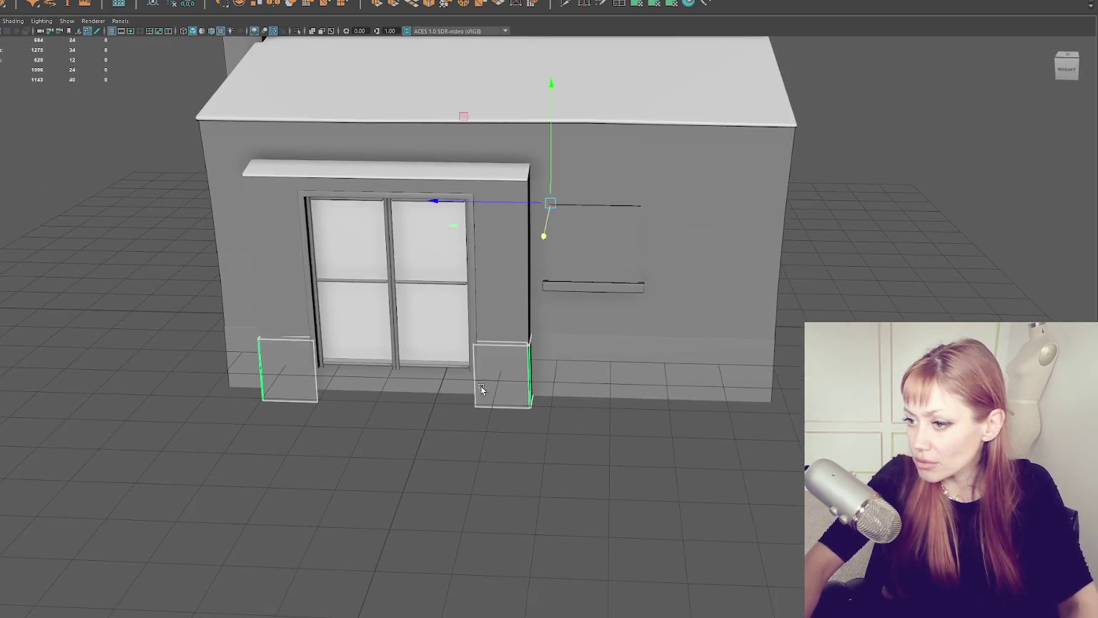
key("F10")
scroll(250, 392, "up", 5)
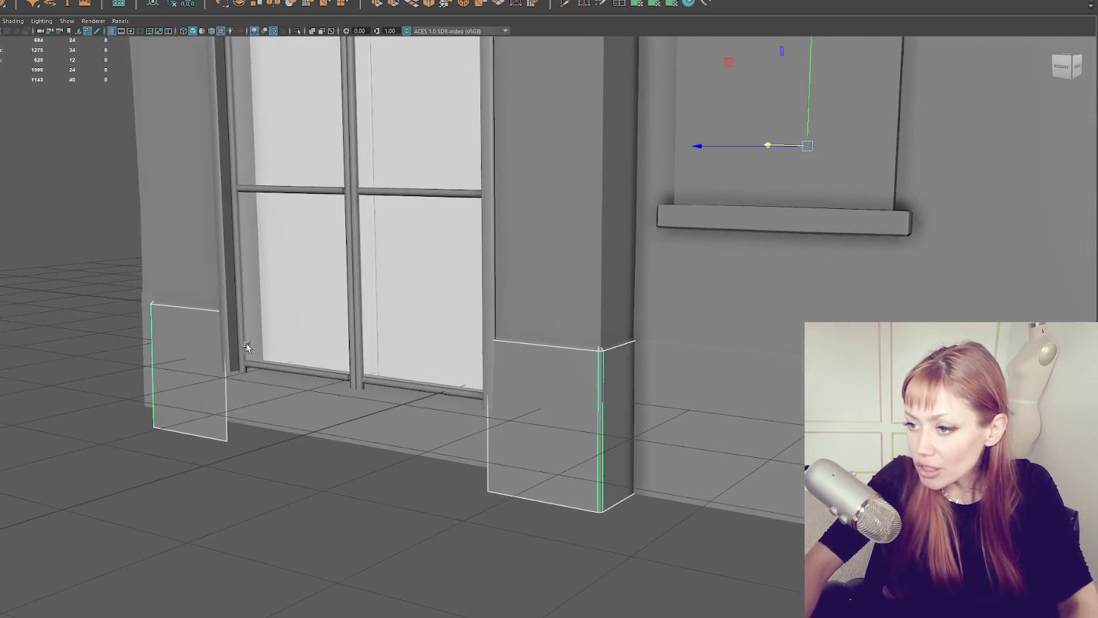
right_click(80, 264)
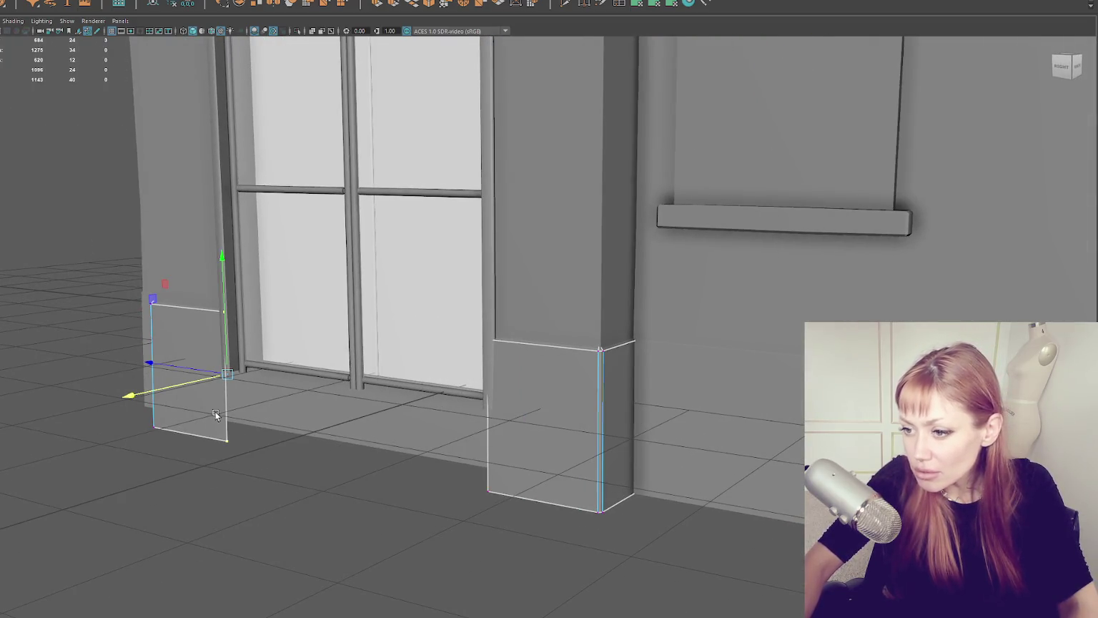
left_click_drag(256, 425, 219, 468)
scroll(322, 457, "up", 5)
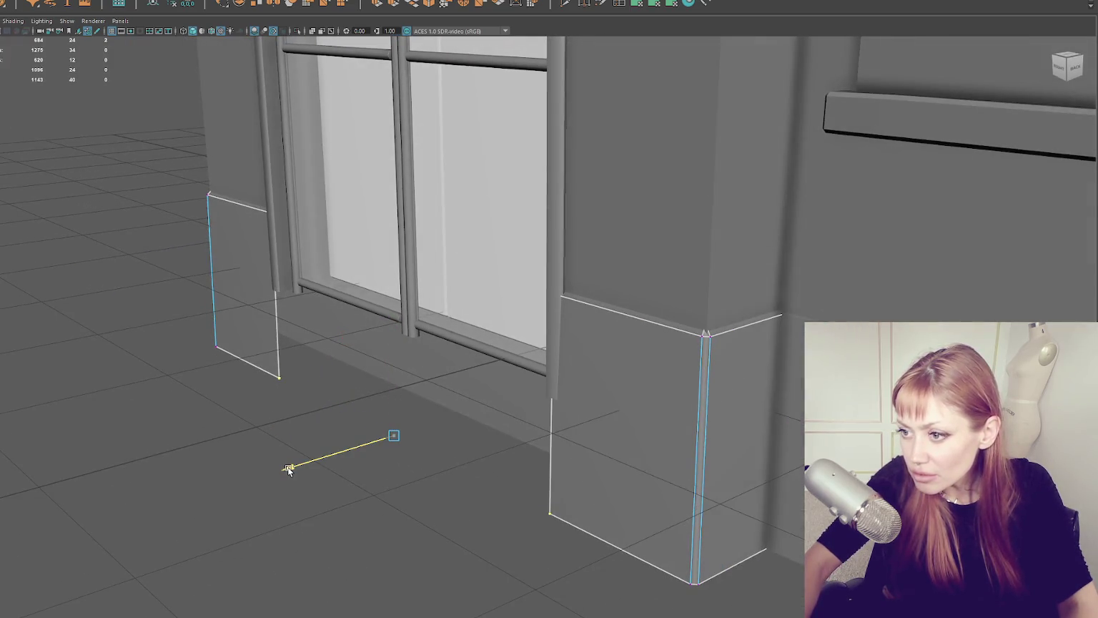
mouse_move(290, 470)
left_mouse_down()
mouse_move(436, 443)
mouse_move(537, 370)
mouse_move(517, 393)
left_mouse_up()
Step: Inspect the window frame by selecting the right window sash
right_click(871, 187)
mouse_move(915, 160)
left_mouse_down()
mouse_move(688, 233)
mouse_move(623, 295)
left_mouse_up()
scroll(629, 315, "up", 5)
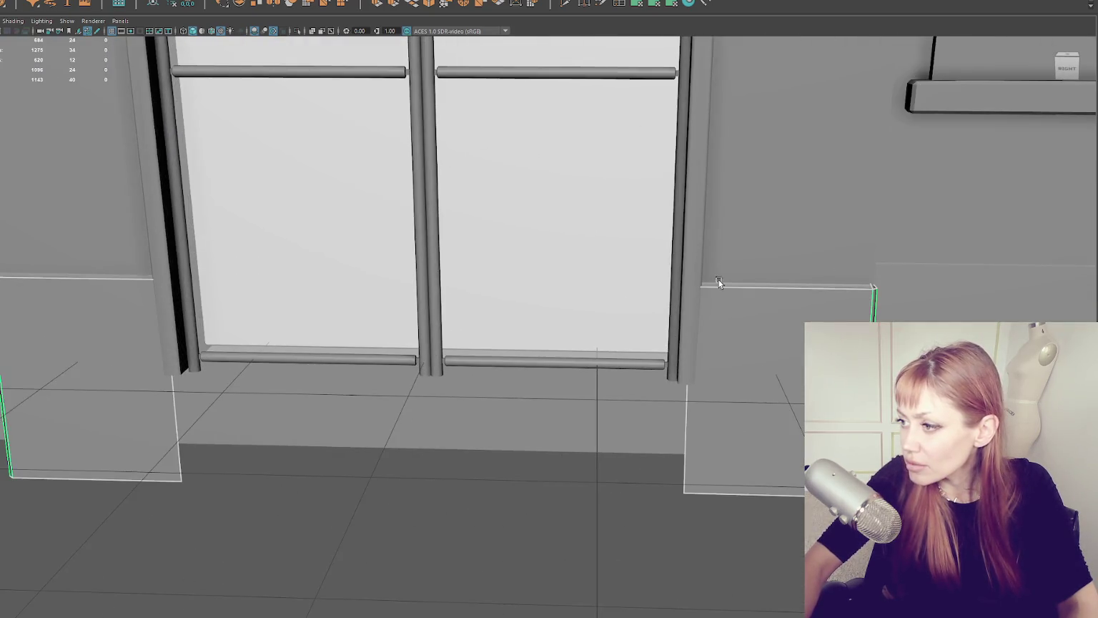
scroll(614, 358, "down", 5)
mouse_move(599, 384)
left_mouse_down()
mouse_move(576, 362)
mouse_move(567, 367)
left_mouse_up()
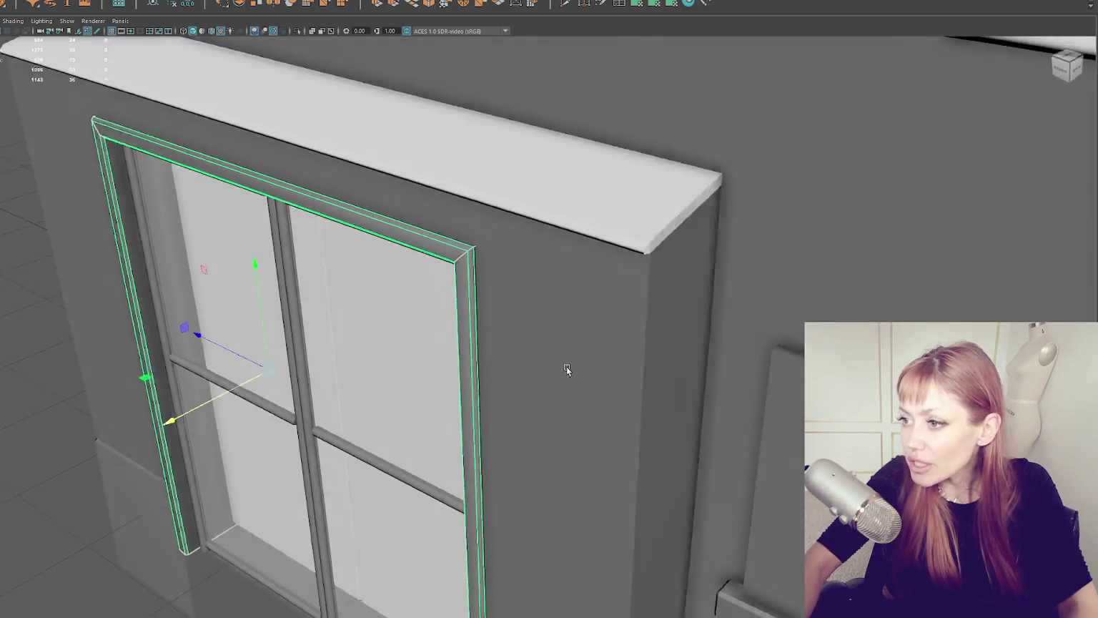
scroll(608, 357, "up", 5)
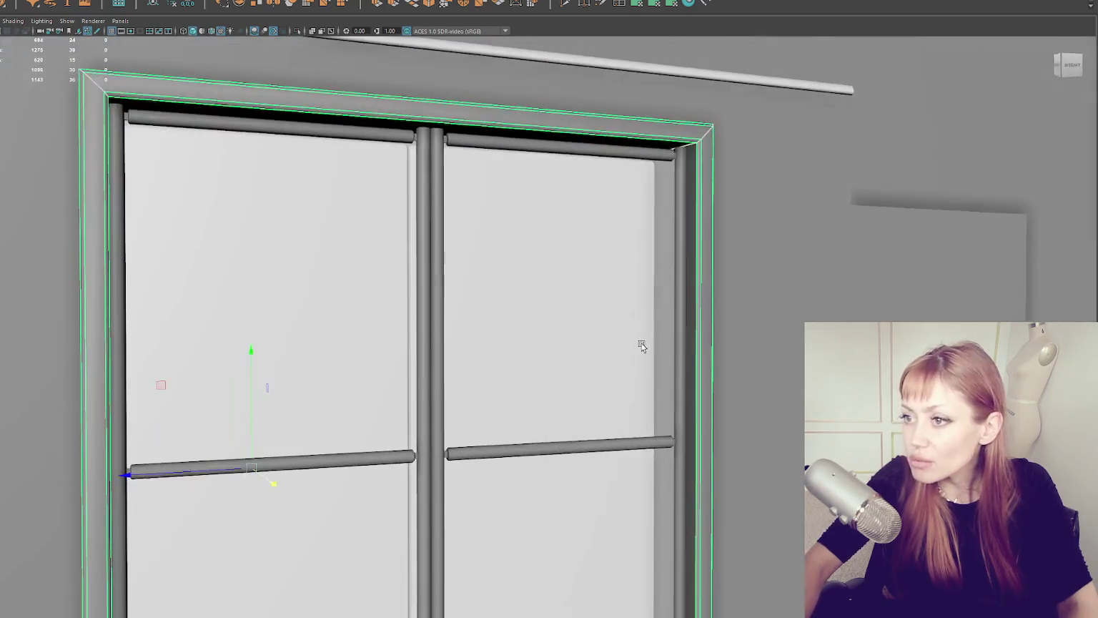
scroll(611, 335, "down", 5)
left_click(596, 325)
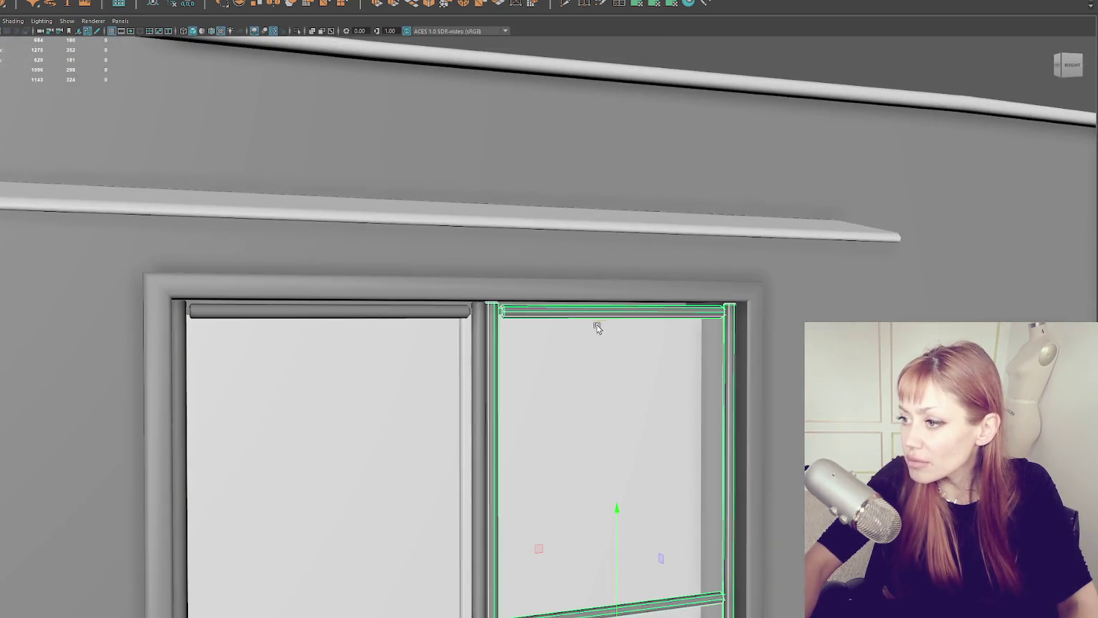
scroll(458, 341, "down", 5)
mouse_move(576, 362)
left_mouse_down()
mouse_move(139, 300)
mouse_move(374, 319)
left_mouse_up()
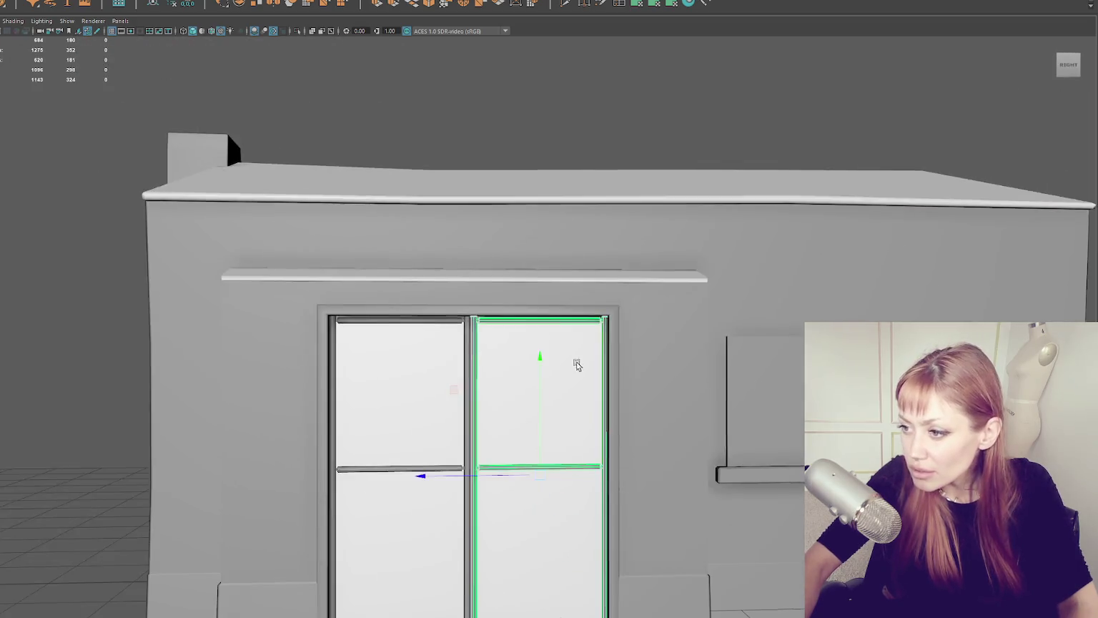
Step: Check the left door sash, then select and deselect the finished house
left_click(139, 299)
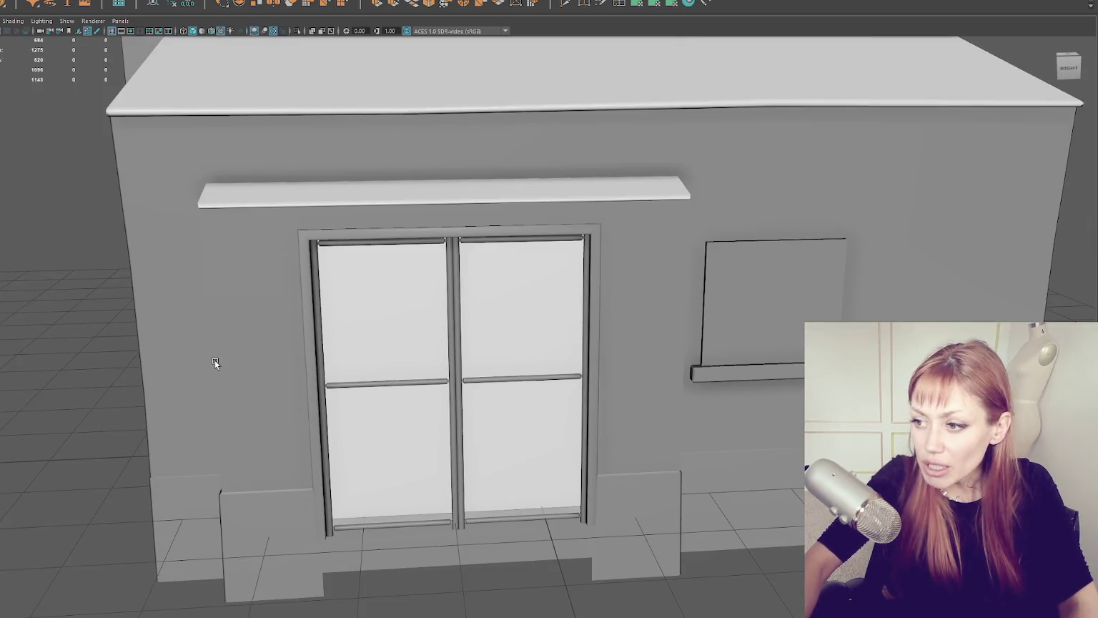
left_click(364, 390)
scroll(424, 400, "up", 5)
mouse_move(429, 373)
left_mouse_down()
mouse_move(384, 350)
mouse_move(413, 343)
left_mouse_up()
scroll(385, 350, "down", 3)
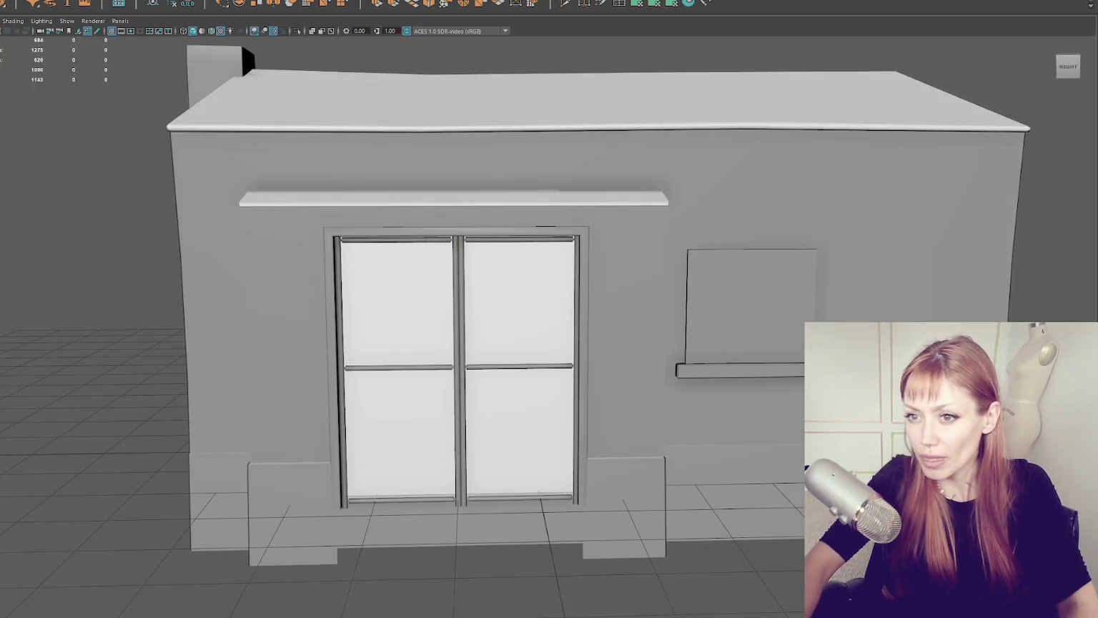
left_click(529, 329)
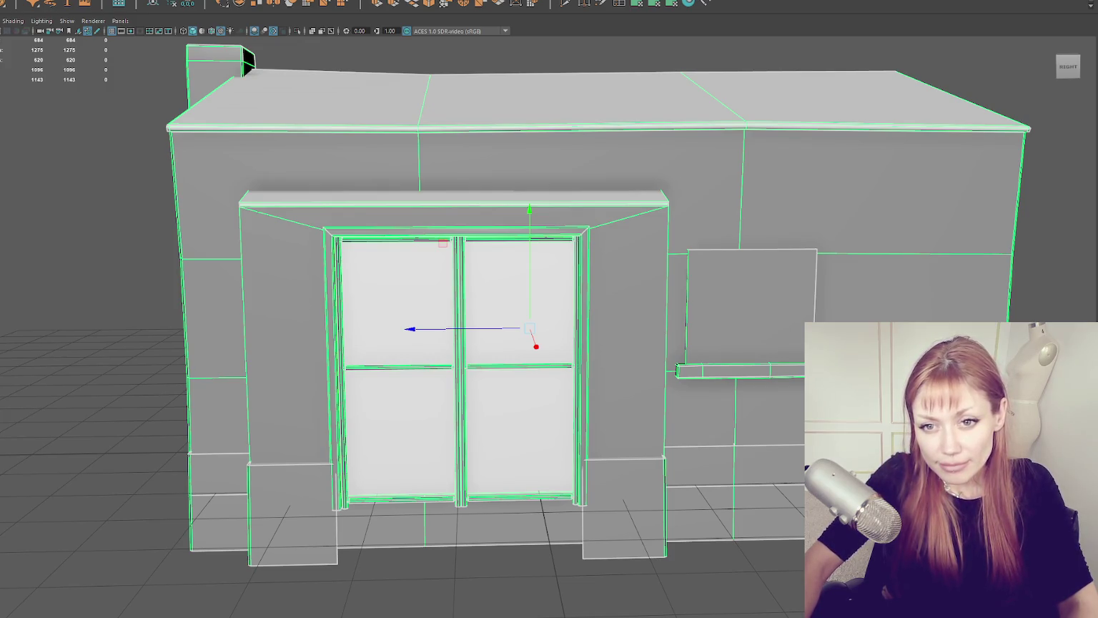
left_click(59, 280)
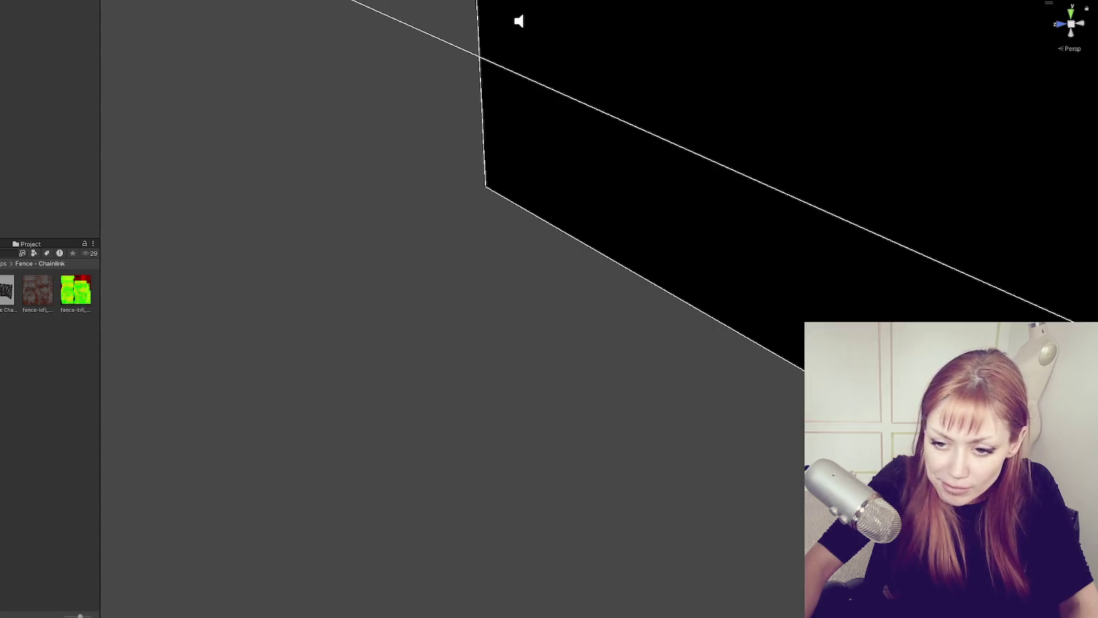
left_click(37, 429)
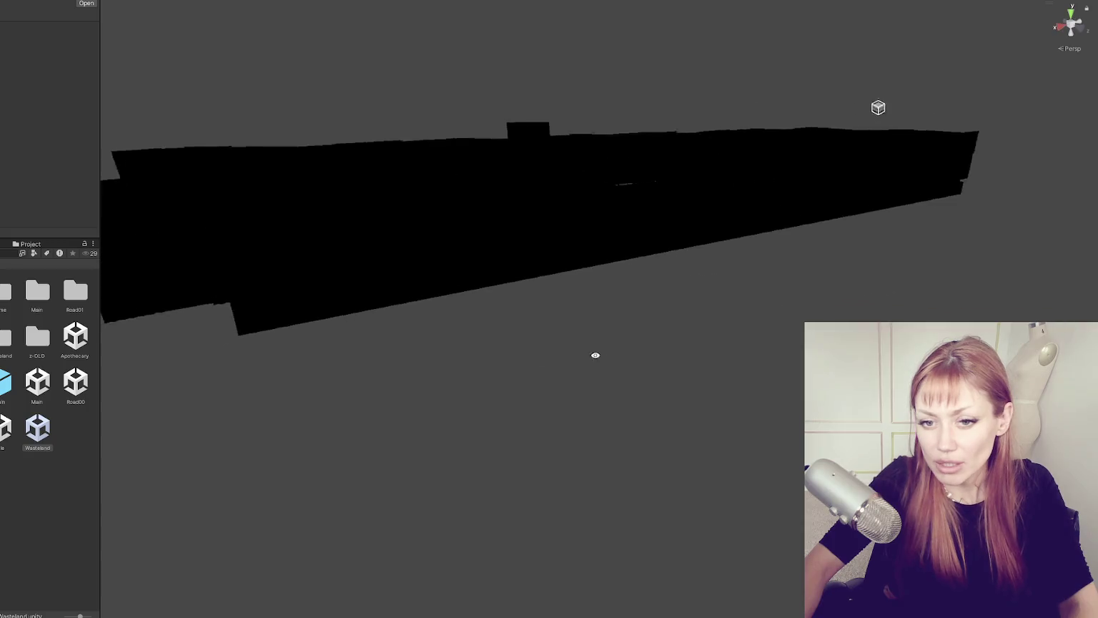
left_click(363, 184)
key("ctrl+z")
key("ctrl+z")
key("ctrl+y")
key("ctrl+y")
mouse_move(144, 129)
left_mouse_down()
mouse_move(366, 160)
mouse_move(429, 191)
mouse_move(687, 243)
mouse_move(243, 127)
mouse_move(417, 269)
mouse_move(686, 113)
mouse_move(701, 262)
mouse_move(251, 165)
left_mouse_up()
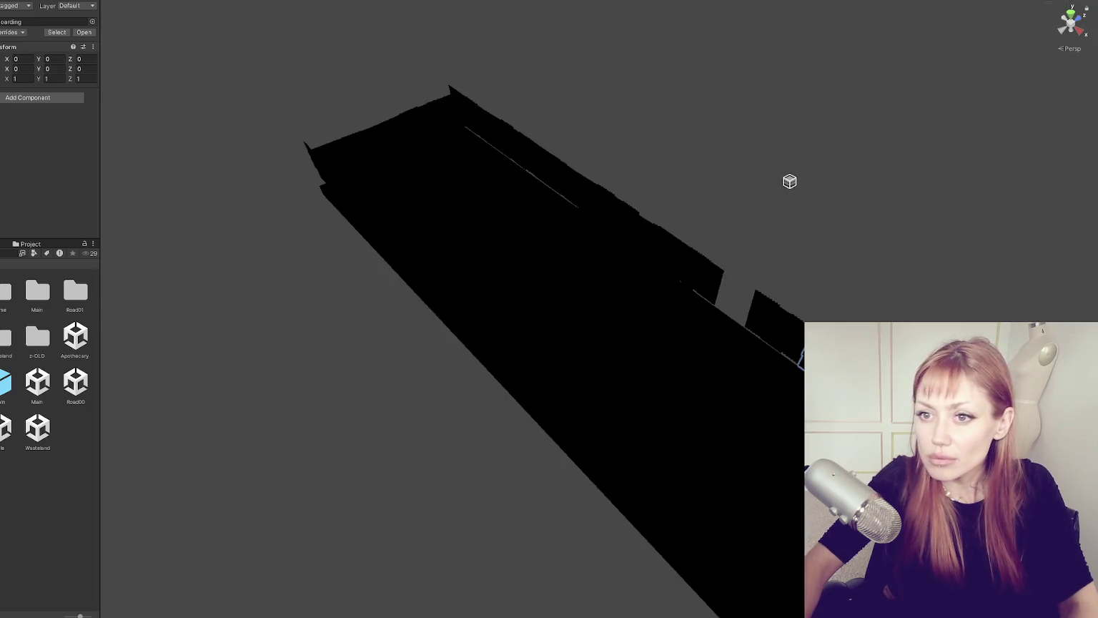
left_click(701, 279)
left_click(586, 189)
mouse_move(586, 190)
left_mouse_down()
mouse_move(372, 191)
mouse_move(519, 184)
left_mouse_up()
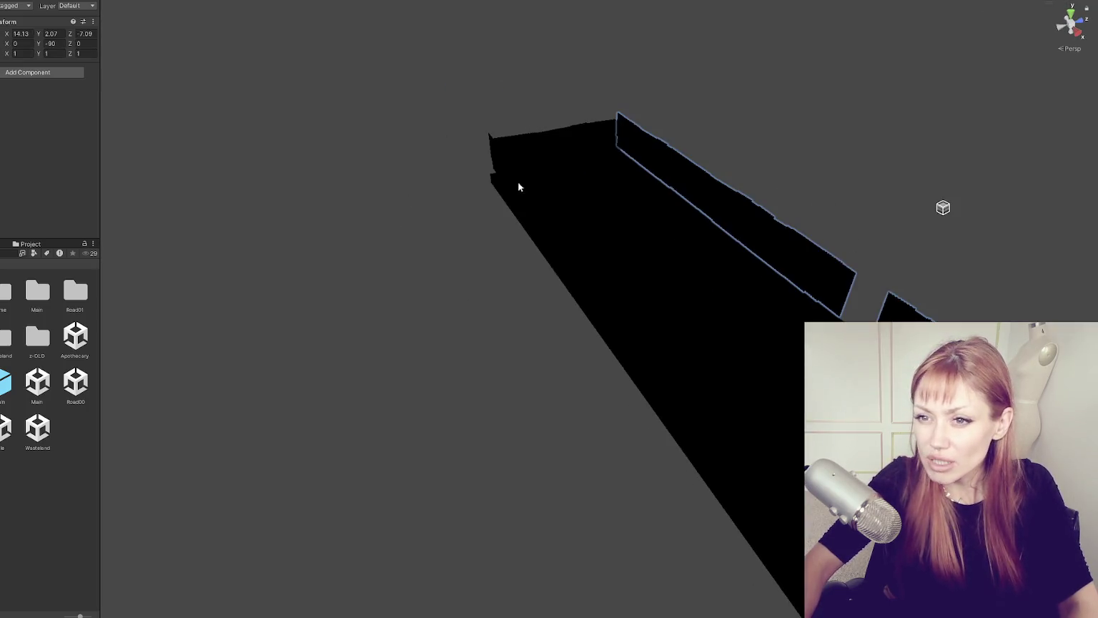
left_click(2, 58)
key("f")
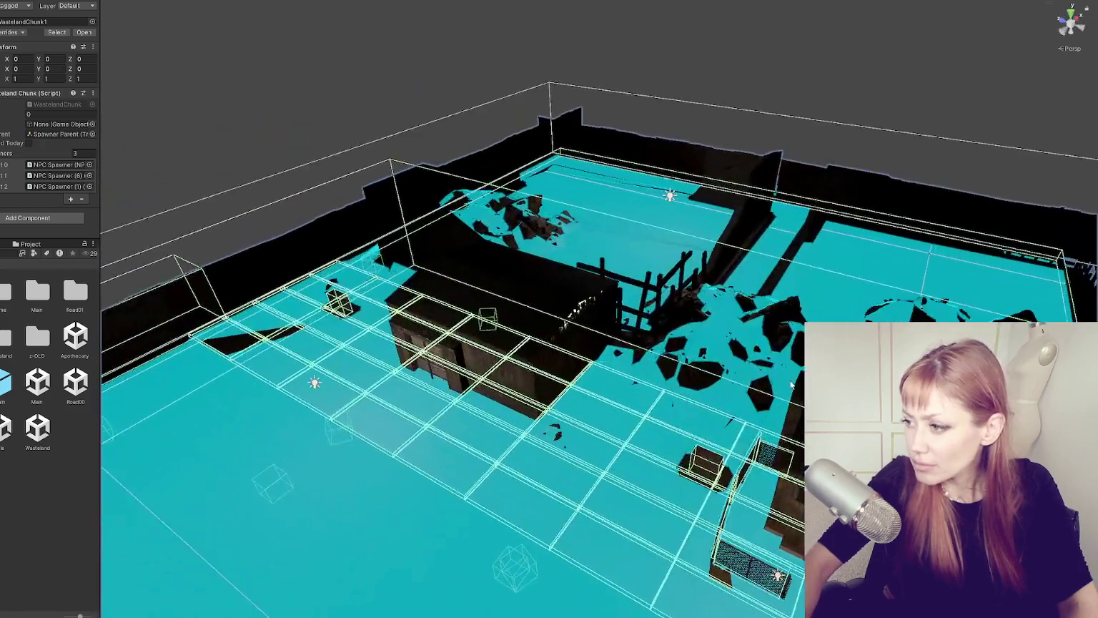
mouse_move(790, 387)
left_mouse_down()
mouse_move(550, 134)
mouse_move(591, 179)
mouse_move(572, 129)
mouse_move(662, 283)
mouse_move(645, 260)
left_mouse_up()
left_click(645, 260)
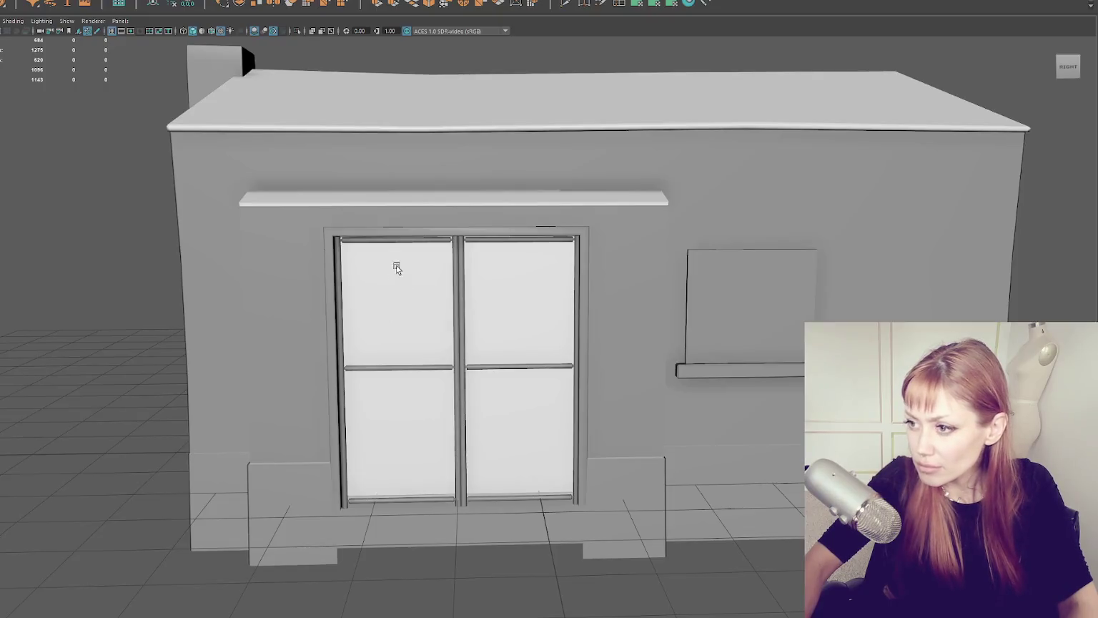
Step: Select the door surround and pick its top front edge in edge mode
left_click(409, 205)
mouse_move(408, 205)
left_mouse_down()
mouse_move(630, 233)
mouse_move(542, 293)
mouse_move(552, 275)
mouse_move(571, 275)
left_mouse_up()
right_click(570, 276)
left_click(571, 294)
scroll(566, 301, "up", 5)
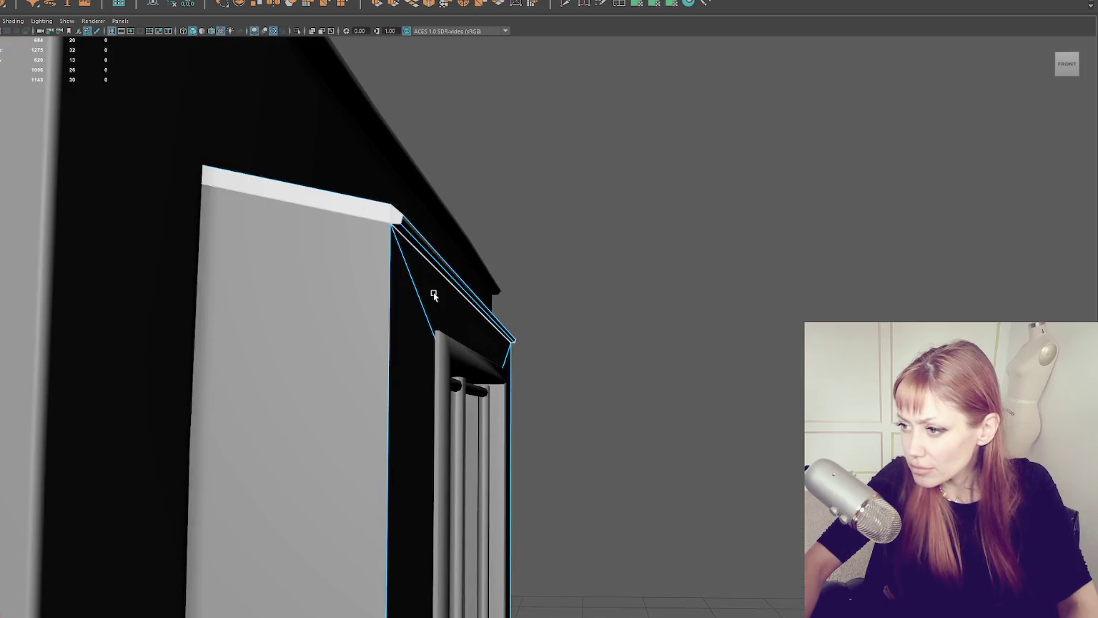
left_click(443, 268)
mouse_move(443, 269)
left_mouse_down()
mouse_move(386, 418)
mouse_move(427, 404)
left_mouse_up()
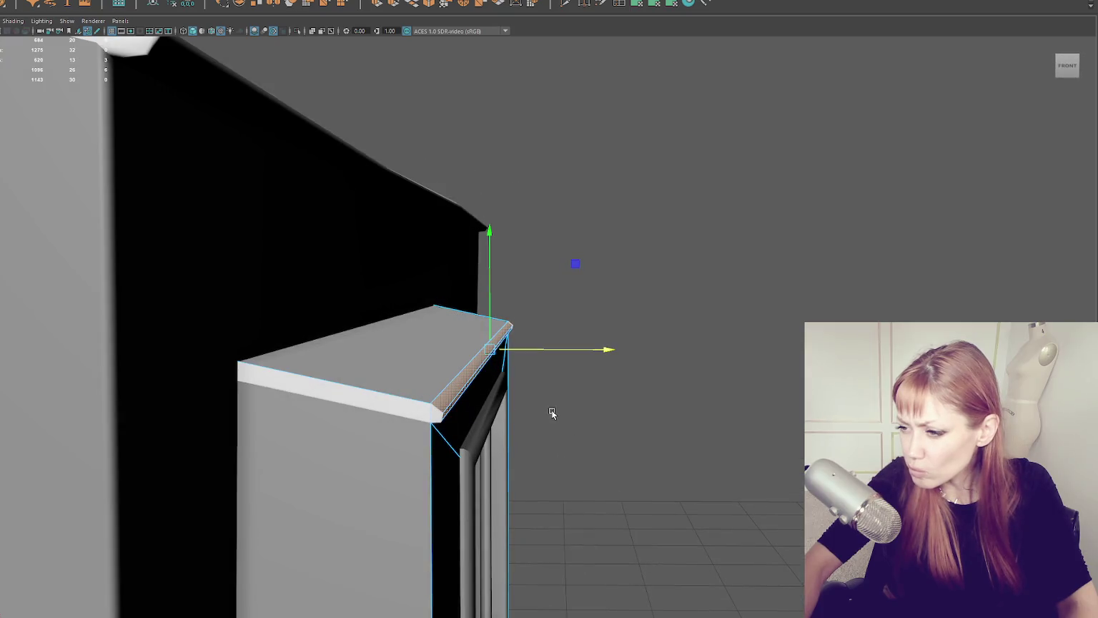
key("q")
Step: Extrude the top edge, then move the new edge outward and up to form the sloped cap
mouse_move(526, 405)
left_mouse_down()
mouse_move(336, 404)
mouse_move(590, 356)
mouse_move(558, 179)
mouse_move(501, 5)
left_mouse_up()
left_click(376, 6)
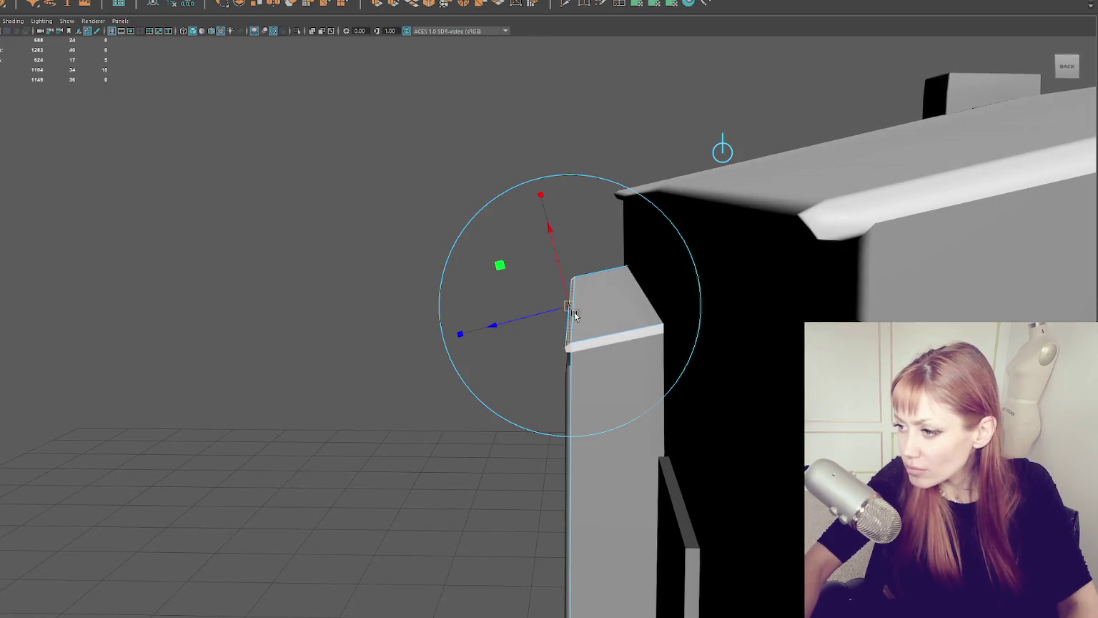
mouse_move(539, 314)
left_mouse_down()
mouse_move(509, 325)
mouse_move(507, 309)
left_mouse_up()
key("q")
key("w")
mouse_move(557, 256)
left_mouse_down()
mouse_move(656, 295)
mouse_move(361, 327)
left_mouse_up()
left_click_drag(443, 280, 442, 281)
Step: Select the sill's top face and extrude it with Ctrl+E
right_click(351, 218)
left_click(501, 298)
left_click(501, 297)
key("F11")
left_click(520, 297)
left_click(538, 309)
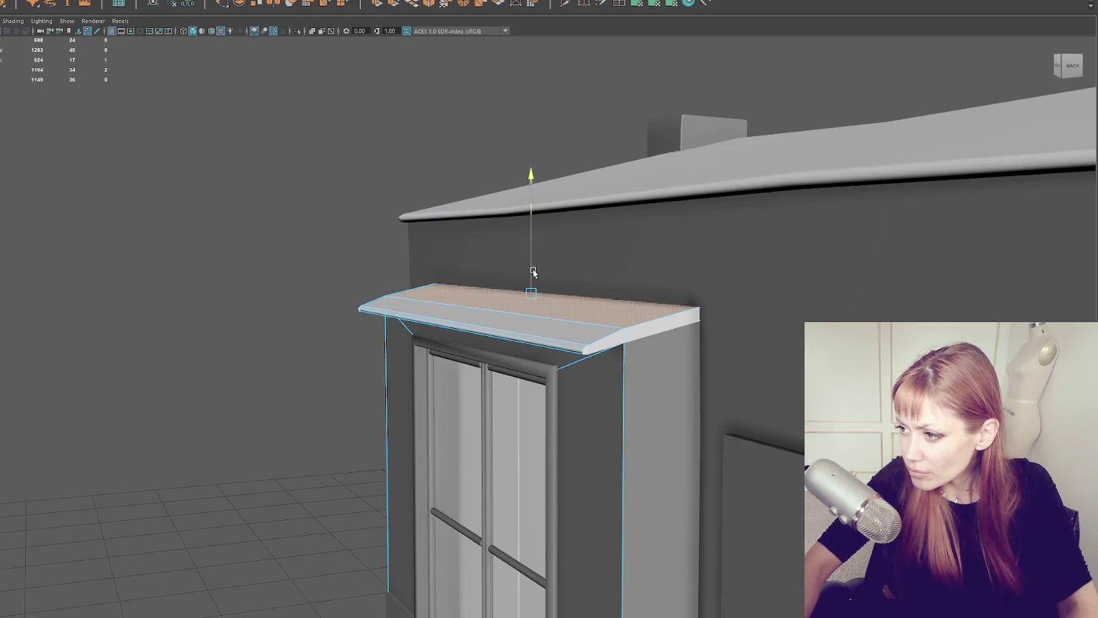
key("e")
key("ctrl+e")
mouse_move(531, 246)
left_mouse_down()
mouse_move(588, 263)
mouse_move(760, 264)
mouse_move(748, 266)
mouse_move(743, 152)
mouse_move(579, 187)
mouse_move(434, 373)
mouse_move(541, 296)
mouse_move(510, 281)
mouse_move(572, 191)
left_mouse_up()
key("F8")
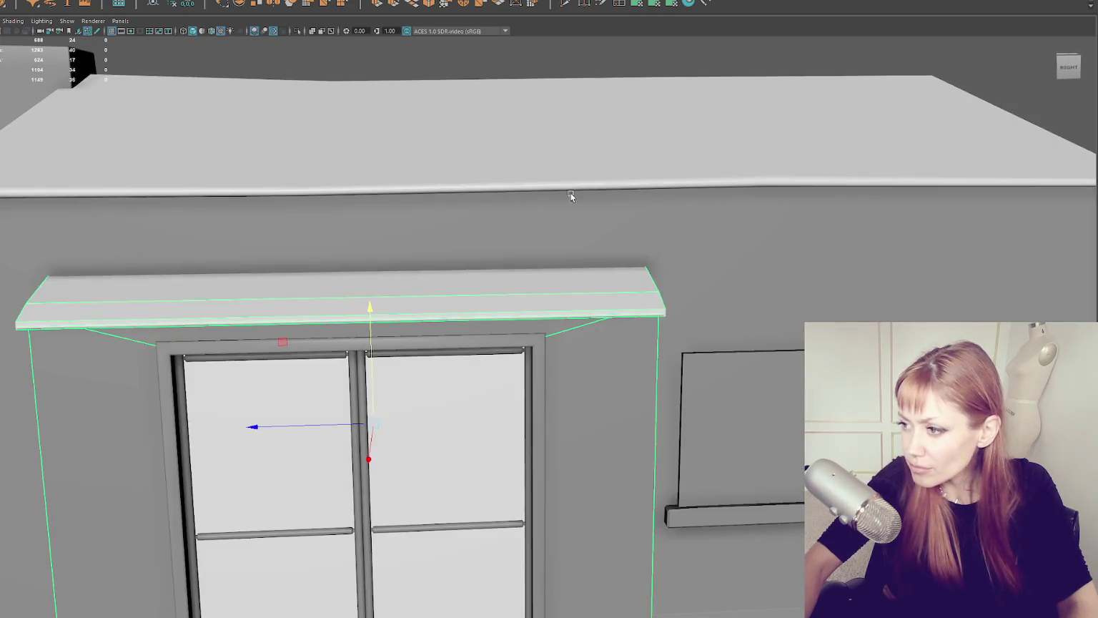
mouse_move(567, 254)
left_mouse_down()
mouse_move(558, 286)
mouse_move(590, 266)
left_mouse_up()
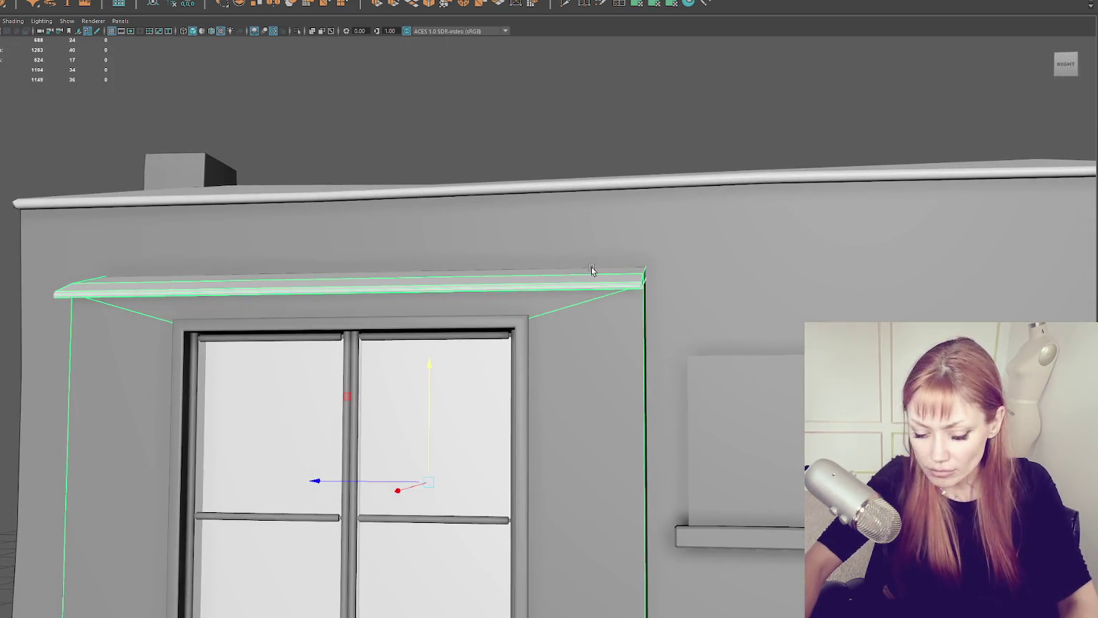
Step: Isolate the door frame and select the inner vertical edges of its opening
key("ctrl+1")
right_click(559, 164)
left_click(559, 189)
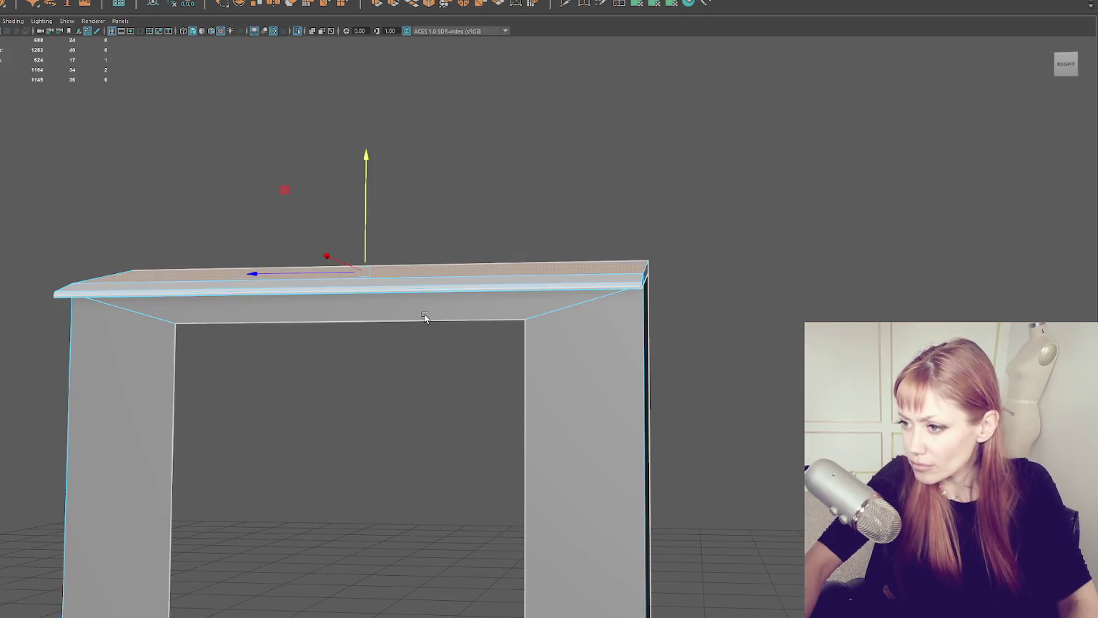
left_click(446, 286)
mouse_move(446, 285)
left_mouse_down()
mouse_move(493, 240)
mouse_move(500, 255)
left_mouse_up()
right_click(379, 353)
left_click_drag(377, 353, 426, 300)
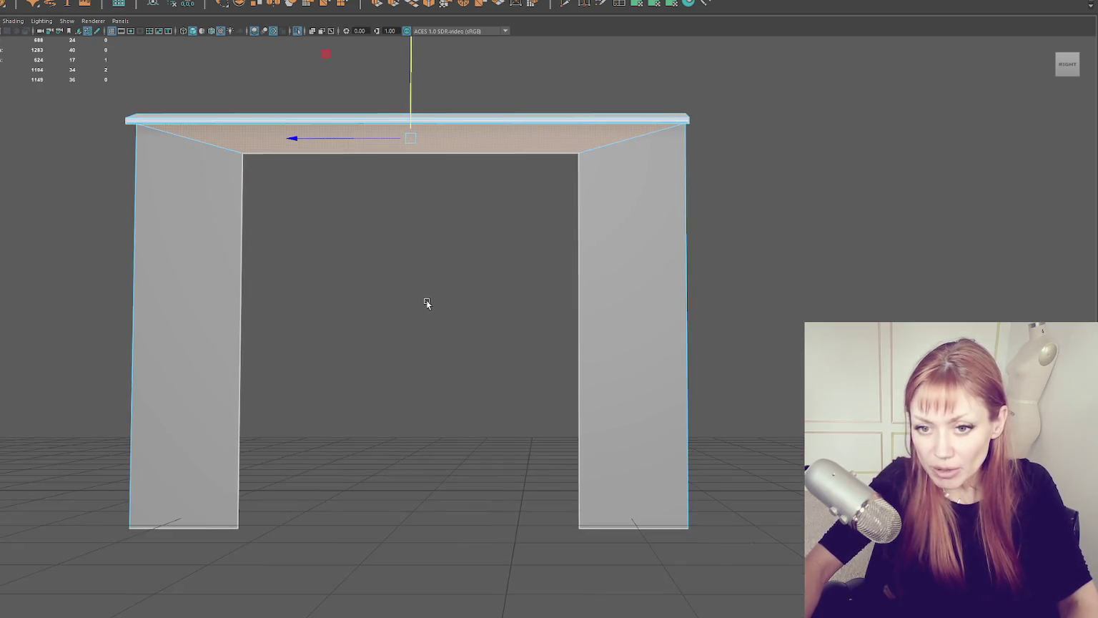
left_click_drag(216, 241, 610, 299)
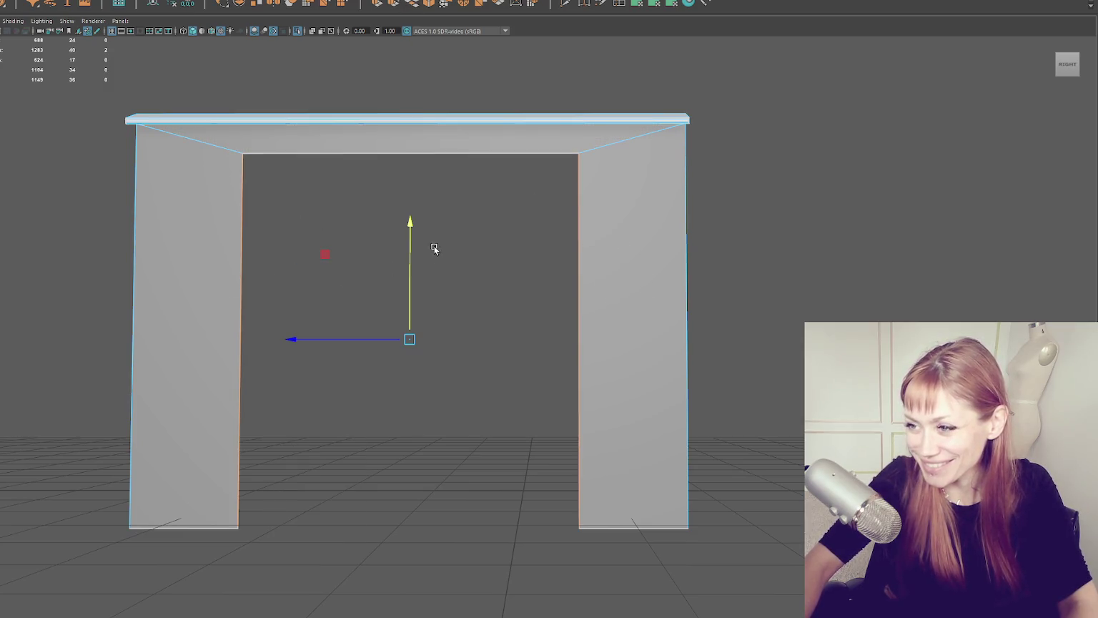
Step: Bridge the inner edges to fill the doorway, checking it in wireframe, shaded and textured views
key("g")
right_click(345, 172)
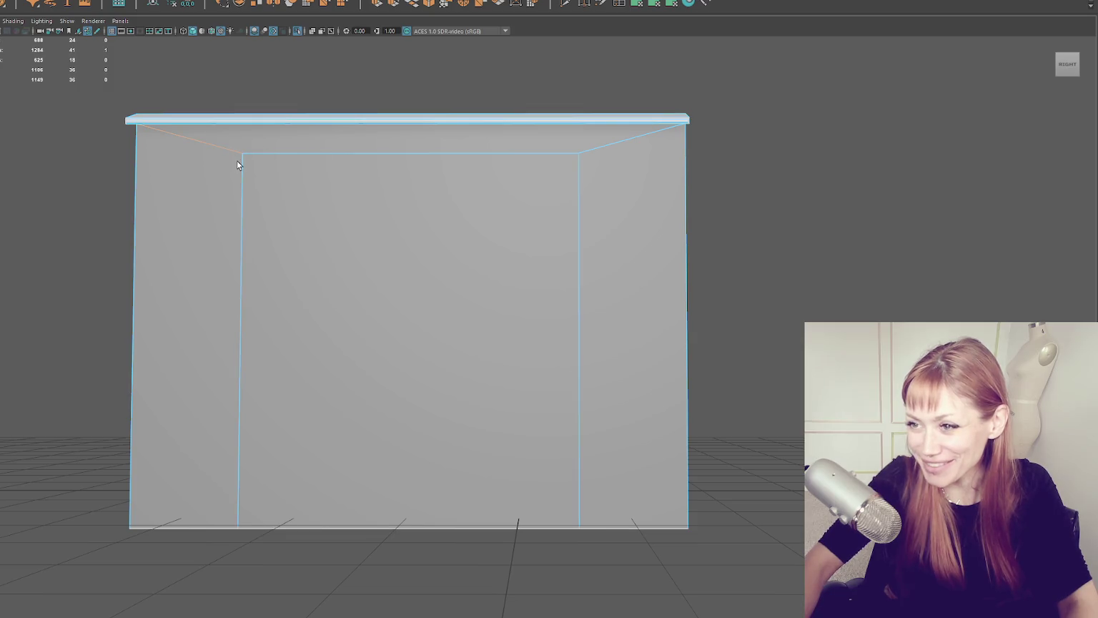
key("4")
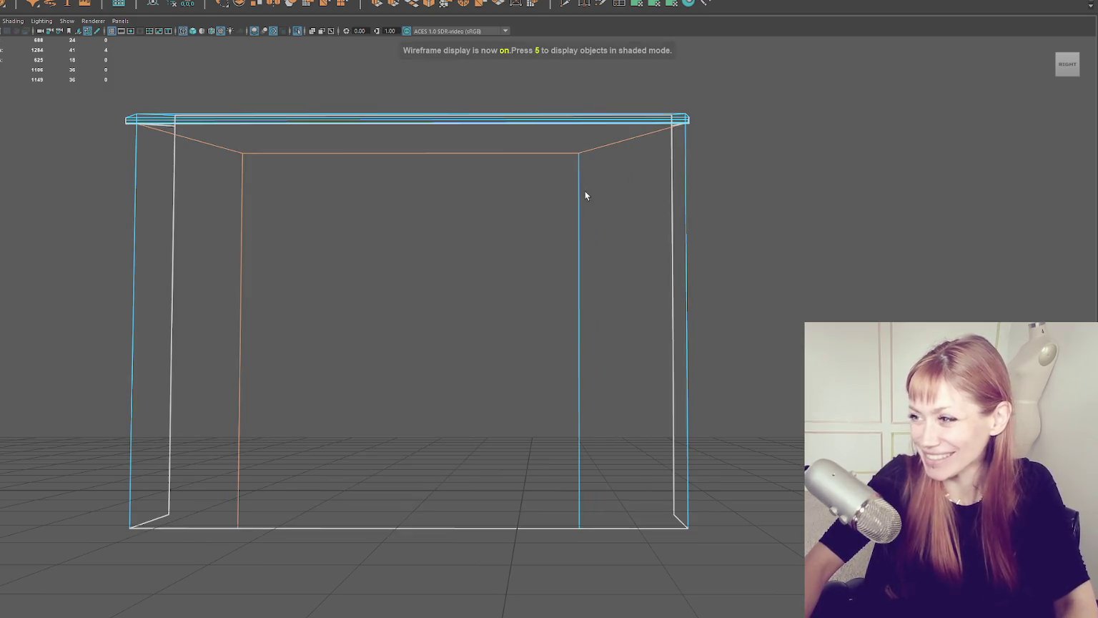
left_click(546, 235)
key("5")
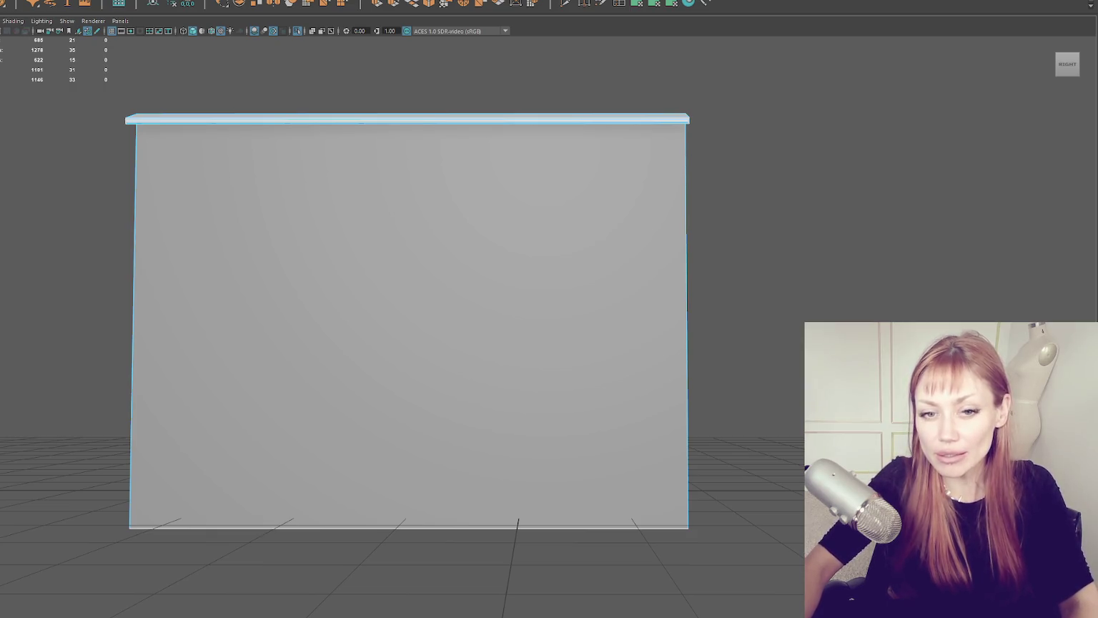
mouse_move(362, 248)
left_mouse_down()
mouse_move(431, 247)
mouse_move(366, 281)
mouse_move(327, 263)
mouse_move(461, 276)
left_mouse_up()
left_click_drag(639, 314, 728, 277)
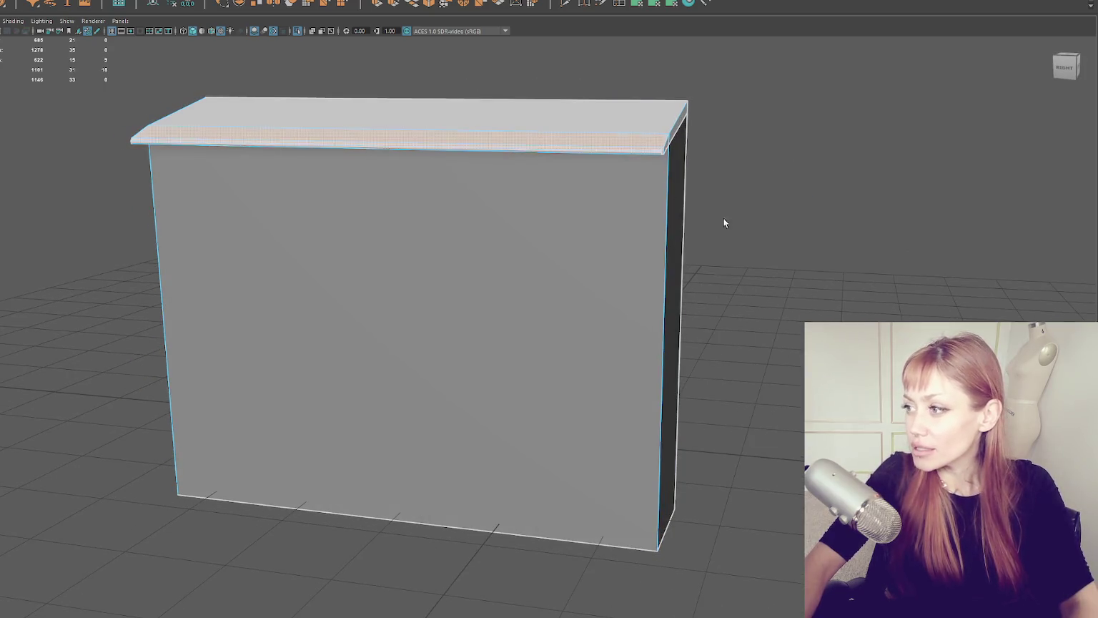
key("6")
left_click_drag(724, 218, 607, 274)
key("5")
right_click(745, 43)
Step: Set Insert Edge Loop to multiple loops, then delete the stray mid-edge vertex
left_click(793, 30)
left_click(774, 127)
left_click(797, 474)
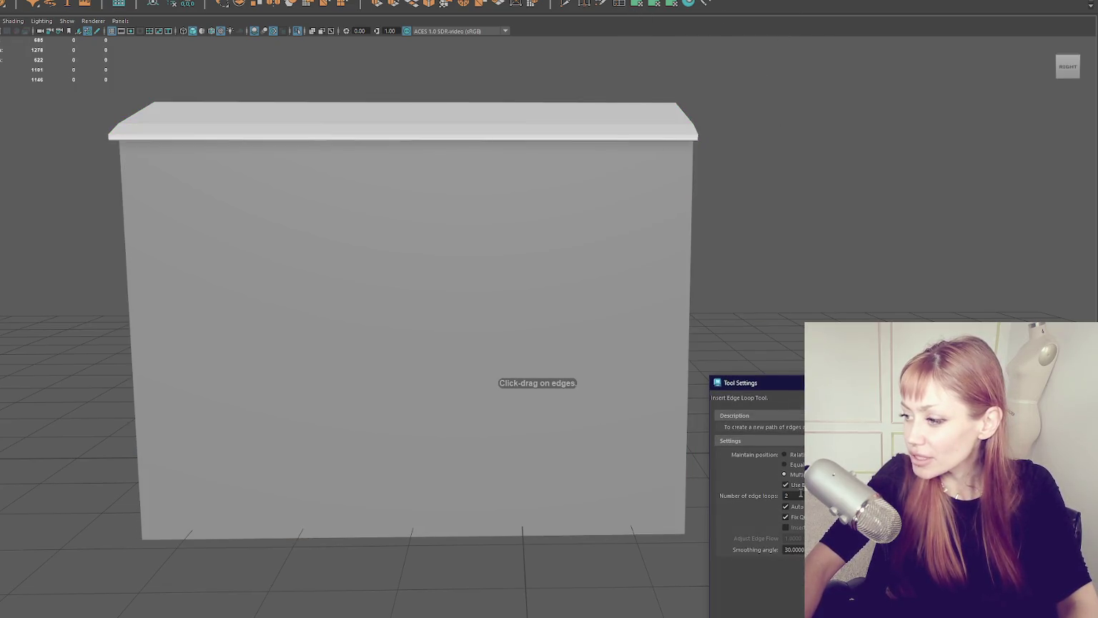
left_click(613, 137)
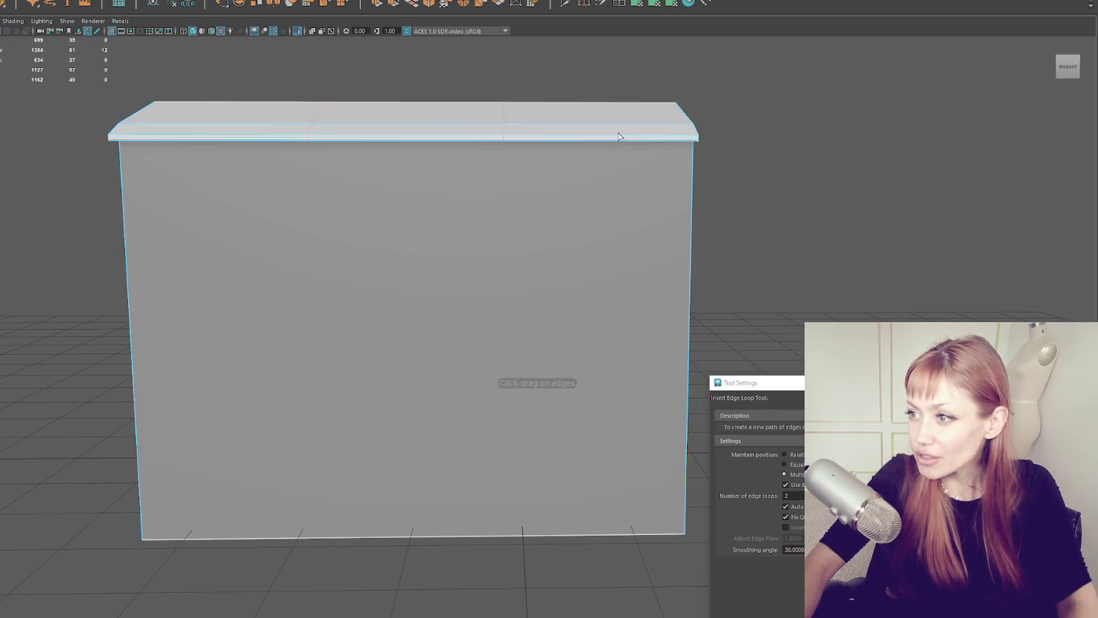
mouse_move(619, 144)
left_mouse_down()
mouse_move(628, 160)
mouse_move(603, 147)
mouse_move(534, 167)
mouse_move(590, 159)
mouse_move(611, 135)
mouse_move(571, 151)
mouse_move(618, 155)
left_mouse_up()
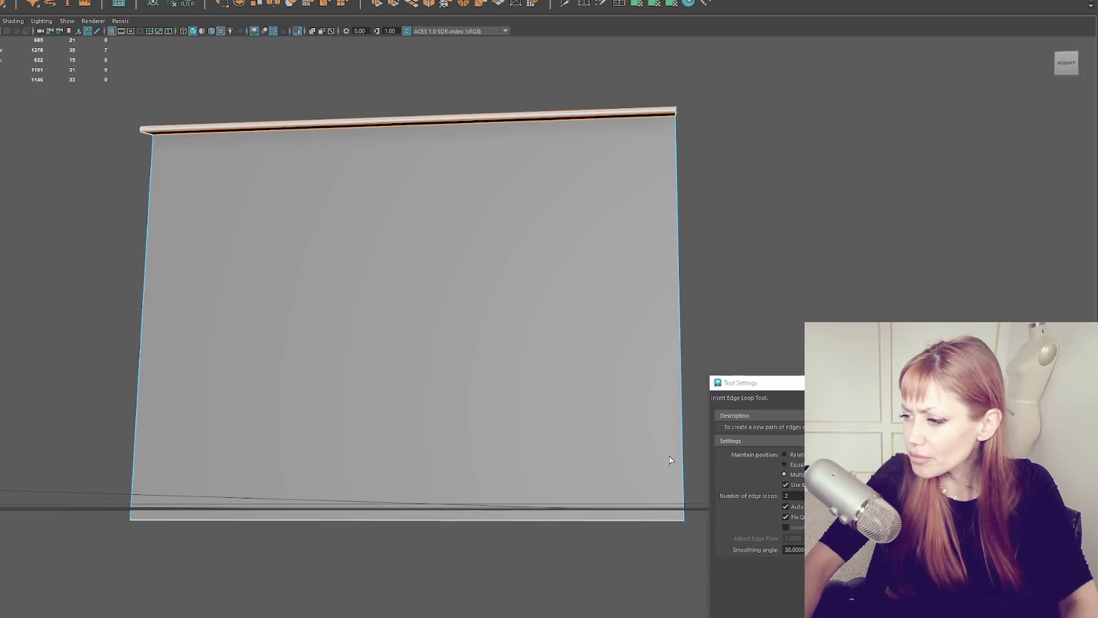
right_click(616, 239)
left_click_drag(617, 239, 535, 233)
key("q")
left_click_drag(689, 127, 235, 522)
left_click_drag(386, 164, 378, 134)
key("Delete")
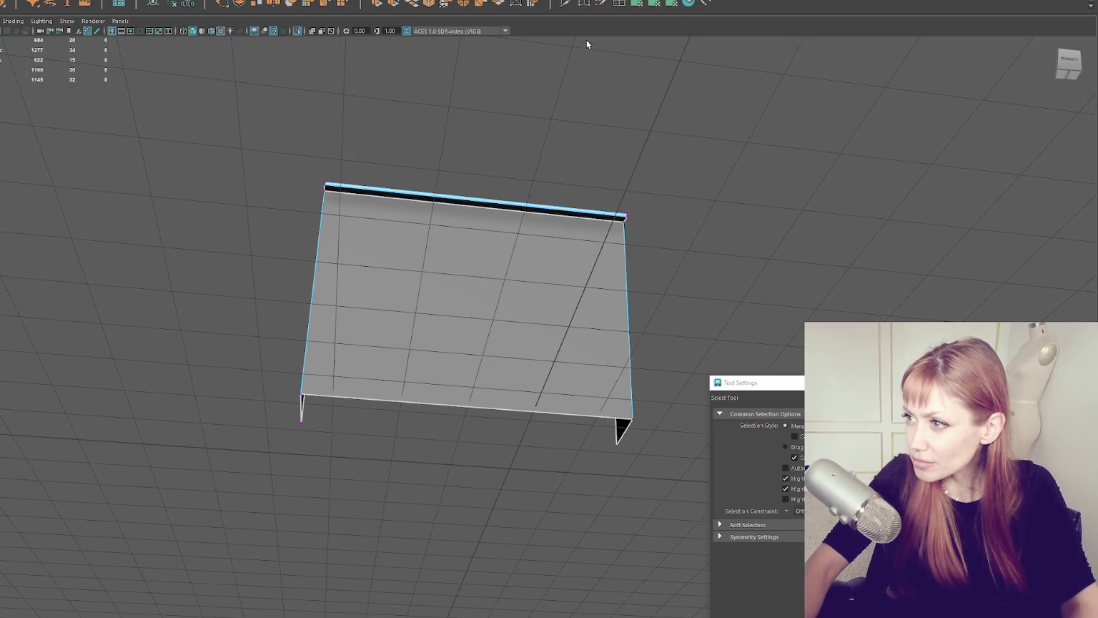
Step: Insert two vertical edge loops across the block and scale them apart toward the sides
left_click(617, 6)
left_click_drag(471, 205, 475, 206)
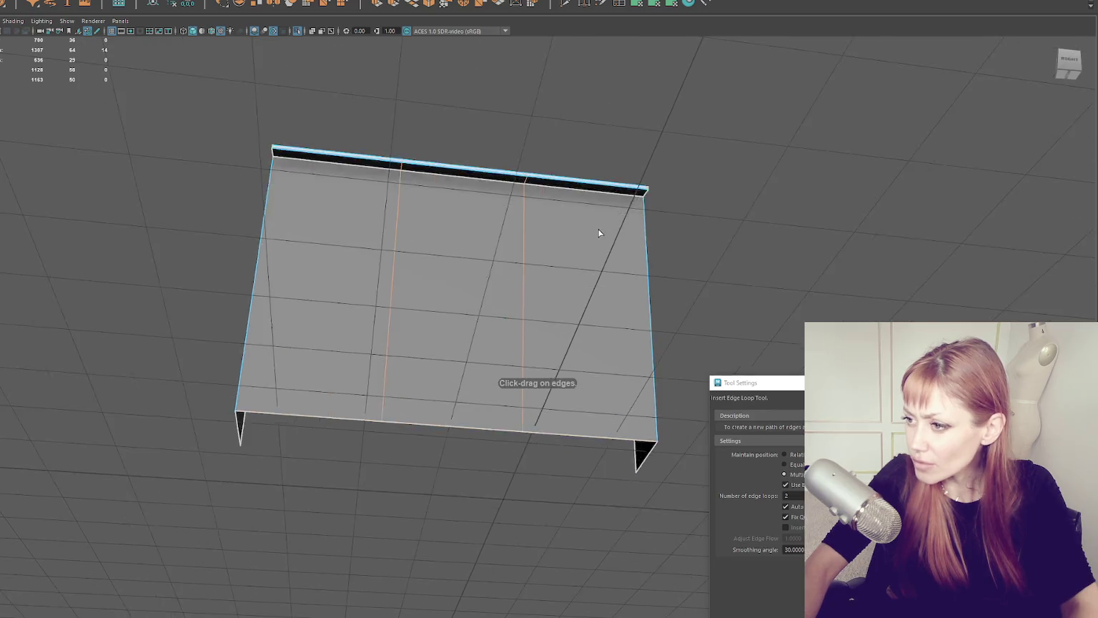
key("r")
left_click_drag(463, 287, 510, 299)
left_click_drag(423, 326, 196, 330)
scroll(632, 284, "up", 5)
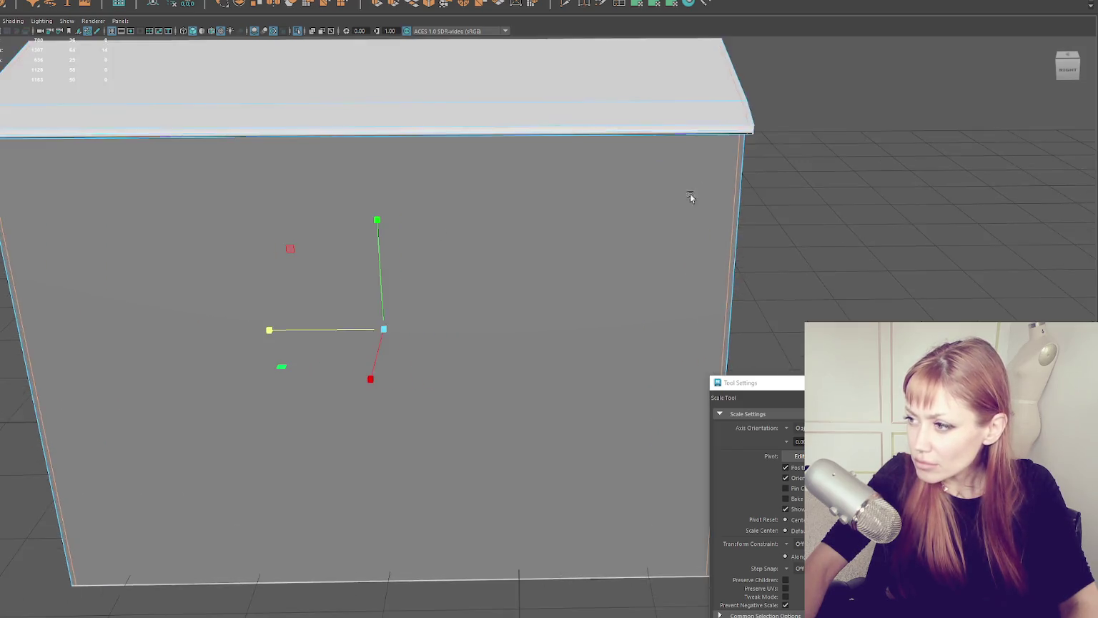
Step: Select the block's vertical corner edge and top edge, inspecting them from the side
mouse_move(632, 283)
left_mouse_down("alt")
mouse_move(393, 277)
mouse_move(358, 250)
left_mouse_up("alt")
left_click(290, 274)
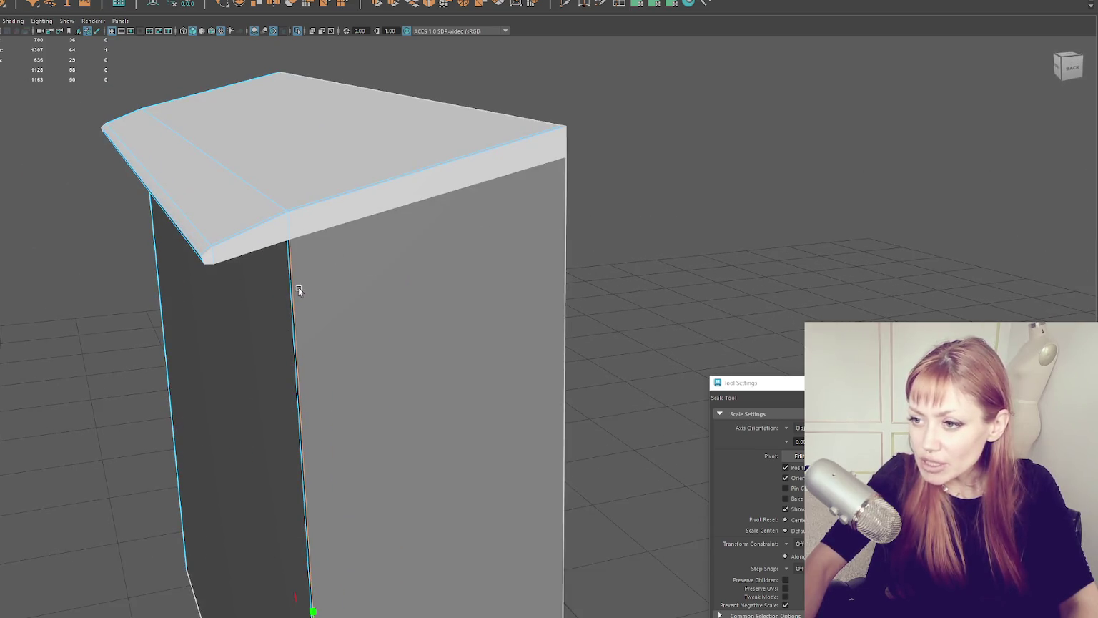
mouse_move(332, 292)
left_mouse_down("alt")
mouse_move(443, 52)
mouse_move(303, 259)
mouse_move(446, 258)
mouse_move(284, 280)
mouse_move(312, 258)
mouse_move(391, 237)
left_mouse_up("alt")
left_click(391, 237)
left_click(370, 209)
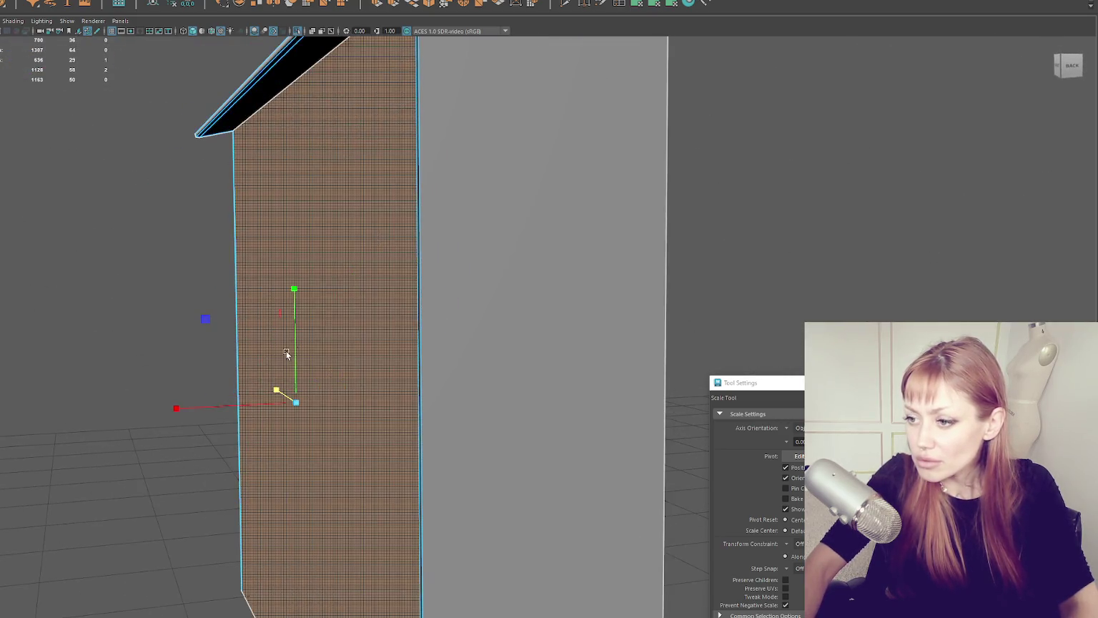
key("w")
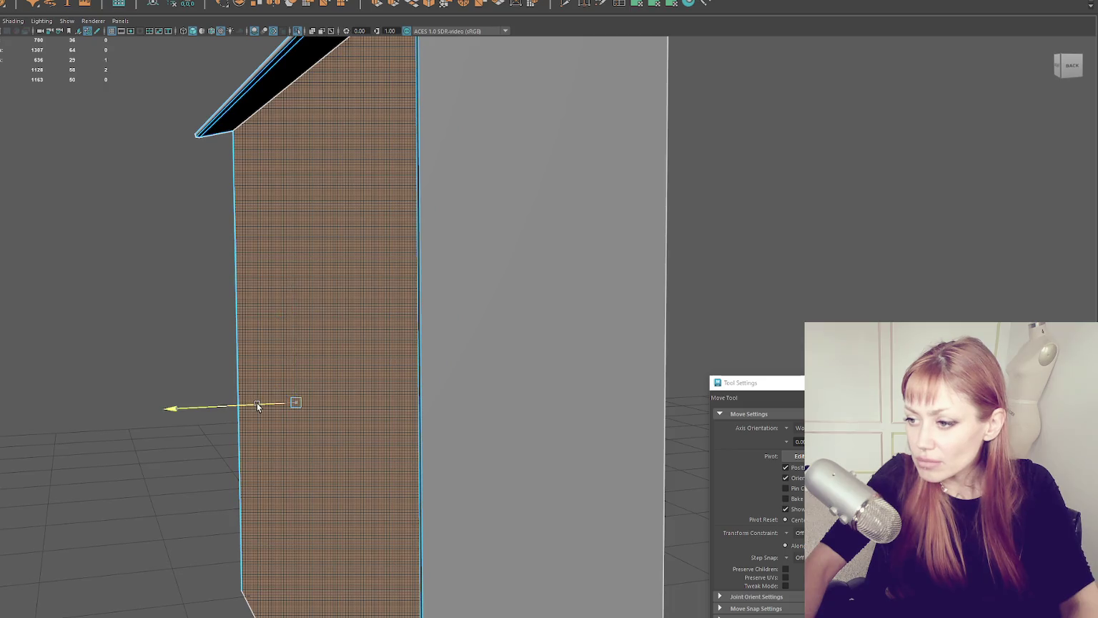
mouse_move(254, 407)
left_mouse_down("alt")
mouse_move(319, 327)
mouse_move(389, 298)
mouse_move(407, 269)
mouse_move(436, 338)
mouse_move(557, 262)
mouse_move(658, 293)
mouse_move(377, 304)
mouse_move(529, 248)
mouse_move(564, 266)
mouse_move(519, 270)
left_mouse_up("alt")
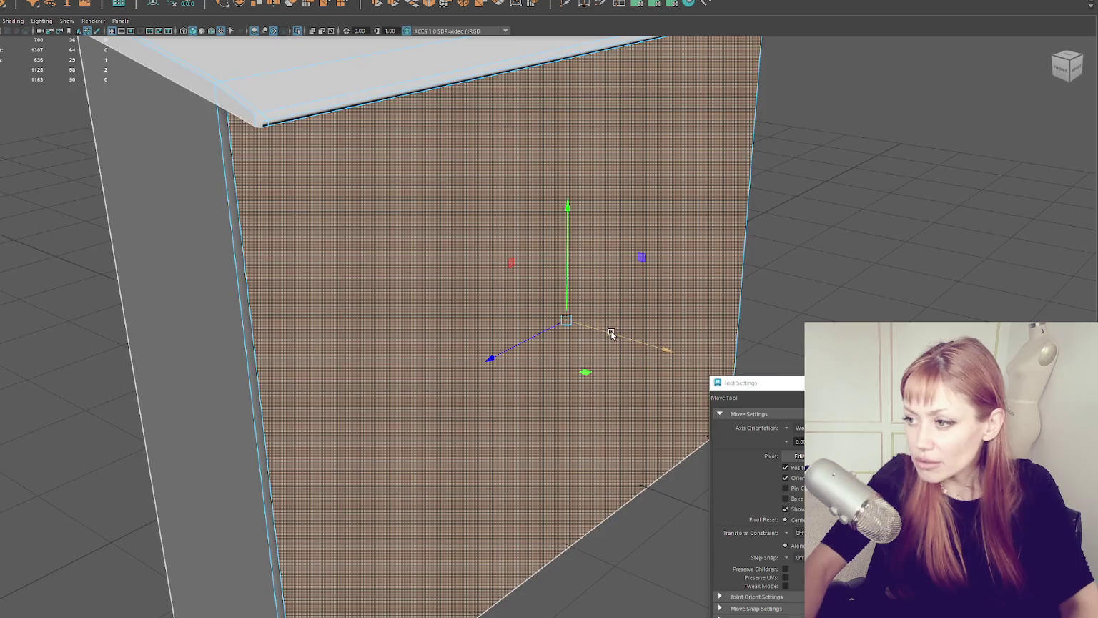
mouse_move(613, 333)
left_mouse_down("alt")
mouse_move(620, 265)
mouse_move(515, 265)
mouse_move(551, 259)
mouse_move(472, 282)
left_mouse_up("alt")
Step: Slide the vertical corner edge along X and Z to sit beneath the cap
right_click(808, 177)
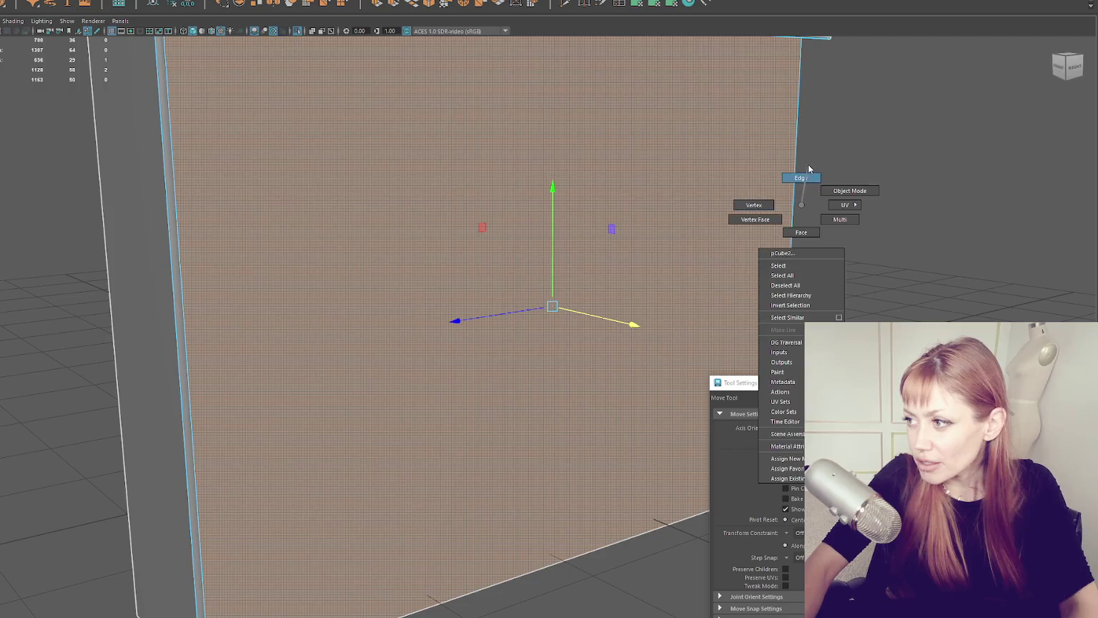
left_click(846, 187)
left_click_drag(845, 187, 174, 276, "alt")
left_click(181, 274)
left_click_drag(154, 368, 150, 371)
mouse_move(254, 311)
left_mouse_down("alt")
mouse_move(927, 290)
mouse_move(385, 285)
left_mouse_up("alt")
left_click_drag(323, 343, 332, 343)
left_click_drag(331, 174, 423, 289, "alt")
left_click(416, 302)
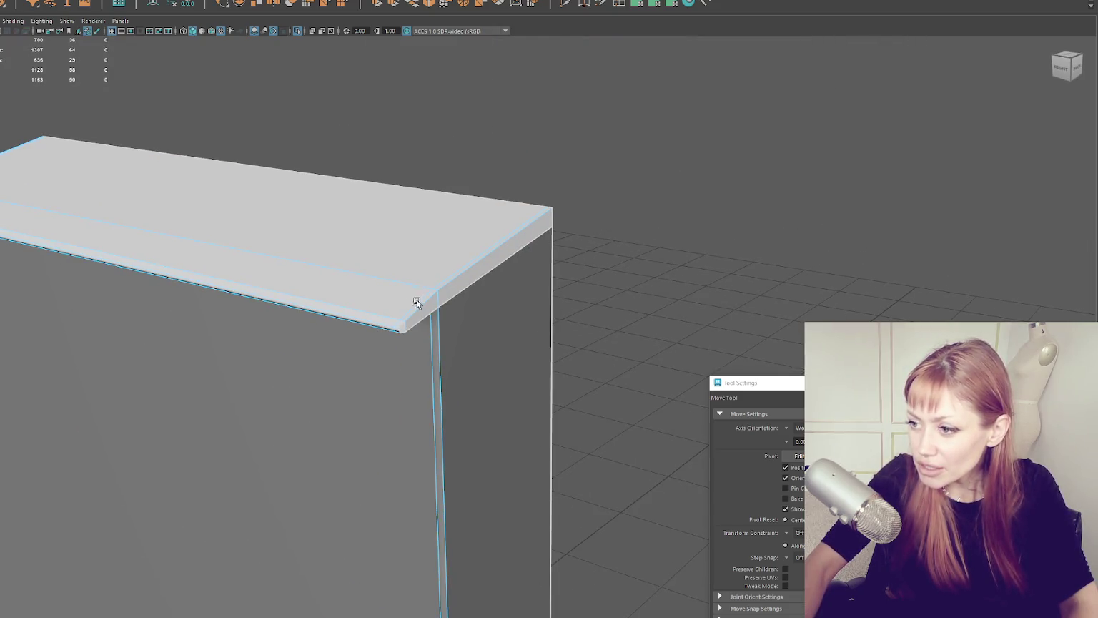
Step: Select the cap's top-right edge plus another cap edge
mouse_move(404, 328)
left_mouse_down("alt")
mouse_move(579, 282)
mouse_move(698, 272)
left_mouse_up("alt")
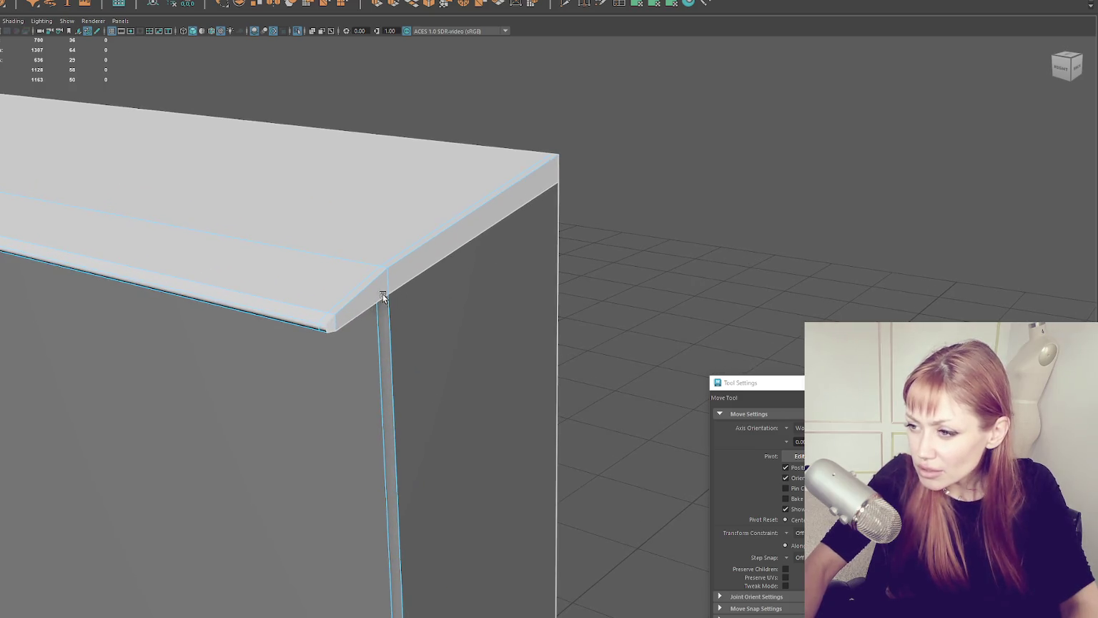
left_click_drag(514, 216, 545, 248, "alt")
left_click(545, 248)
left_click(466, 302)
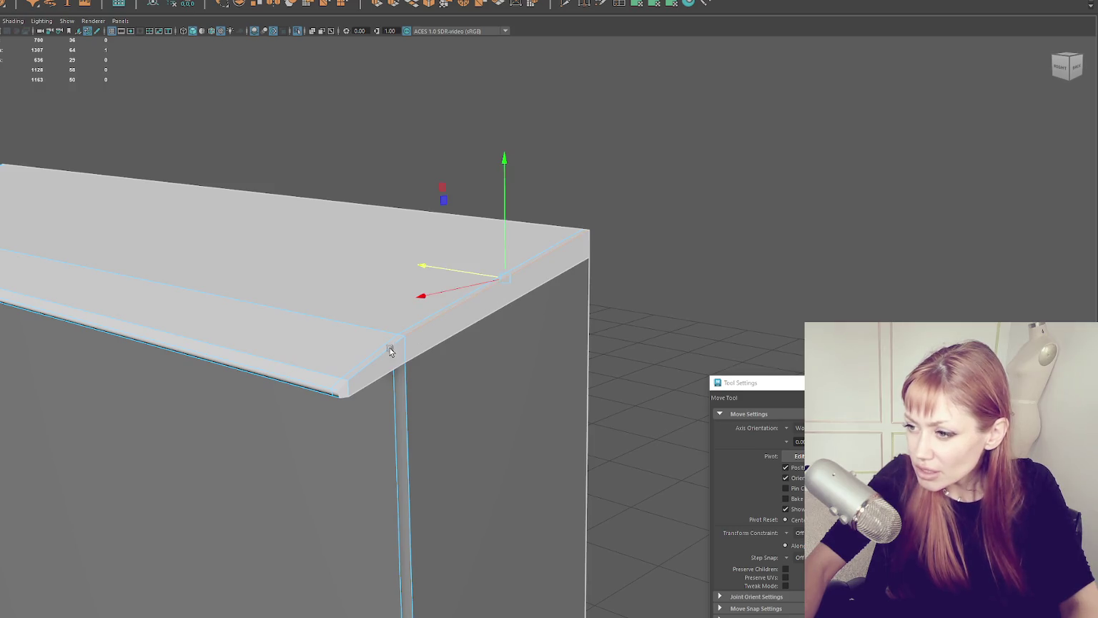
key("q")
left_click(344, 389, "shift")
mouse_move(344, 388)
left_mouse_down("alt")
mouse_move(465, 361)
mouse_move(610, 346)
mouse_move(620, 357)
mouse_move(594, 352)
left_mouse_up("alt")
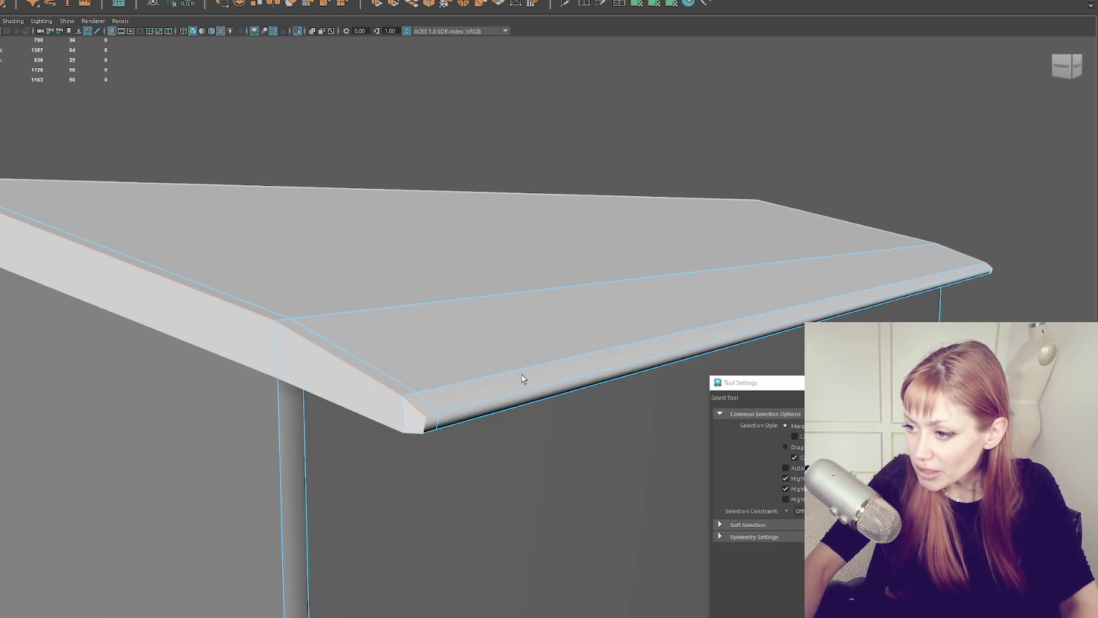
Step: Raise the overhang's selected edges and shift two top vertices sideways along X
key("w")
left_click_drag(692, 210, 697, 221)
right_click(579, 136)
key("q")
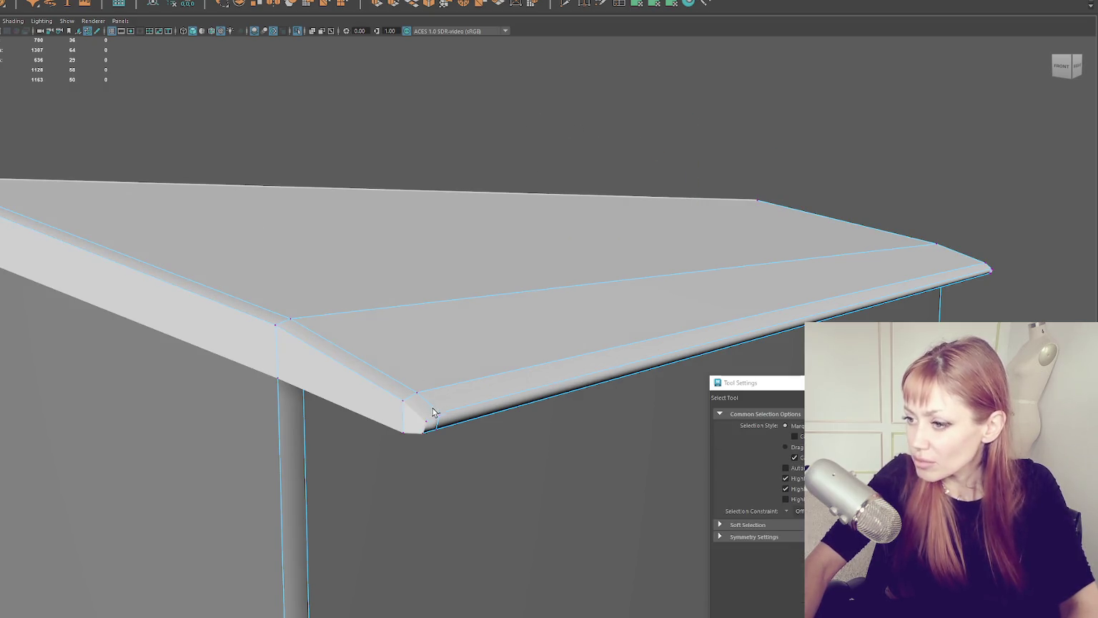
mouse_move(652, 382)
left_mouse_down("alt")
mouse_move(480, 380)
mouse_move(110, 346)
mouse_move(154, 348)
left_mouse_up("alt")
left_click(90, 344, "shift")
mouse_move(476, 318)
left_mouse_down("alt")
mouse_move(243, 196)
mouse_move(269, 208)
left_mouse_up("alt")
key("w")
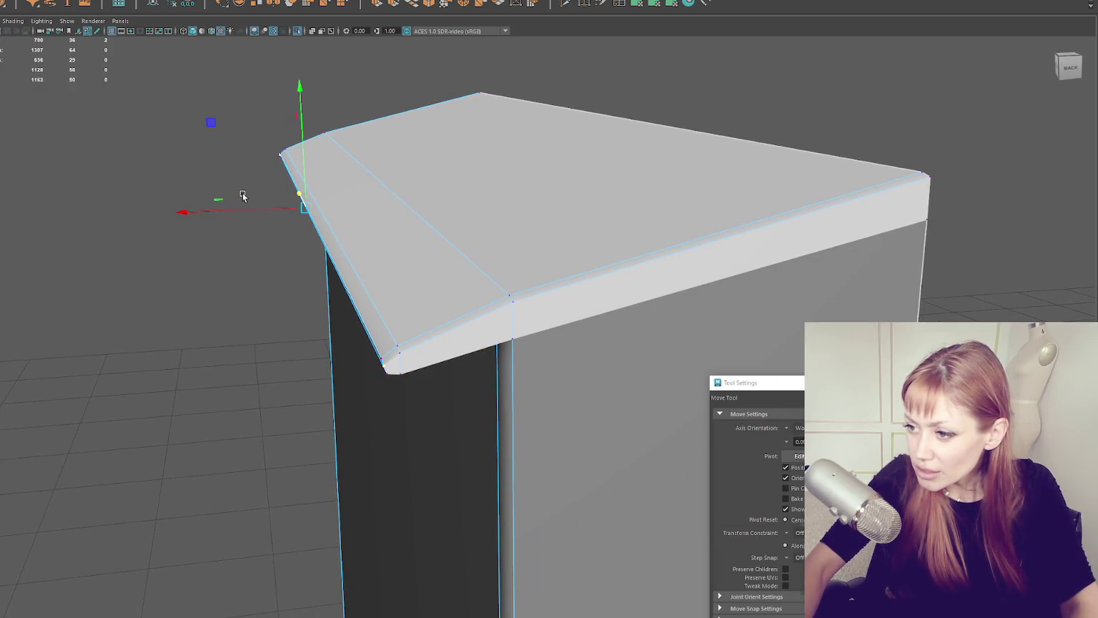
mouse_move(269, 208)
left_mouse_down("alt")
mouse_move(515, 257)
mouse_move(629, 223)
left_mouse_up("alt")
Step: Move a single corner vertex along X, then select the overhang's front edge
key("q")
left_click(349, 220)
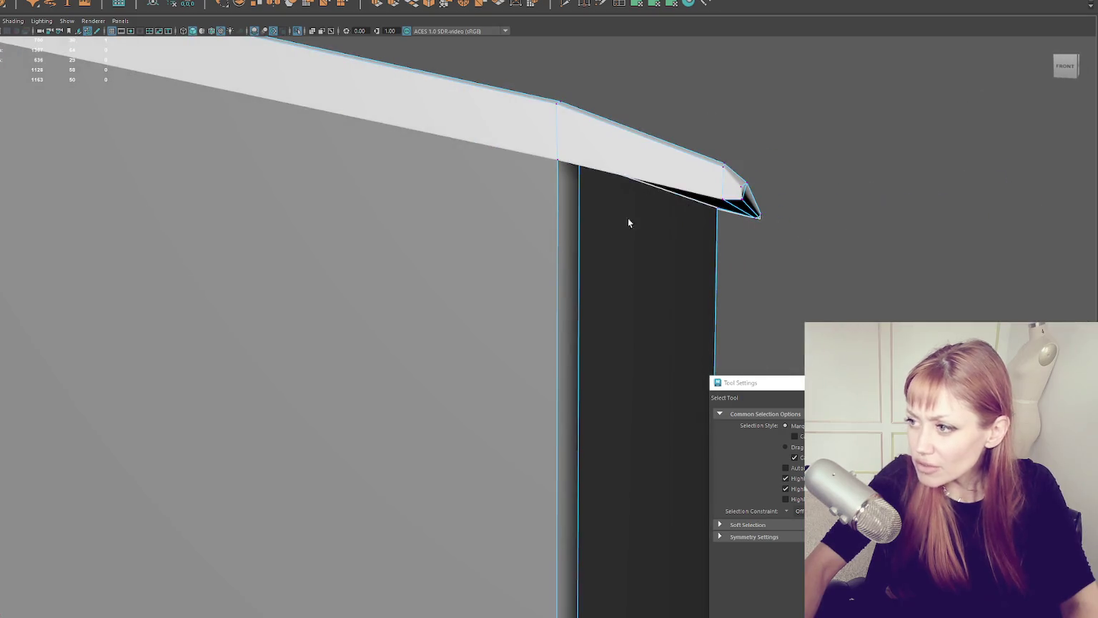
key("w")
mouse_move(795, 213)
left_mouse_down()
mouse_move(757, 187)
mouse_move(726, 201)
mouse_move(736, 200)
left_mouse_up()
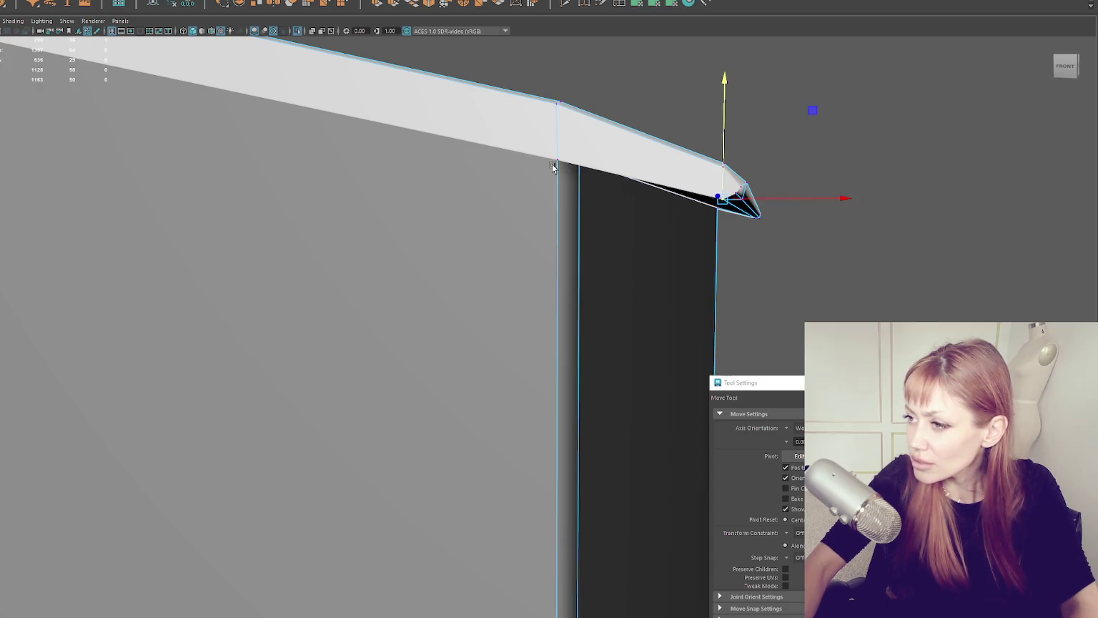
key("q")
mouse_move(755, 214)
left_mouse_down("alt")
mouse_move(681, 196)
mouse_move(617, 206)
mouse_move(501, 140)
left_mouse_up("alt")
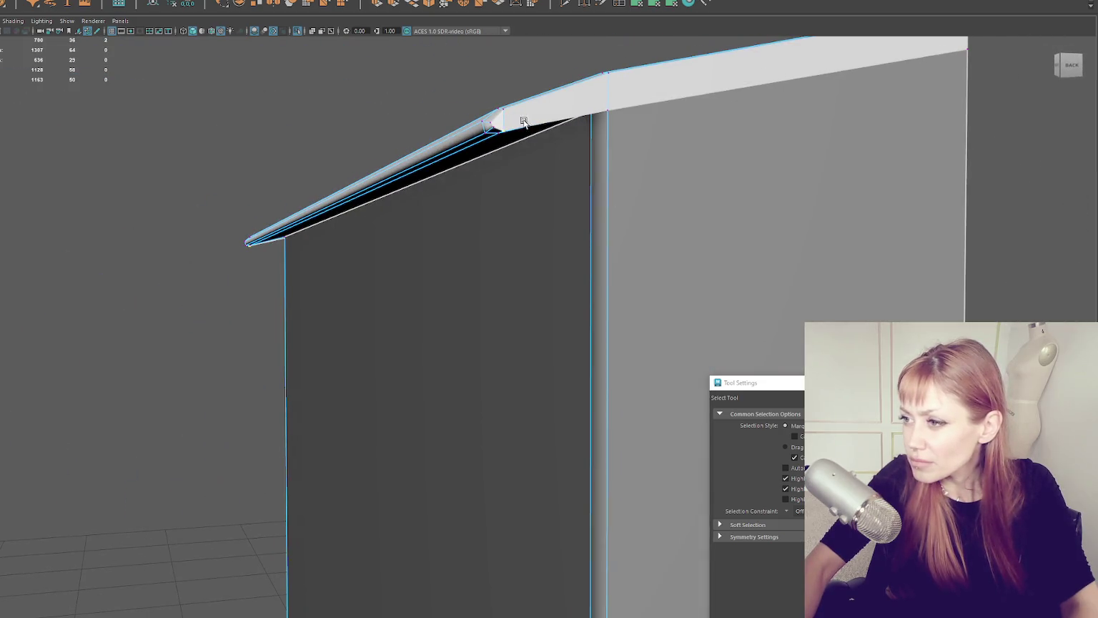
key("w")
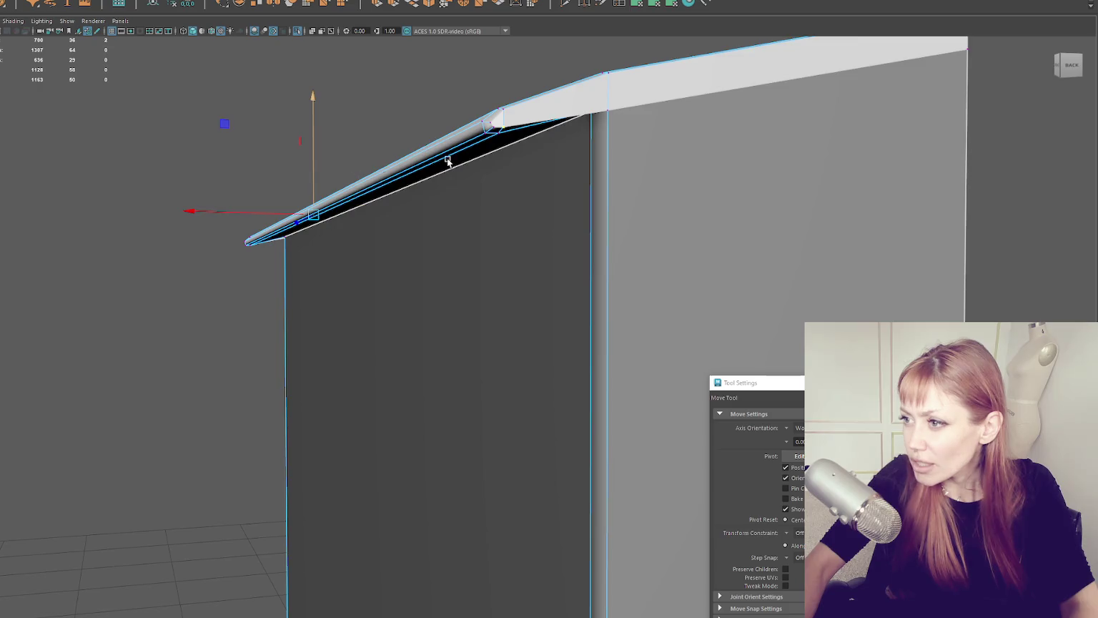
left_click_drag(448, 161, 441, 165, "alt")
left_click_drag(404, 216, 533, 208, "alt")
left_click(735, 211)
left_click(737, 187)
Step: Select a bevel vertex and several corner vertices around the overhang
left_click(342, 208)
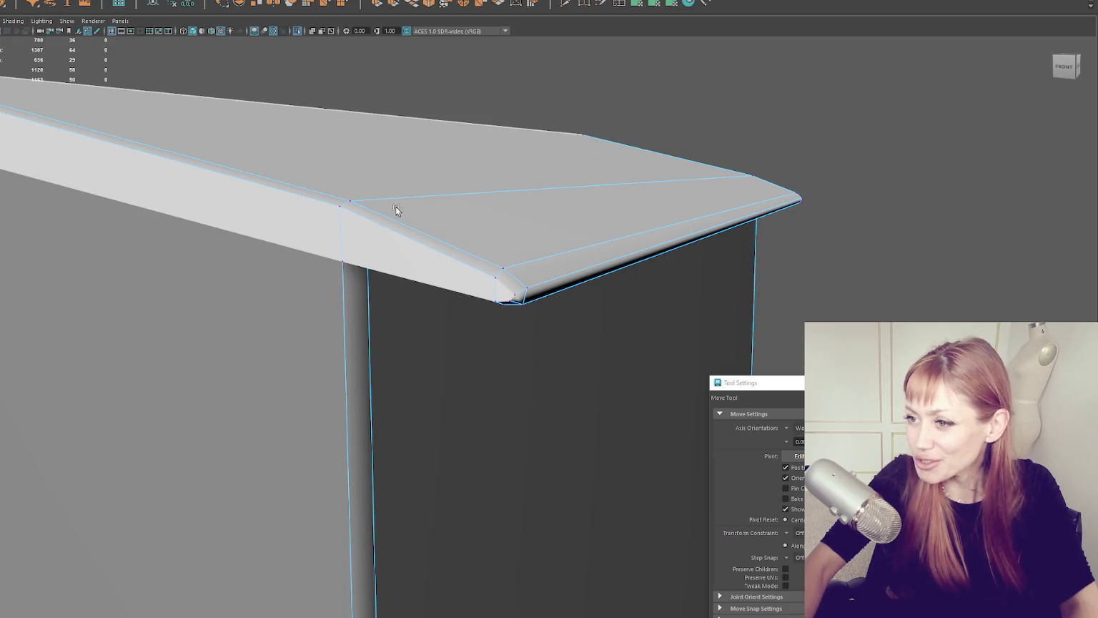
left_click(342, 205)
left_click_drag(480, 230, 101, 179, "alt")
left_click(36, 147, "shift")
mouse_move(508, 196)
left_mouse_down("alt")
mouse_move(350, 201)
mouse_move(467, 284)
left_mouse_up("alt")
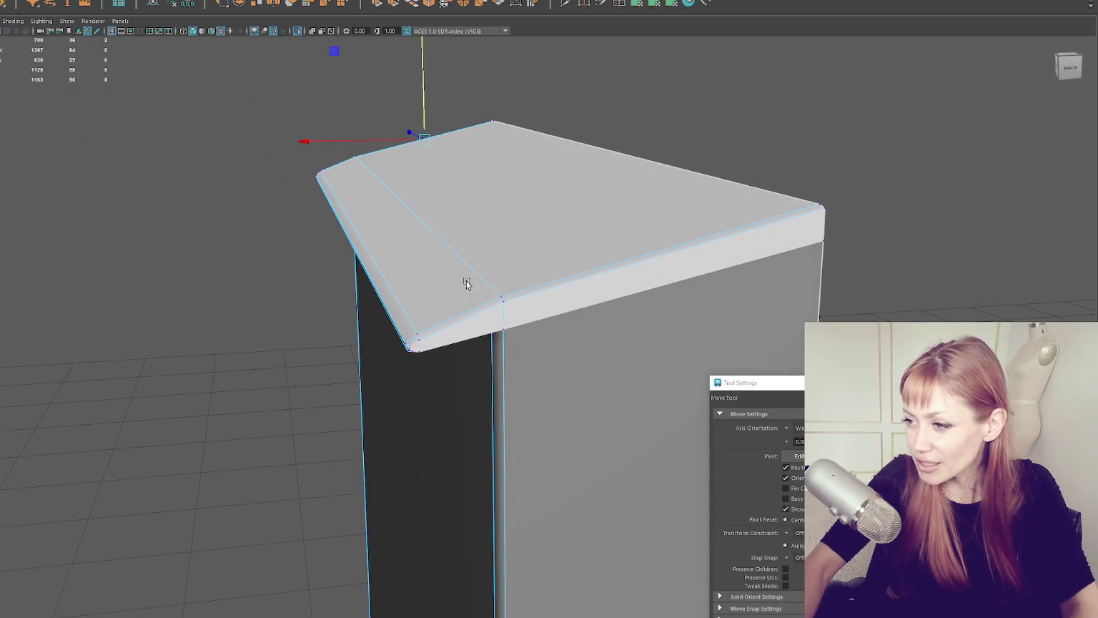
left_click(504, 300, "shift")
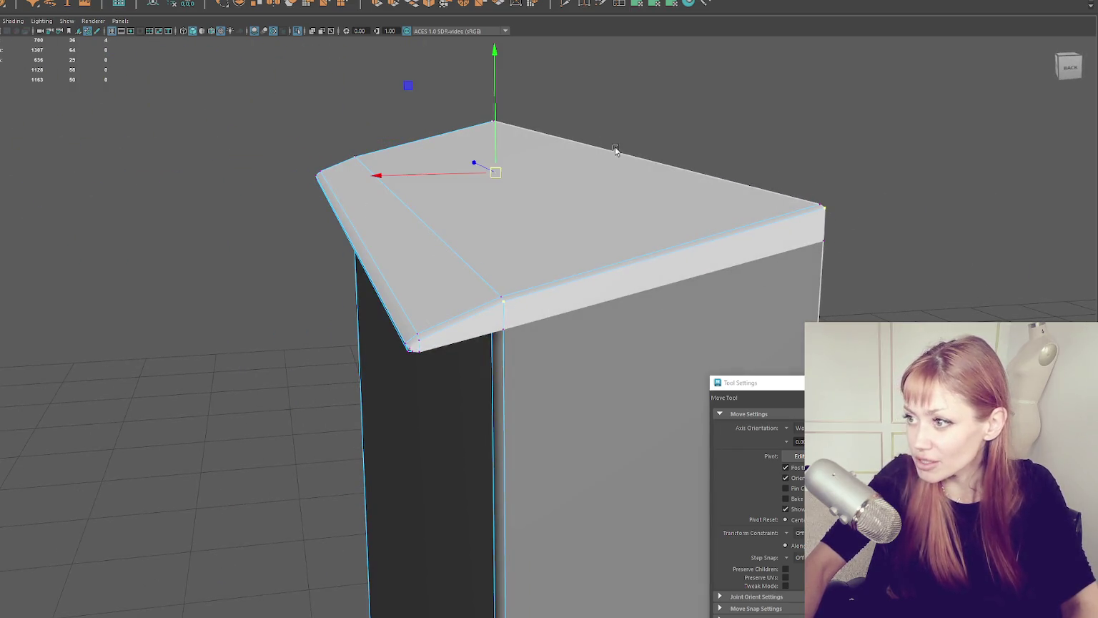
mouse_move(606, 184)
left_mouse_down("alt")
mouse_move(581, 175)
mouse_move(336, 219)
mouse_move(373, 213)
left_mouse_up("alt")
mouse_move(427, 108)
left_mouse_down("alt")
mouse_move(417, 138)
mouse_move(465, 92)
mouse_move(530, 81)
mouse_move(519, 170)
left_mouse_up("alt")
Step: Check the mesh in wireframe, then lower the selected top edge slightly
key("q")
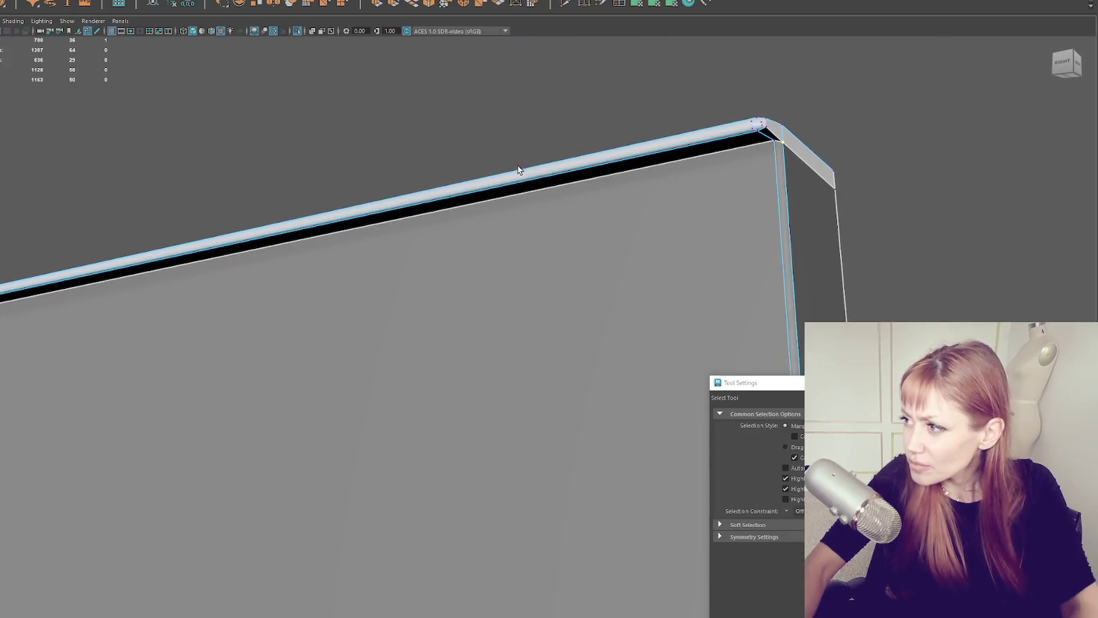
mouse_move(587, 219)
left_mouse_down("alt")
mouse_move(667, 204)
mouse_move(613, 235)
mouse_move(628, 217)
left_mouse_up("alt")
key("4")
key("6")
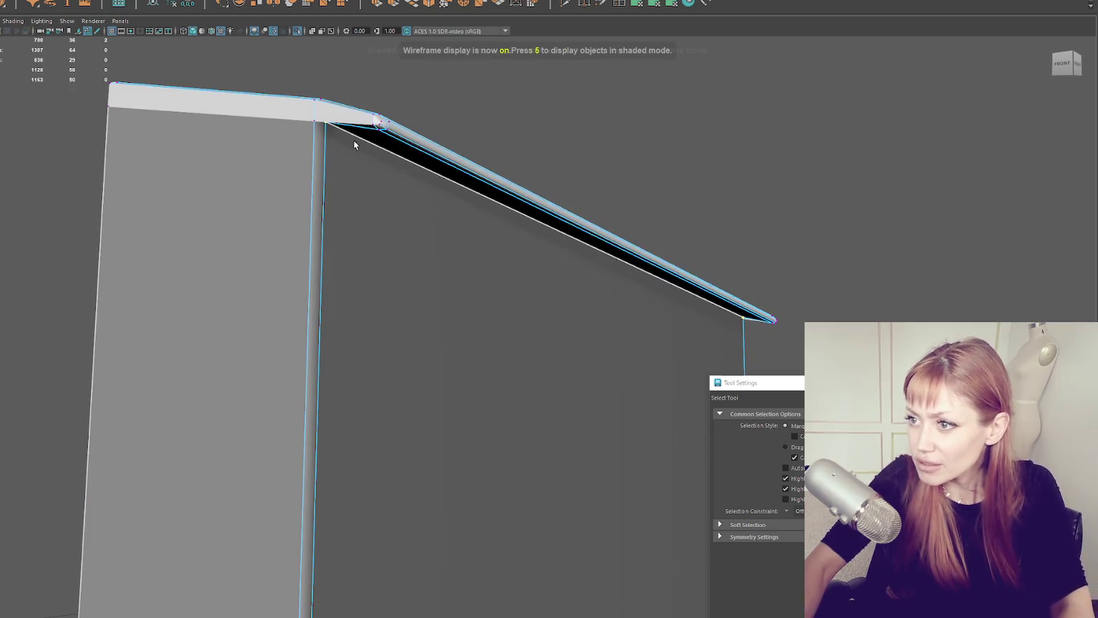
key("w")
mouse_move(610, 187)
left_mouse_down()
mouse_move(630, 183)
mouse_move(441, 191)
mouse_move(508, 206)
mouse_move(476, 209)
mouse_move(574, 258)
mouse_move(530, 227)
left_mouse_up()
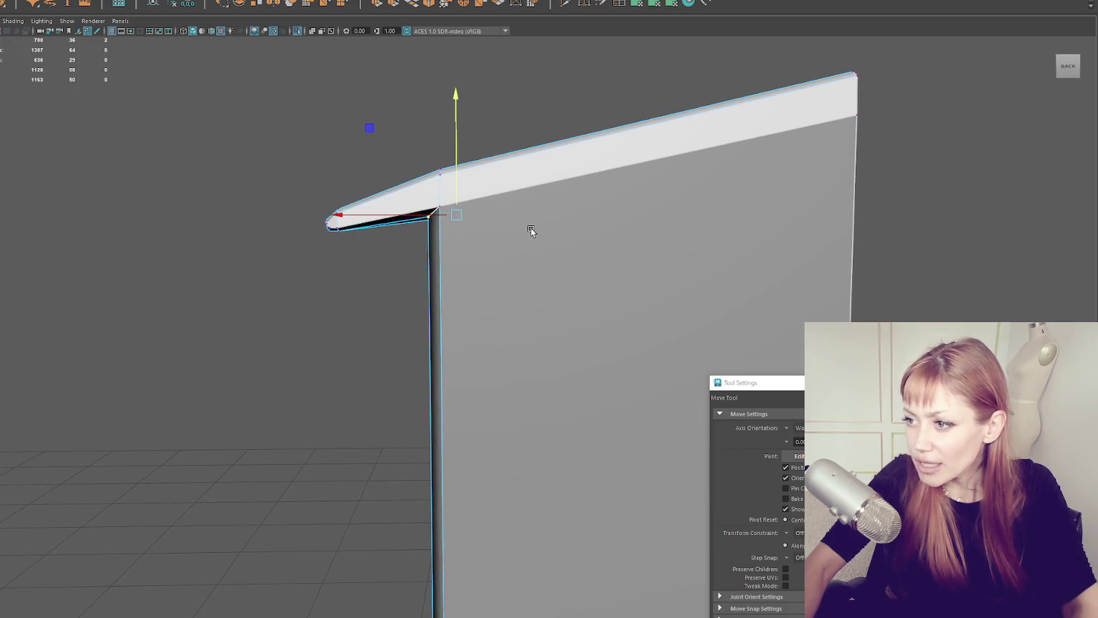
Step: Select the vertex at the overhang tip and inspect the cap from above
left_click(469, 198)
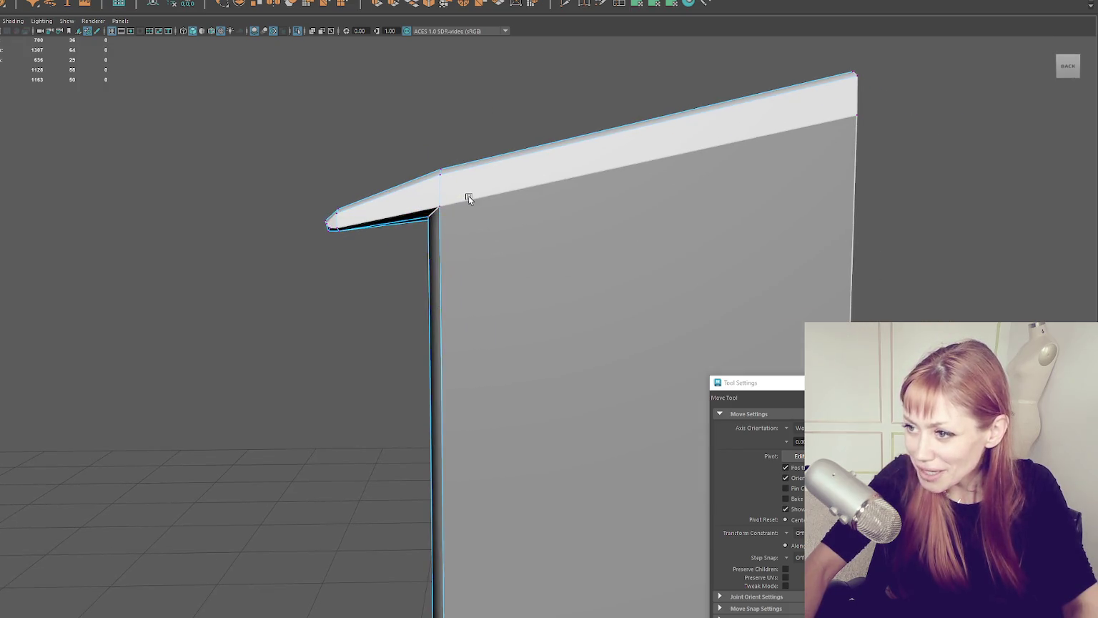
left_click_drag(361, 222, 359, 226, "alt")
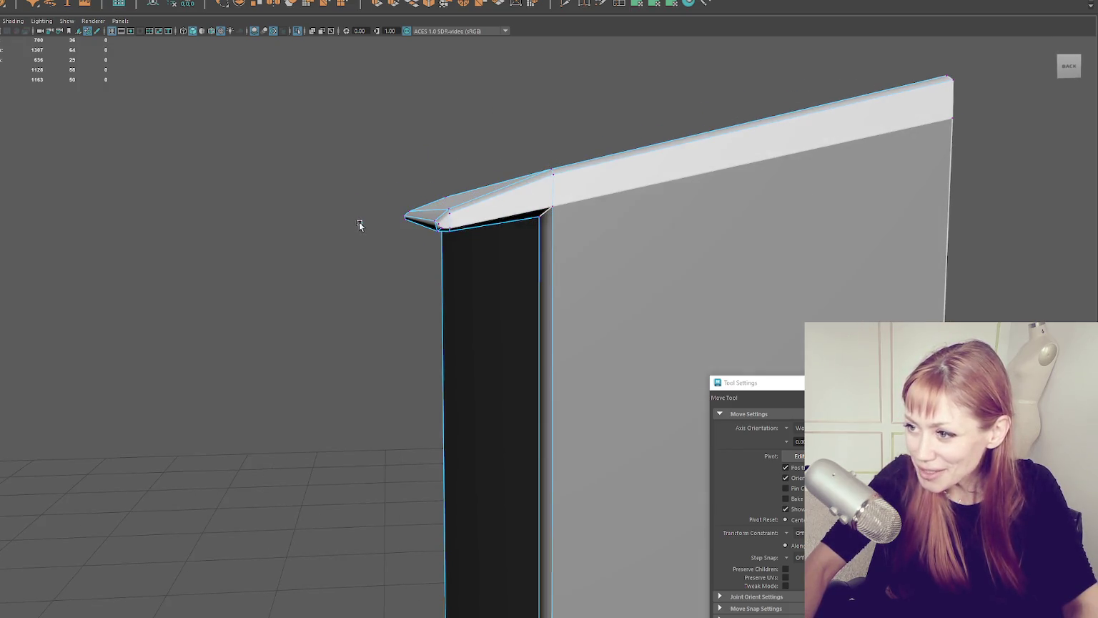
left_click(451, 216)
left_click_drag(503, 221, 499, 219, "alt")
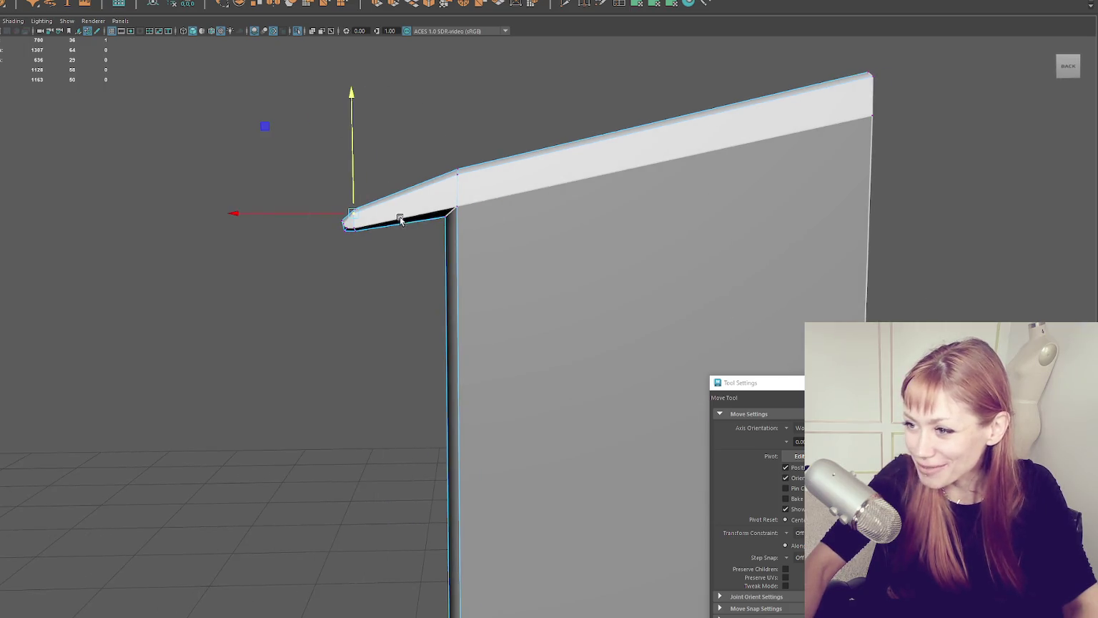
scroll(397, 218, "up", 1)
left_click_drag(394, 218, 357, 219, "alt")
left_click(196, 216)
mouse_move(265, 125)
left_mouse_down("alt")
mouse_move(309, 219)
mouse_move(551, 283)
left_mouse_up("alt")
scroll(363, 186, "down", 1)
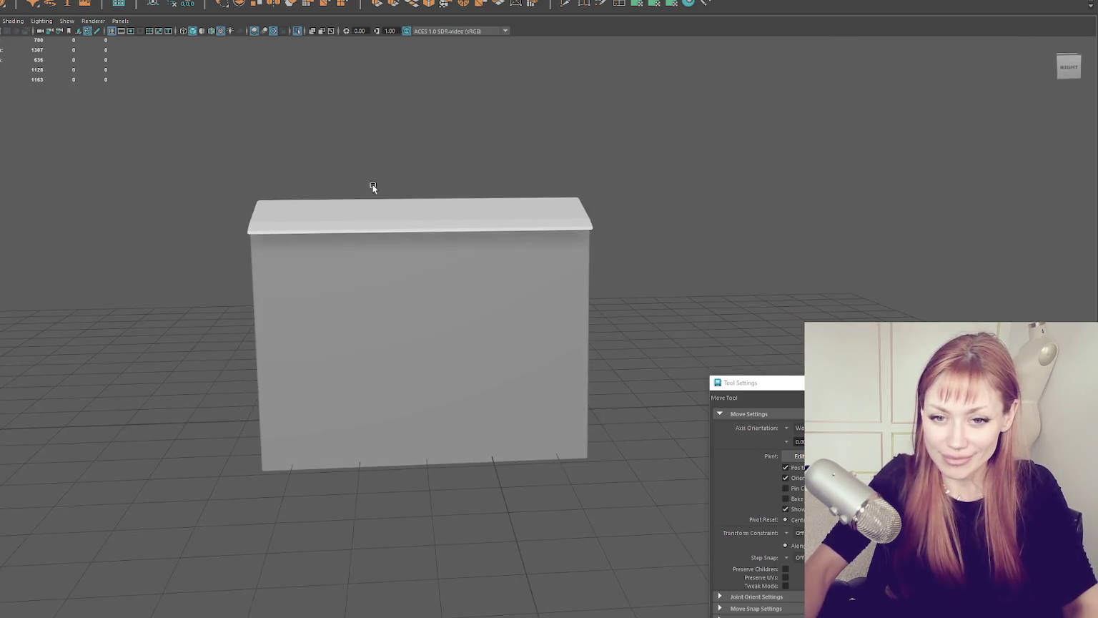
Step: In wireframe, select the first overhang corner's vertices and scale them flat
scroll(372, 184, "up", 1)
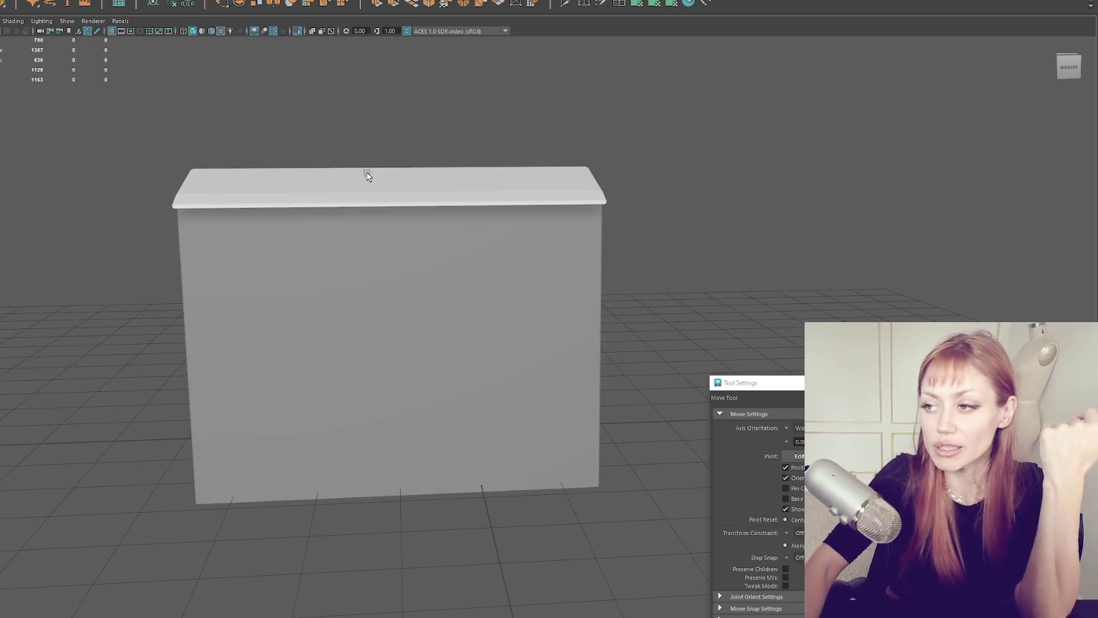
left_click(365, 173)
scroll(365, 173, "up", 3)
mouse_move(557, 167)
left_mouse_down("alt")
mouse_move(431, 170)
mouse_move(576, 167)
mouse_move(631, 181)
mouse_move(577, 167)
left_mouse_up("alt")
key("4")
key("q")
scroll(596, 138, "up", 3)
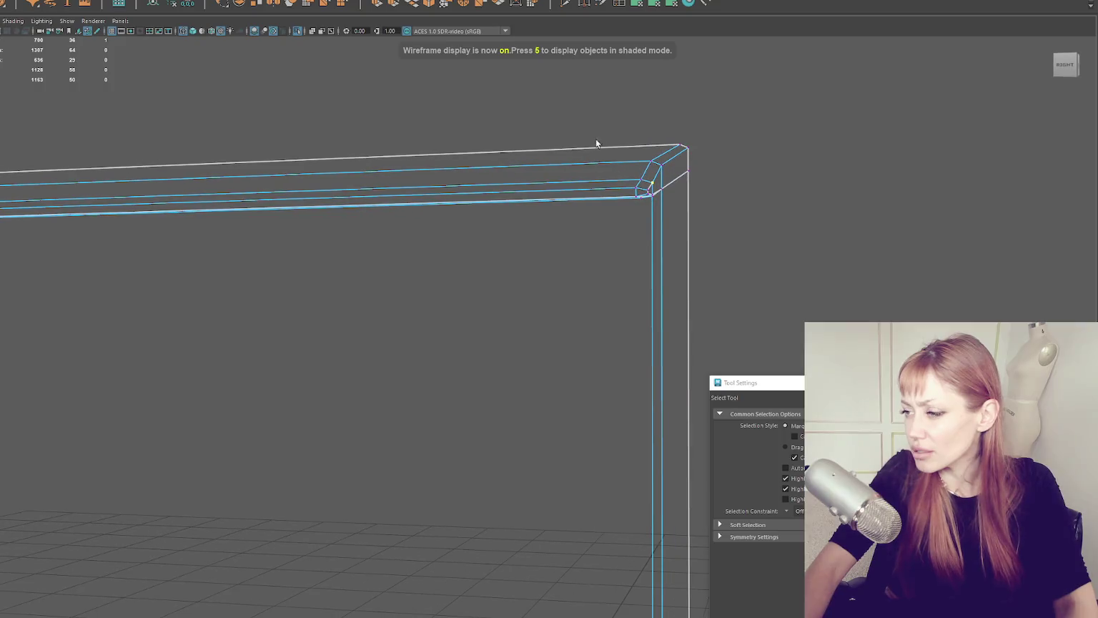
mouse_move(639, 218)
left_mouse_down()
mouse_move(708, 113)
mouse_move(786, 124)
left_mouse_up()
mouse_move(649, 188)
left_mouse_down("alt")
mouse_move(625, 222)
mouse_move(639, 239)
left_mouse_up("alt")
left_click_drag(699, 191, 517, 183, "alt")
key("r")
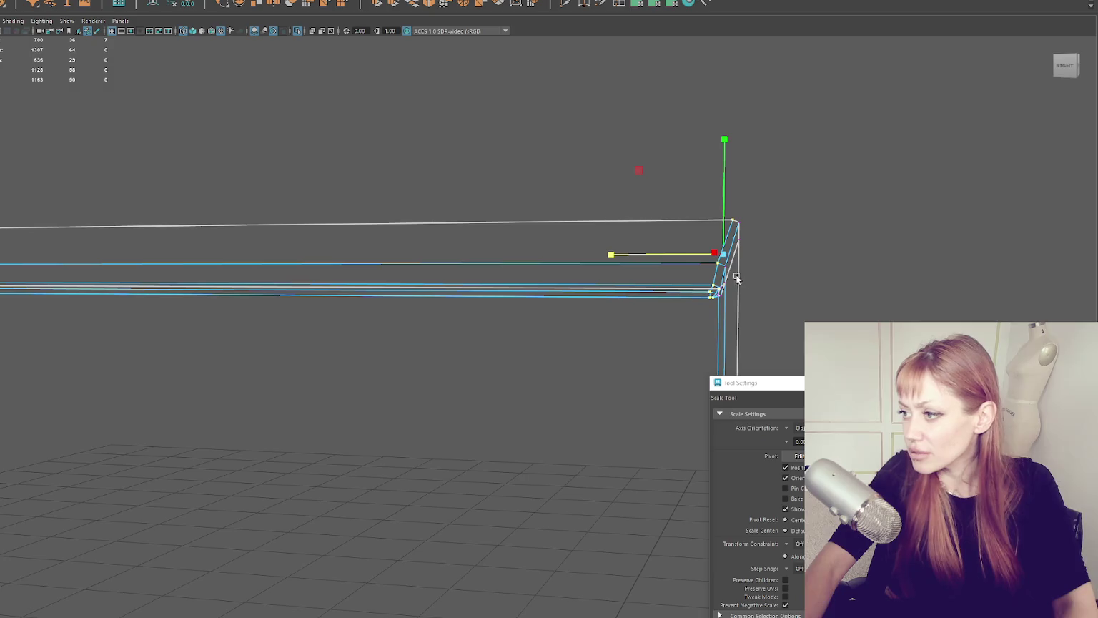
left_click_drag(736, 274, 735, 238, "alt")
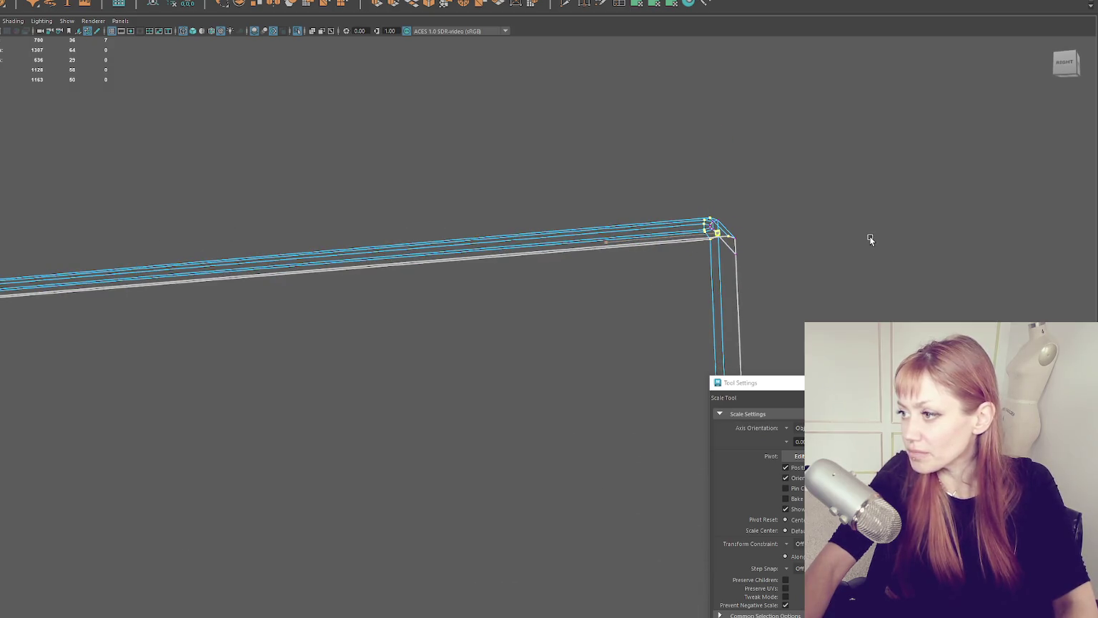
mouse_move(869, 236)
left_mouse_down("alt")
mouse_move(827, 252)
mouse_move(1042, 201)
mouse_move(635, 260)
mouse_move(454, 254)
mouse_move(459, 276)
mouse_move(372, 240)
mouse_move(389, 233)
left_mouse_up("alt")
key("5")
Step: Scale the other corner's vertices along X so they sit flush, back in shaded view
key("4")
key("q")
left_click_drag(359, 267, 377, 263)
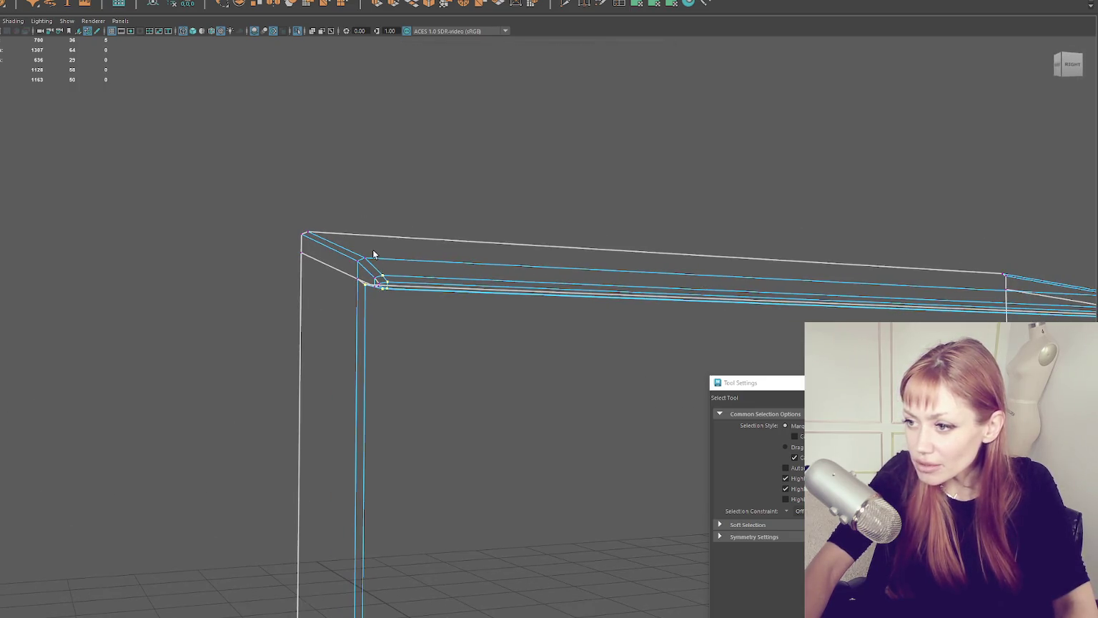
key("r")
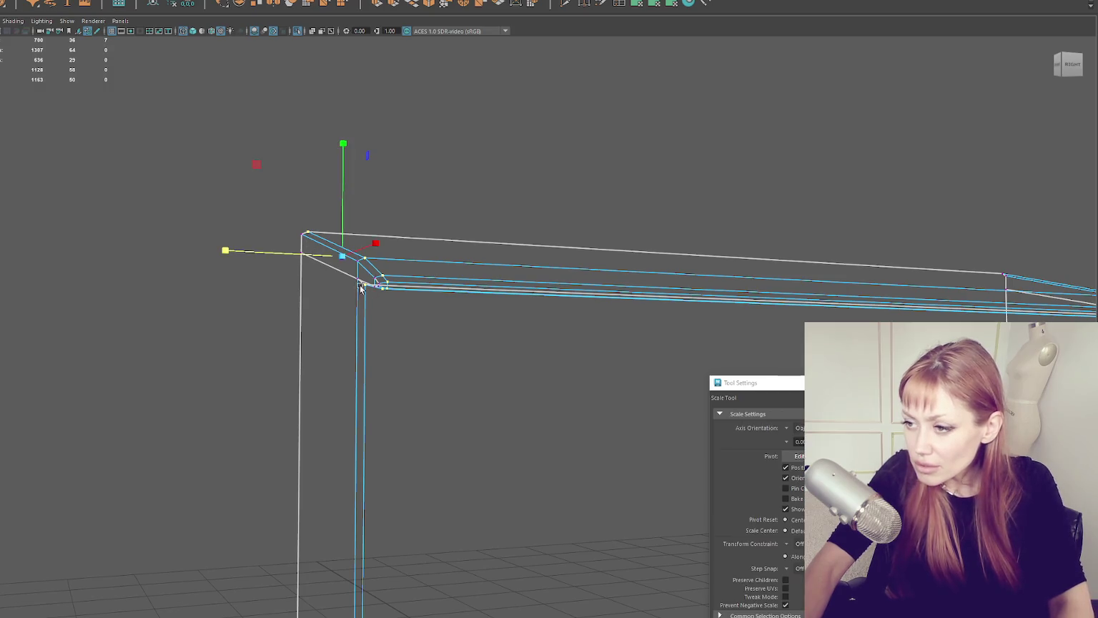
left_click_drag(311, 255, 537, 262)
key("5")
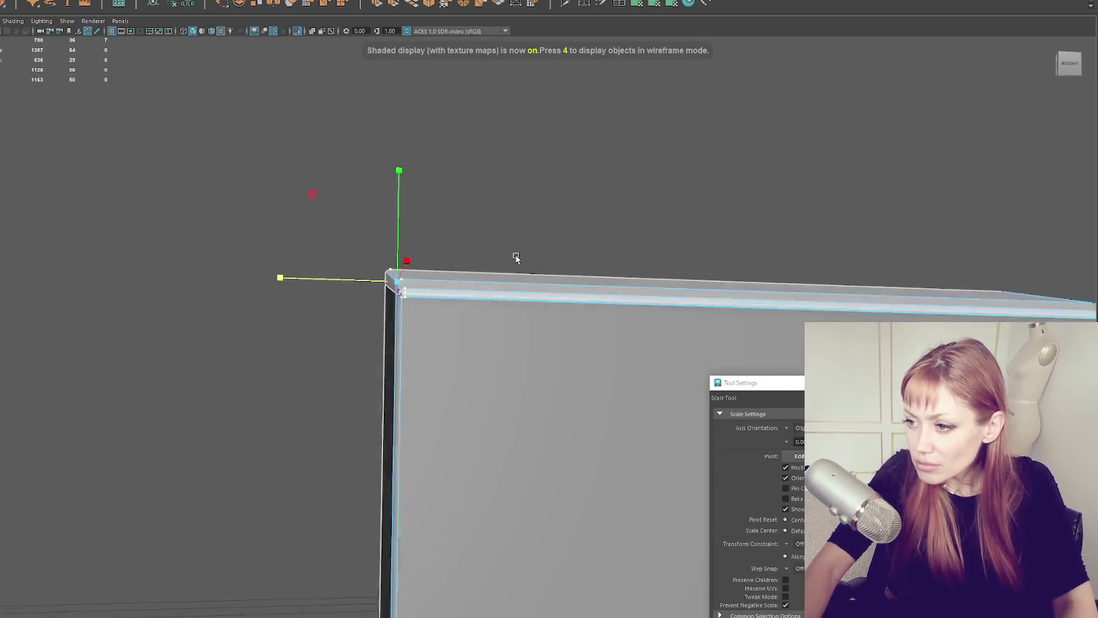
right_click(509, 221)
Step: Insert a vertical edge loop down the middle of the box's front and top
left_click(546, 205)
key("f")
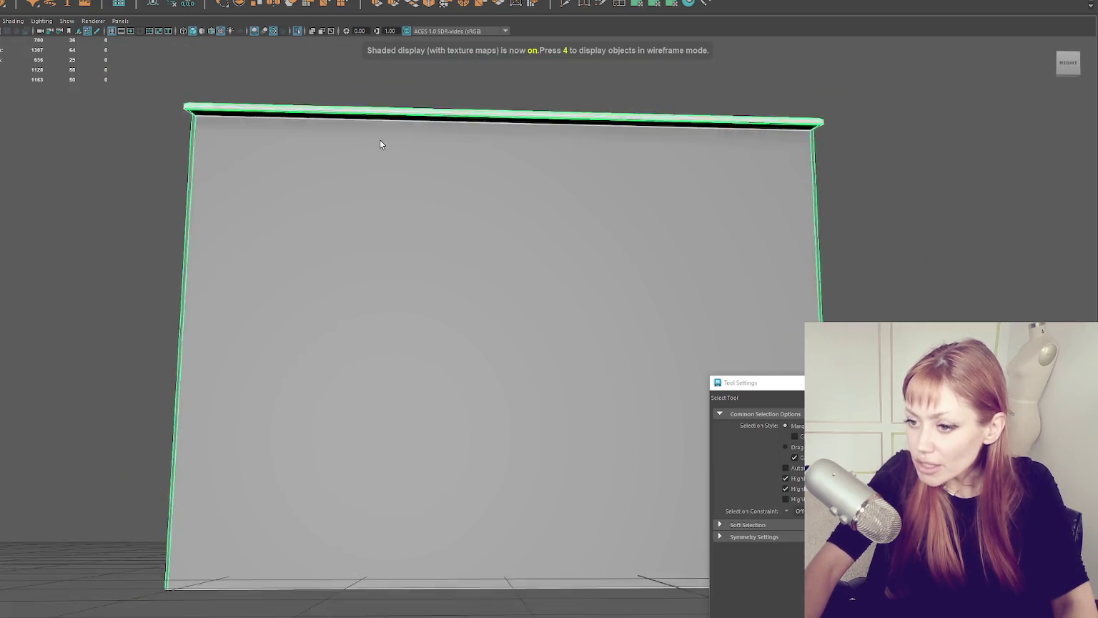
mouse_move(411, 199)
left_mouse_down()
mouse_move(379, 213)
mouse_move(503, 237)
mouse_move(582, 238)
left_mouse_up()
left_click_drag(541, 141, 561, 204)
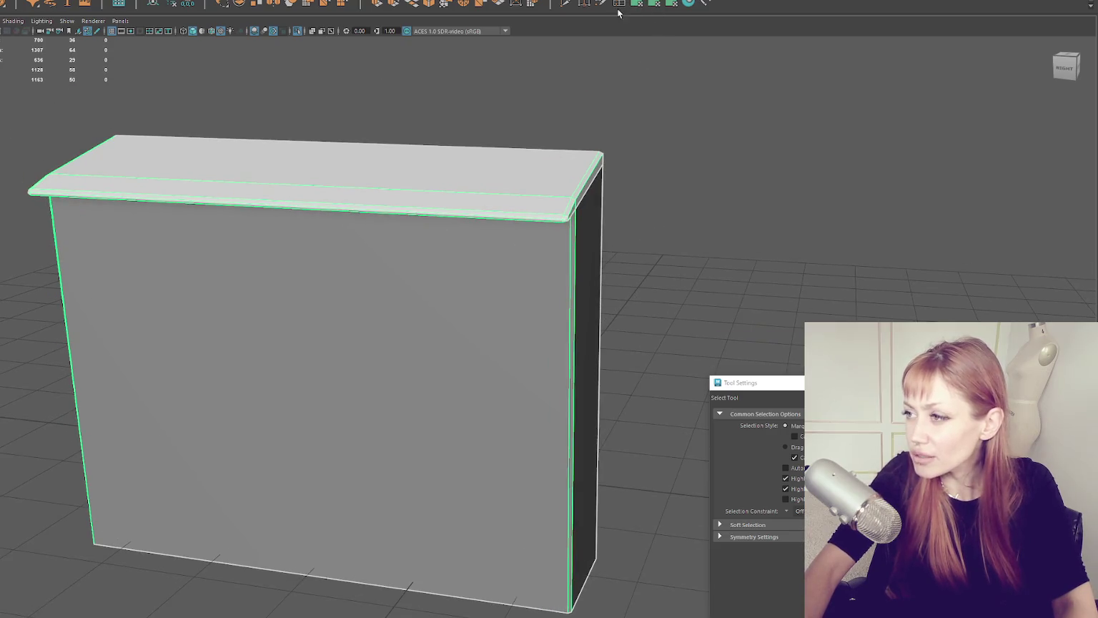
right_click(794, 91)
left_click(834, 74)
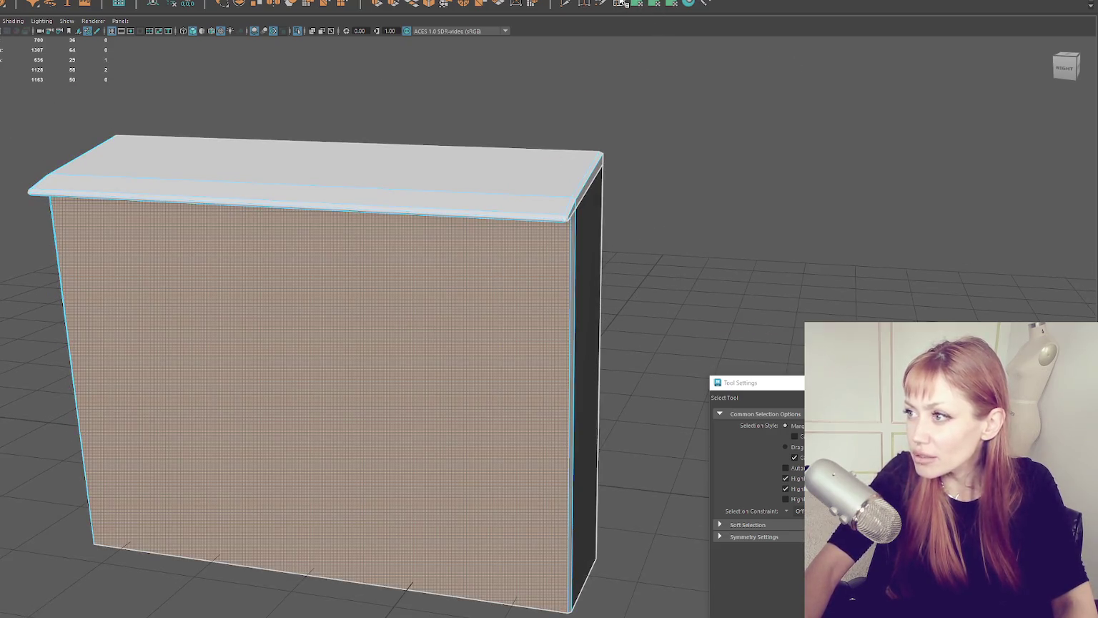
key("ctrl+shift+x")
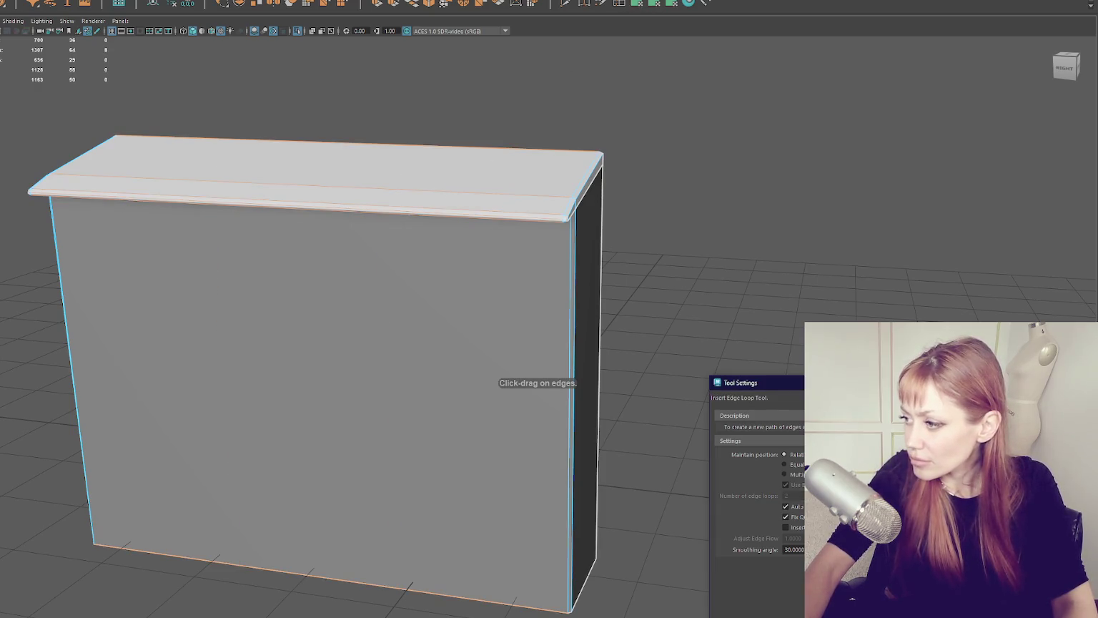
left_click_drag(341, 218, 326, 208)
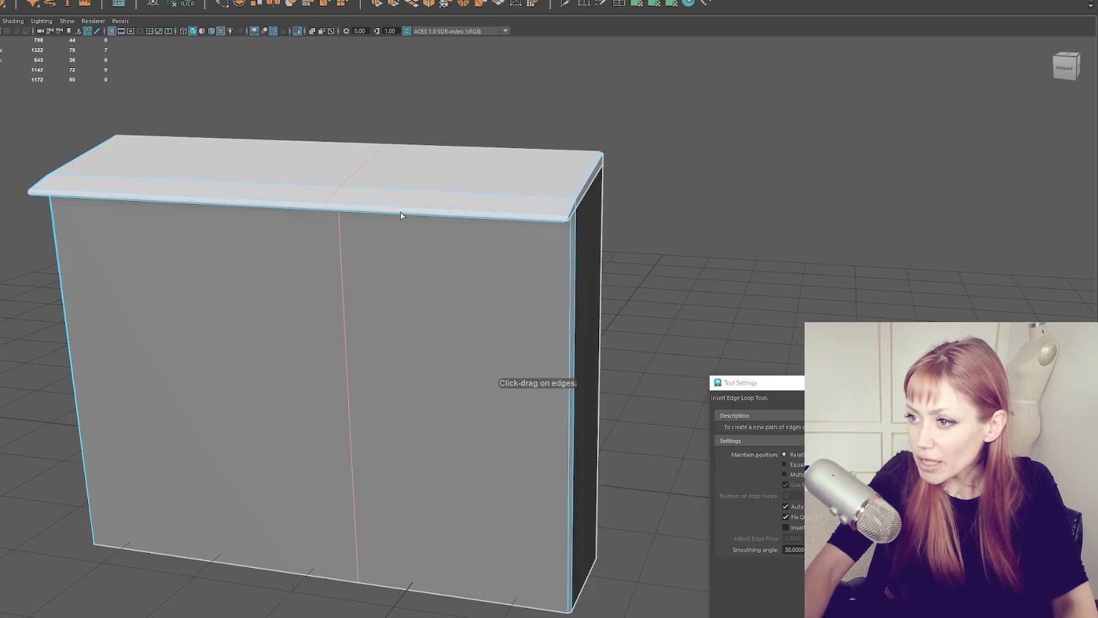
key("q")
Step: Move the top edges and the new loop's top vertex vertically, then select both front faces
left_click_drag(336, 105, 488, 248)
key("w")
left_click_drag(422, 149, 462, 165, "alt")
mouse_move(365, 233)
left_mouse_down("alt")
mouse_move(411, 184)
mouse_move(541, 231)
left_mouse_up("alt")
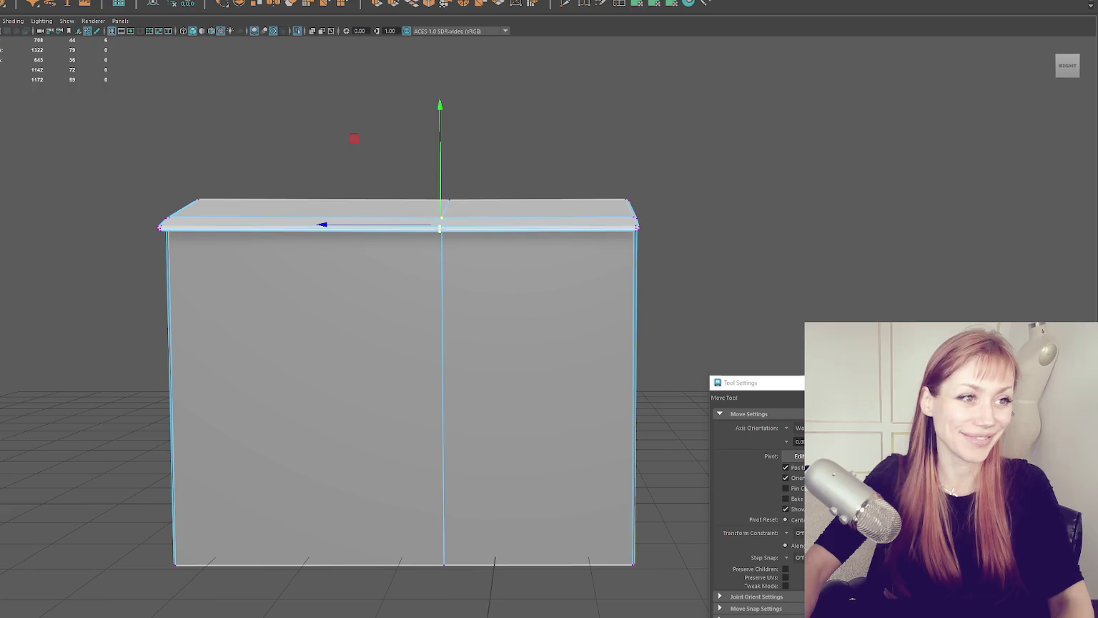
mouse_move(438, 172)
left_mouse_down()
mouse_move(637, 189)
mouse_move(559, 179)
mouse_move(560, 264)
left_mouse_up()
mouse_move(458, 311)
left_mouse_down()
mouse_move(431, 345)
mouse_move(468, 234)
mouse_move(471, 247)
mouse_move(444, 256)
mouse_move(454, 243)
left_mouse_up()
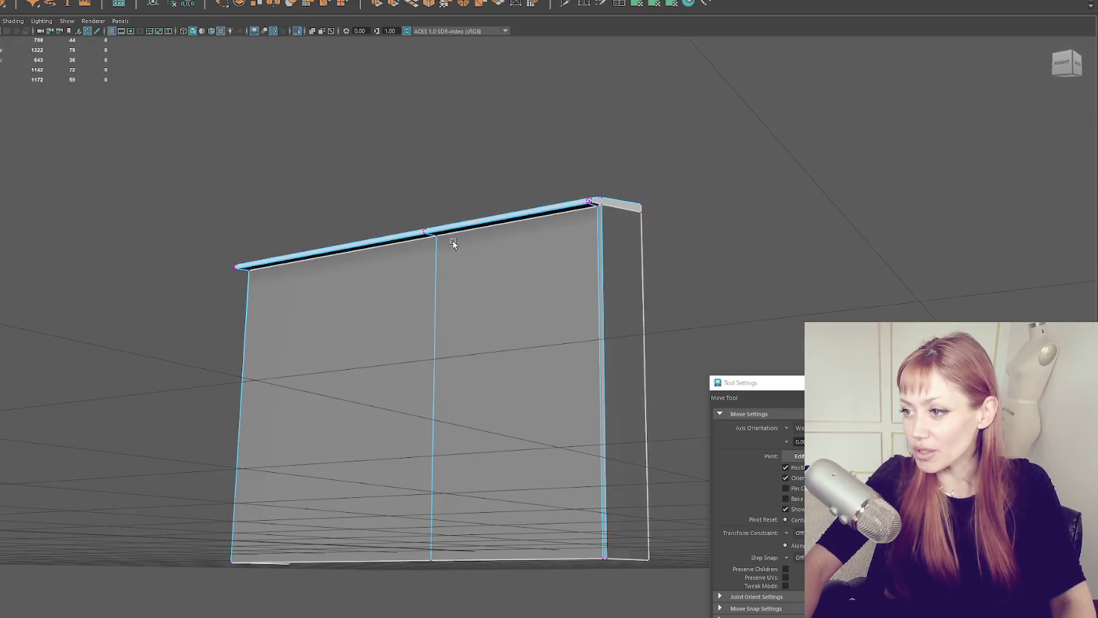
left_click(432, 246)
left_click(435, 240)
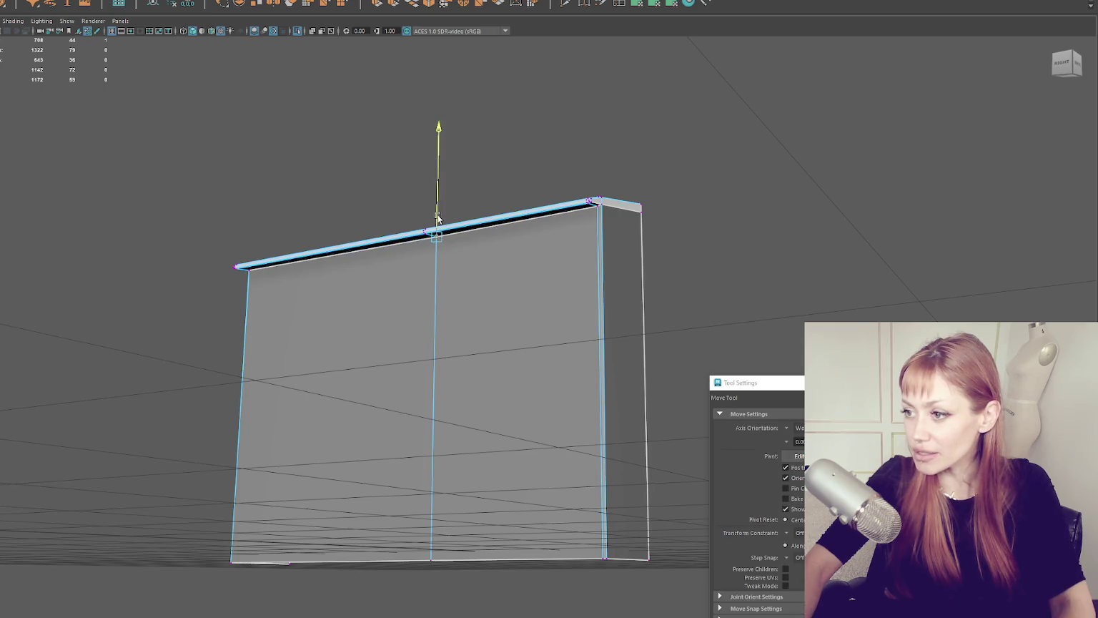
left_click_drag(438, 217, 517, 167)
key("q")
left_click_drag(500, 263, 367, 319)
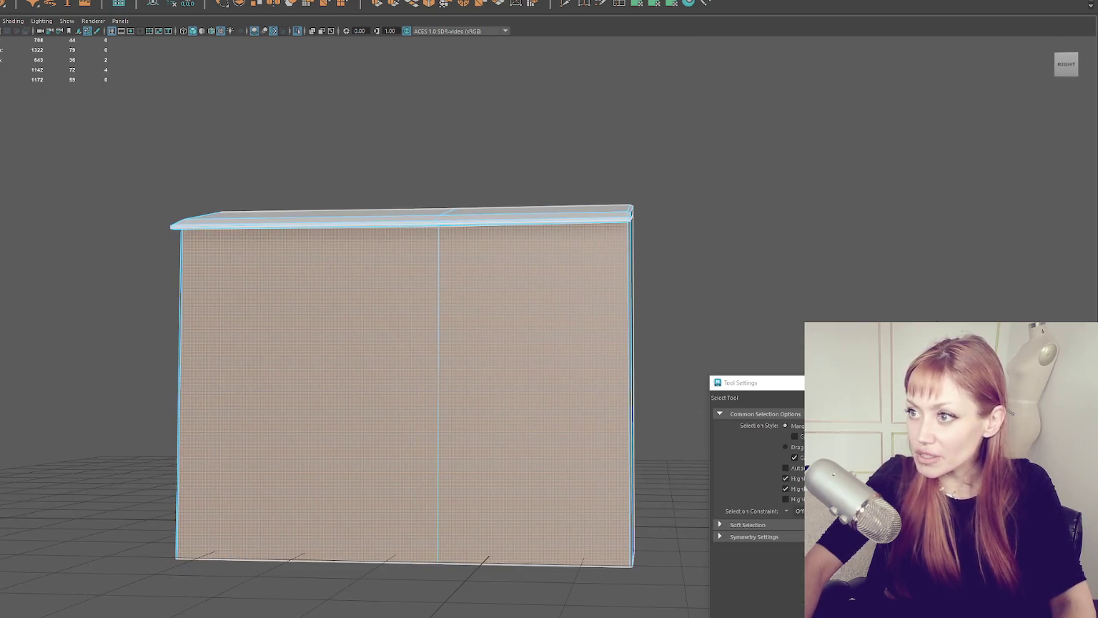
Step: Extrude and inset the front faces, then delete them to open the surround
key("r")
key("ctrl+e")
left_click_drag(294, 392, 348, 389)
key("Delete")
Step: Delete the bottom face strip and move the two inner bottom vertices down on Y
left_click(446, 546)
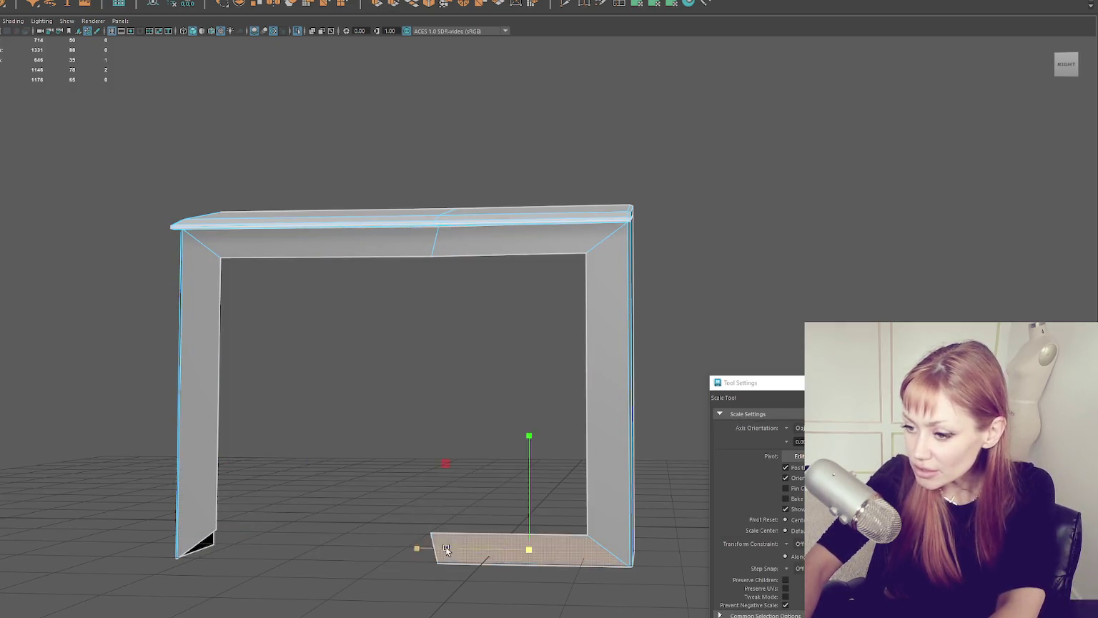
key("Delete")
right_click(759, 125)
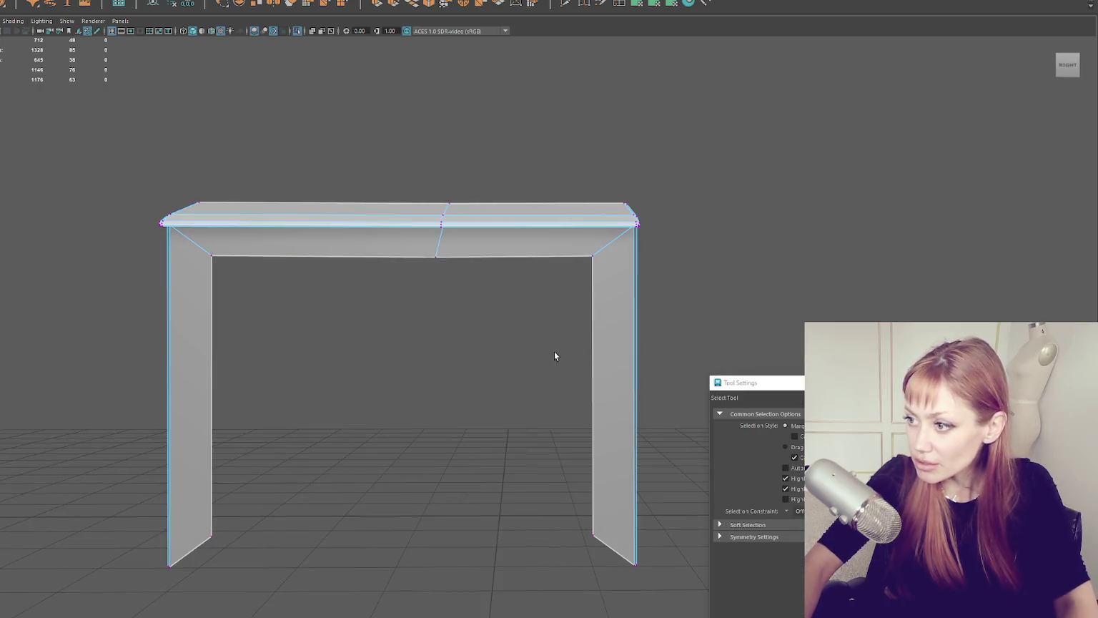
left_click_drag(609, 374, 216, 462)
key("w")
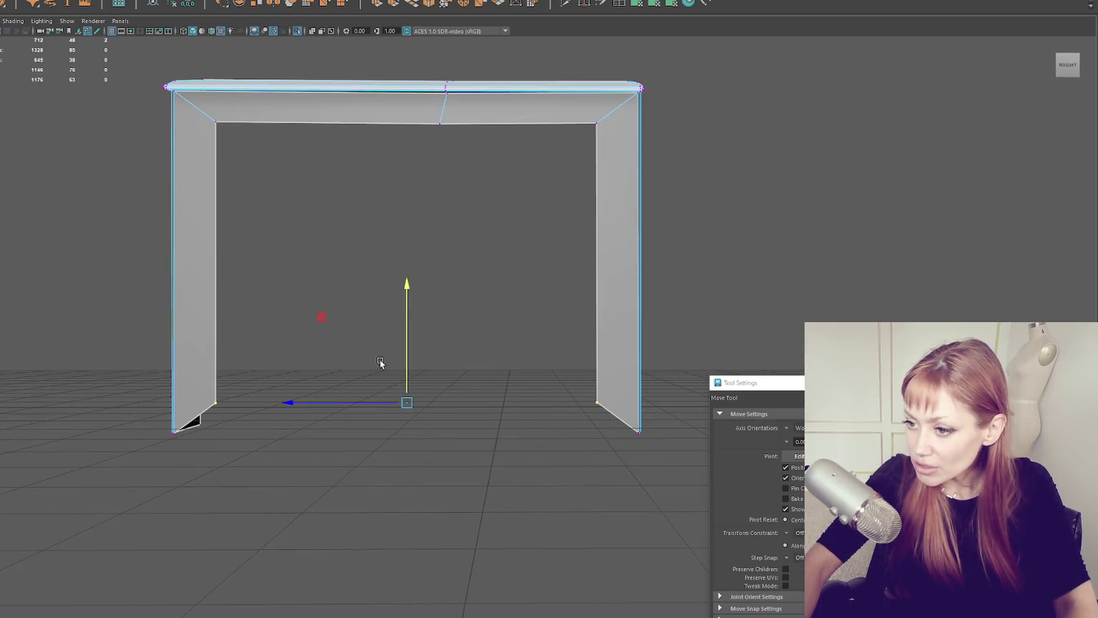
left_click_drag(407, 360, 406, 389)
key("6")
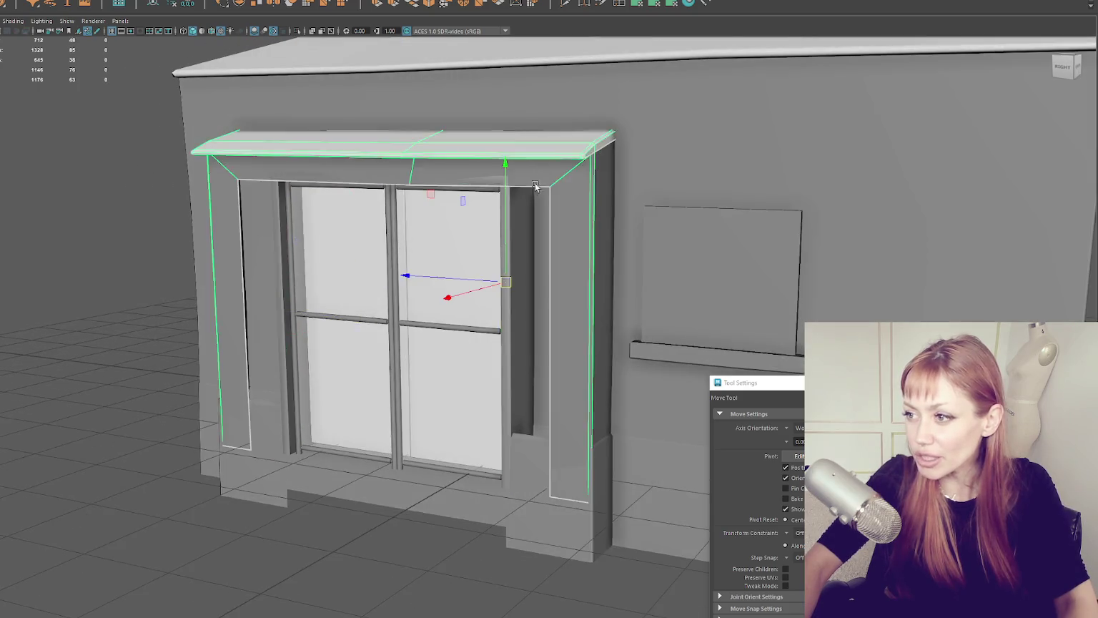
Step: Position the door trim over the double doors
left_click_drag(535, 187, 391, 202)
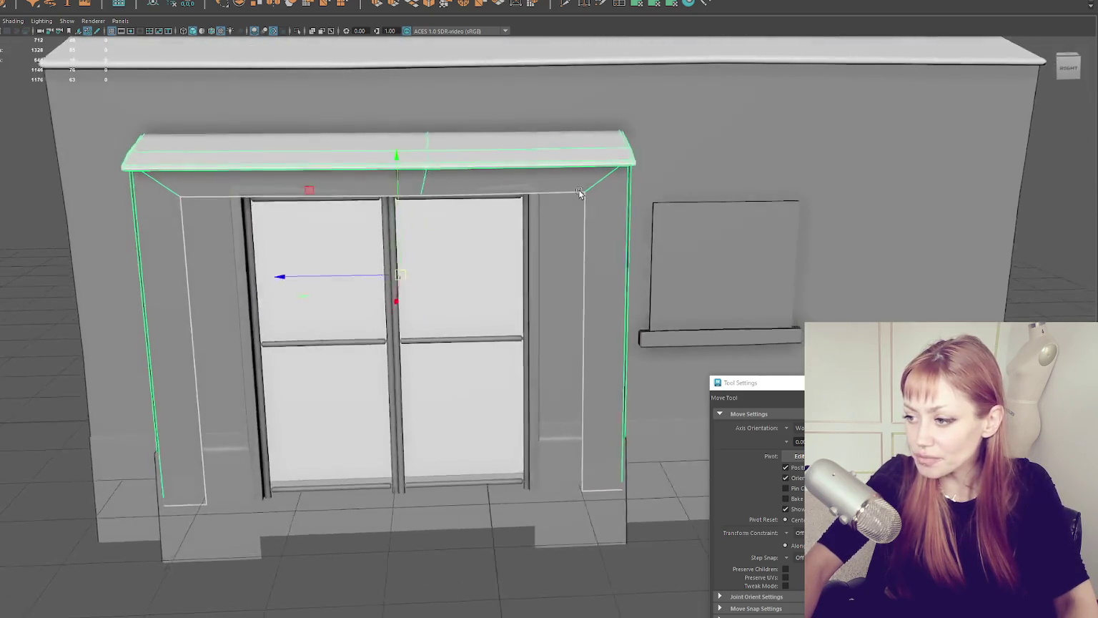
left_click_drag(377, 203, 377, 195)
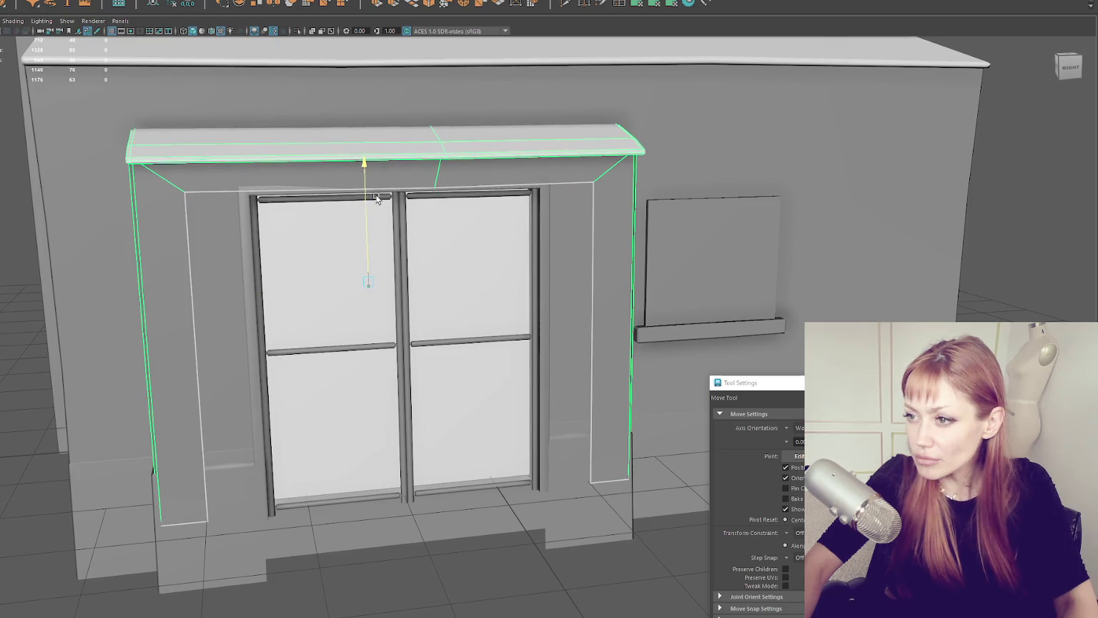
mouse_move(385, 302)
left_mouse_down()
mouse_move(439, 261)
mouse_move(536, 259)
left_mouse_up()
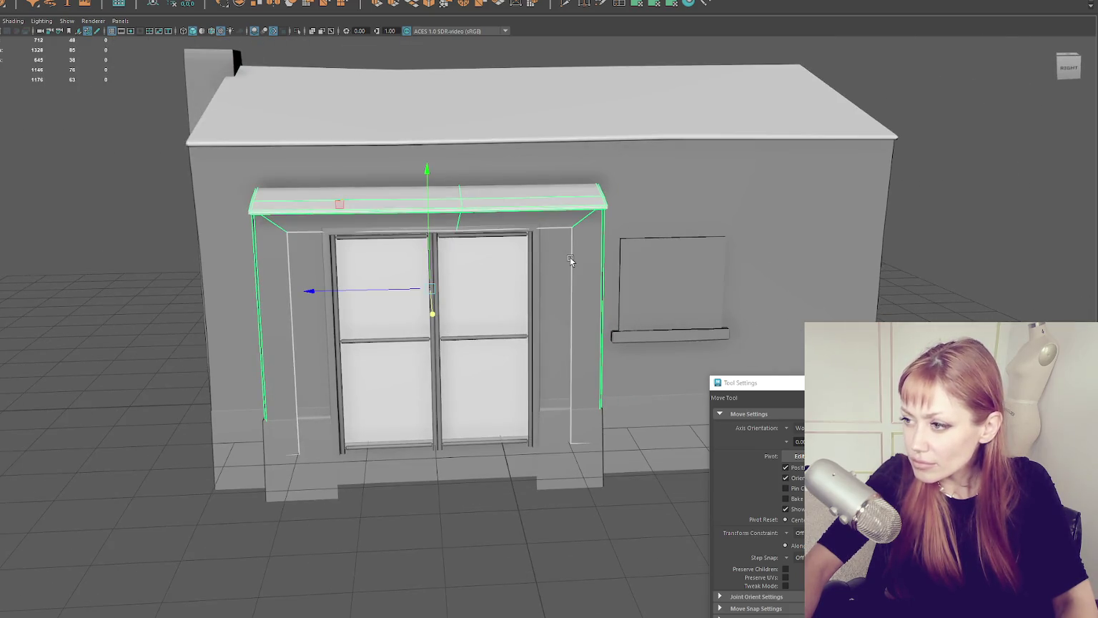
Step: Scale the trim's left and right inner edges inward on X to hug the doors
right_click(139, 225)
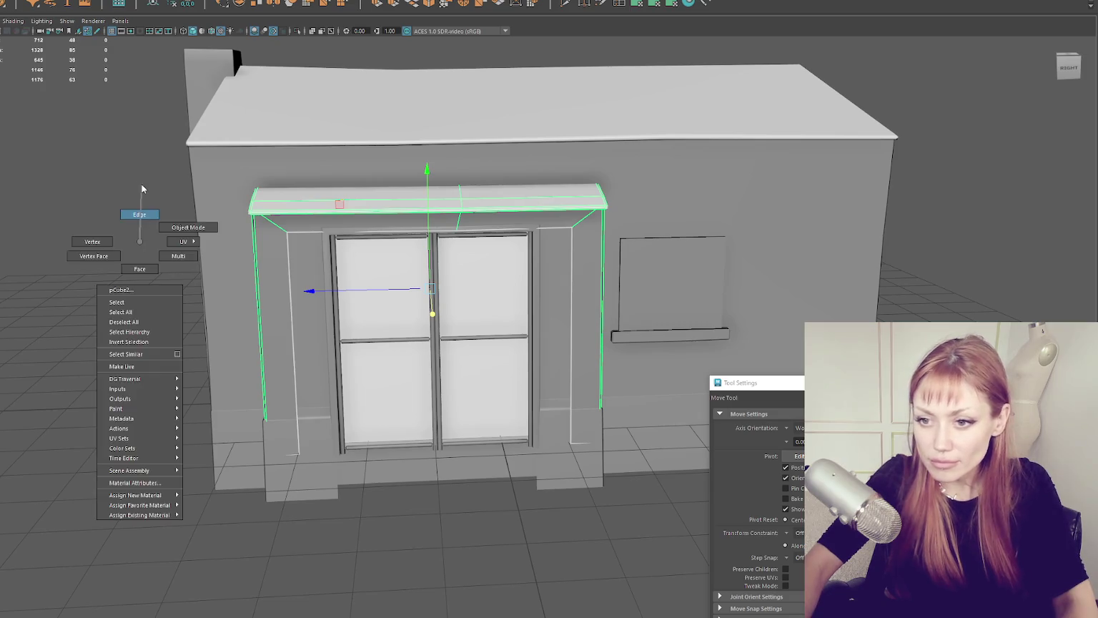
left_click(287, 261)
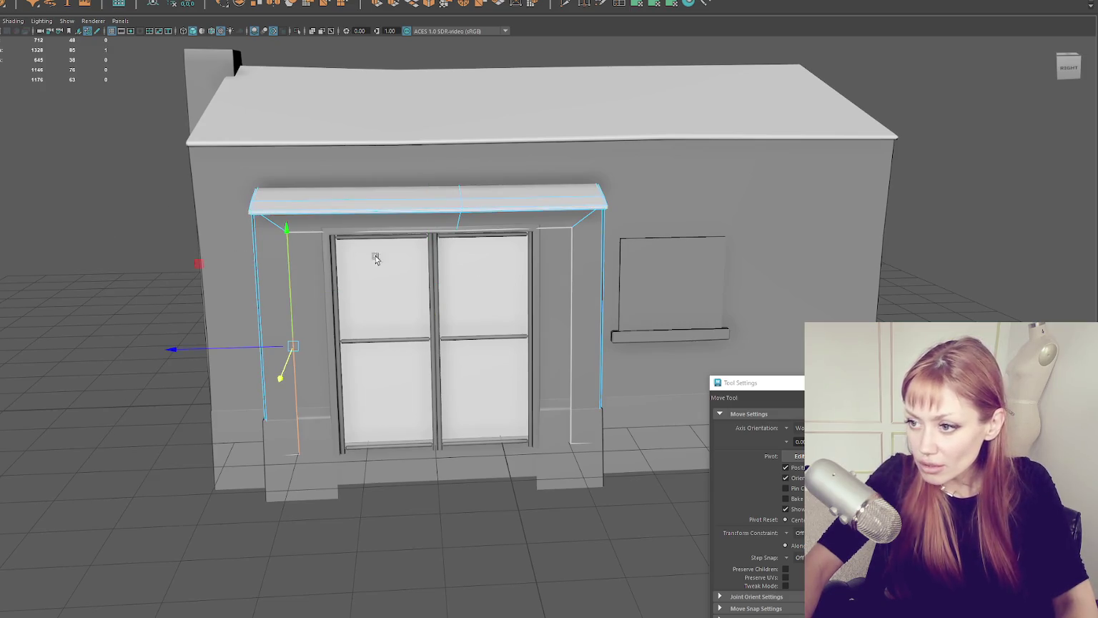
left_click(573, 271, "shift")
key("r")
left_click_drag(369, 342, 404, 343)
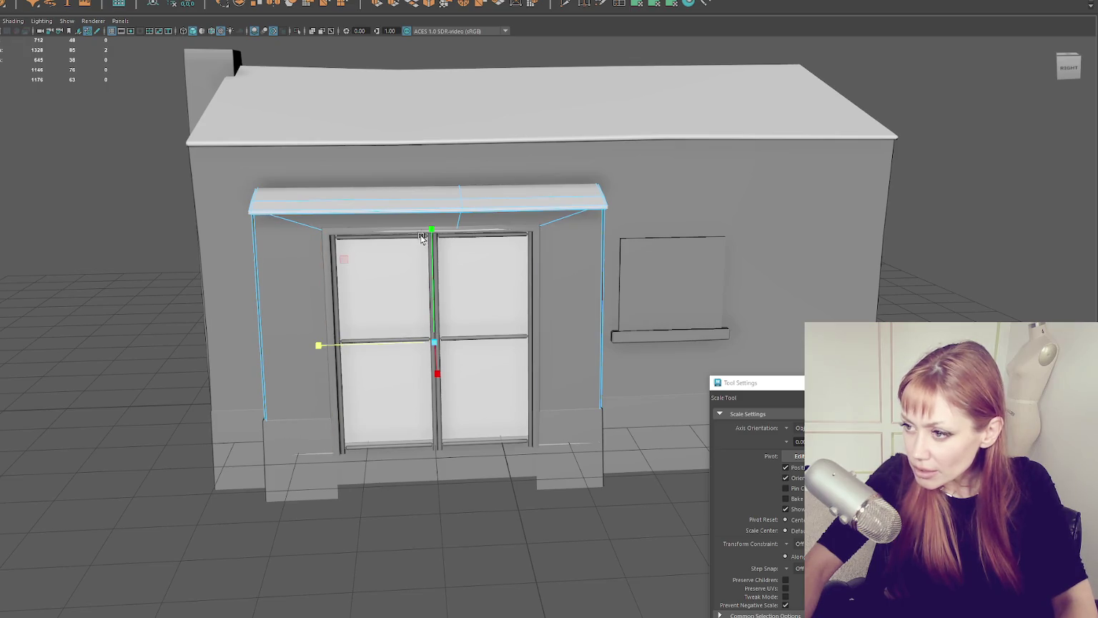
key("q")
key("4")
mouse_move(481, 232)
left_mouse_down()
mouse_move(530, 307)
mouse_move(436, 299)
mouse_move(467, 295)
mouse_move(459, 283)
left_mouse_up()
key("r")
key("5")
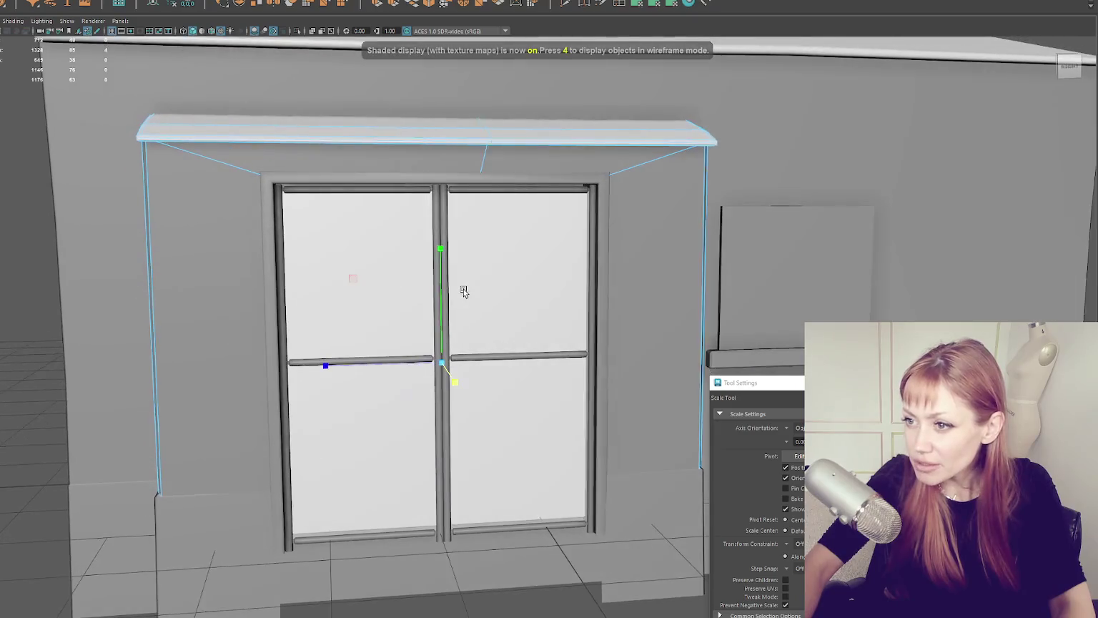
key("4")
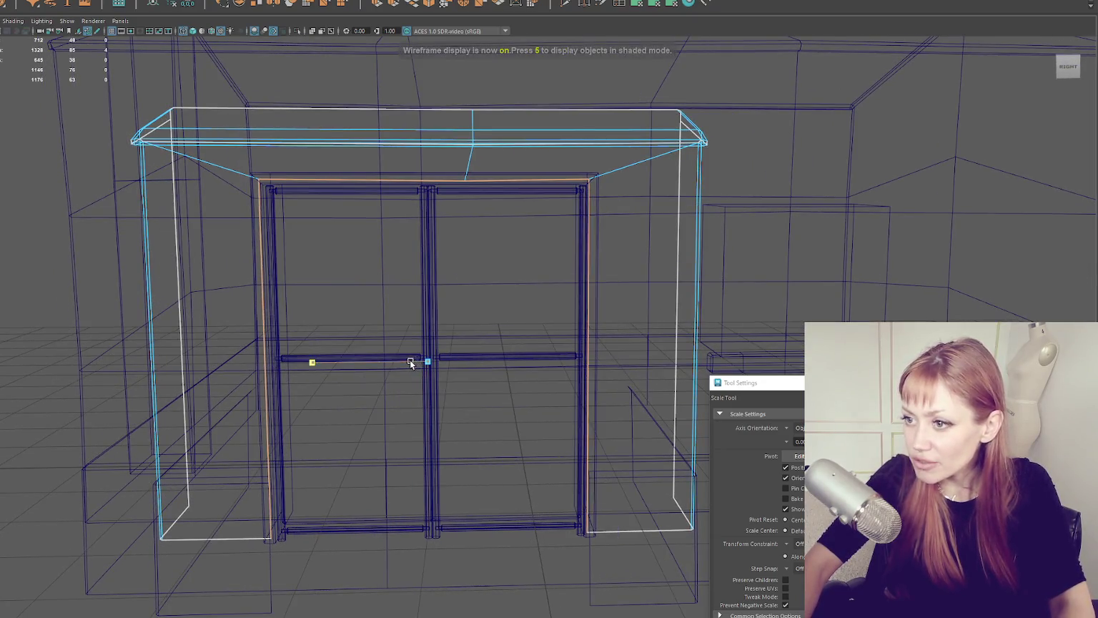
Step: Nudge the door frame slightly right along X
key("w")
left_click_drag(386, 360, 384, 360)
left_click(129, 186)
key("q")
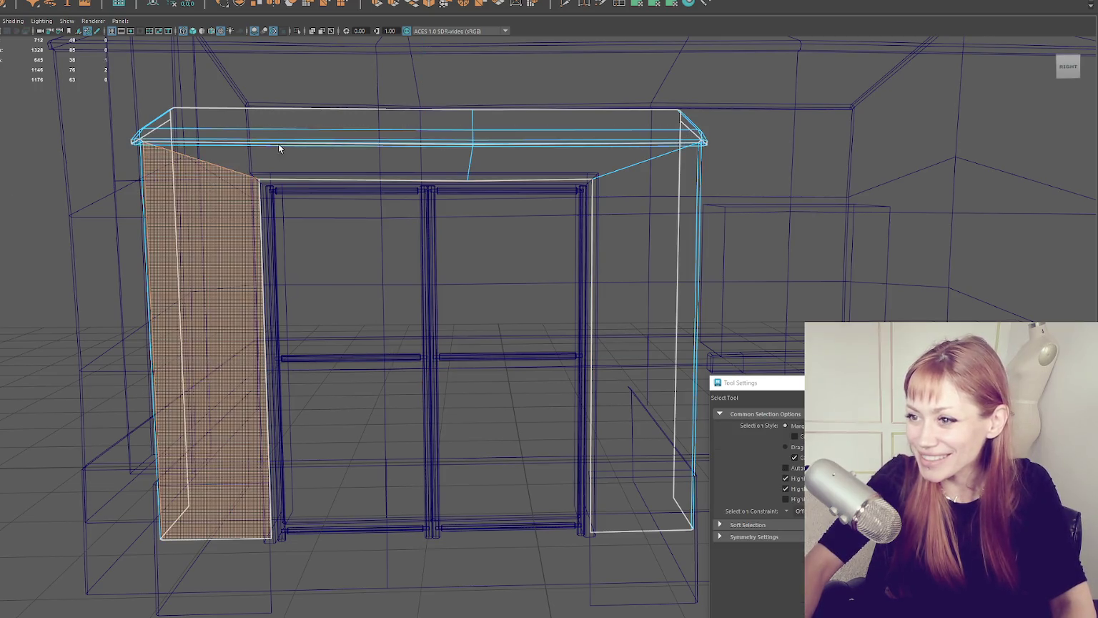
Step: Scale and move the surround's left and right pillar faces, then return to Object mode
left_click(214, 229, "shift")
left_click(615, 214, "shift")
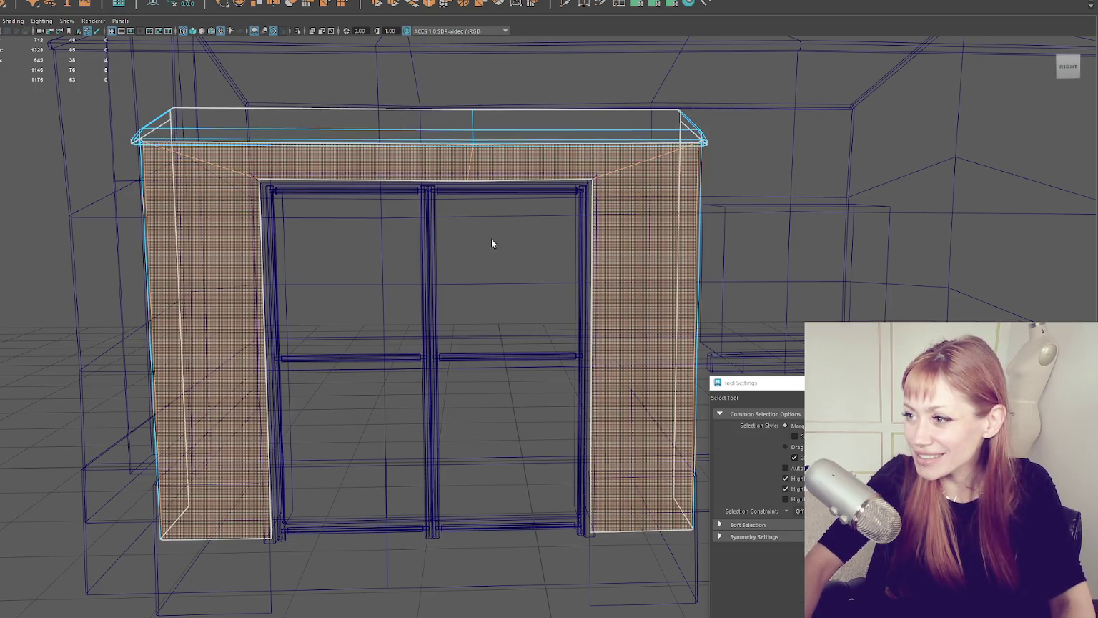
key("r")
left_click_drag(490, 239, 445, 280)
key("w")
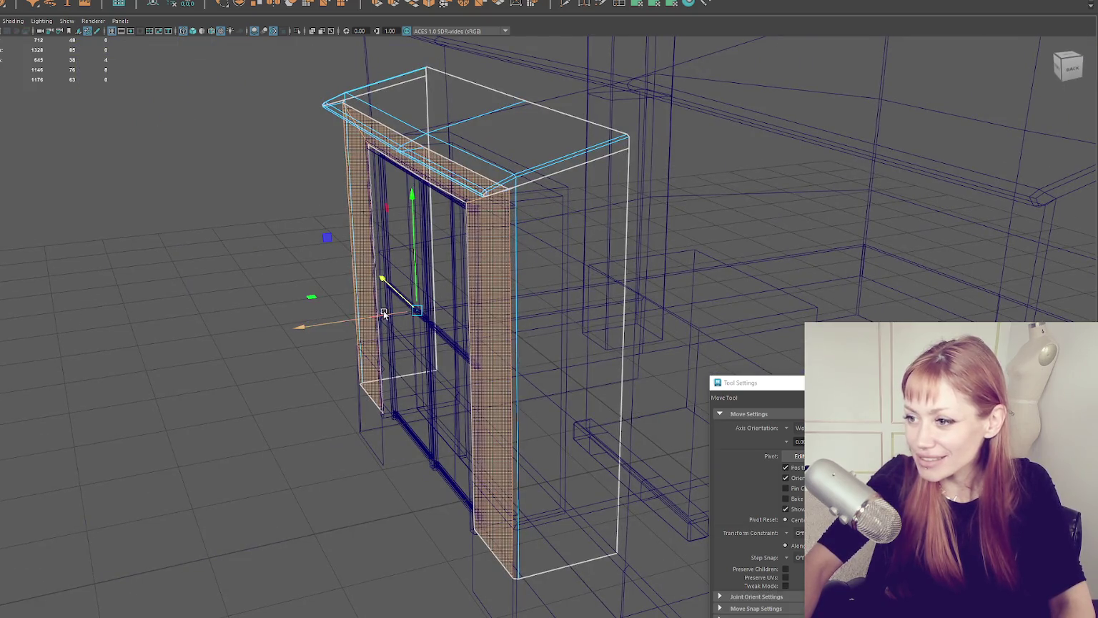
key("6")
right_click(192, 228)
left_click(226, 225)
left_click_drag(226, 225, 297, 214)
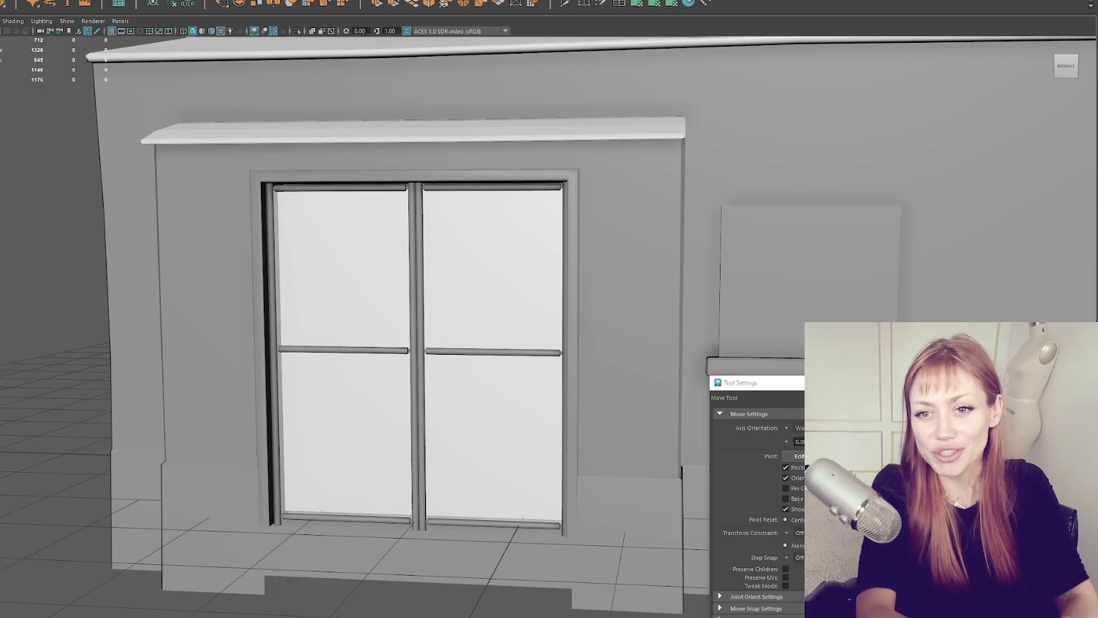
Step: Shift the left door panel slightly left and the right panel sideways along X
left_click(348, 218)
mouse_move(348, 218)
left_mouse_down()
mouse_move(520, 225)
mouse_move(515, 234)
left_mouse_up()
left_click(499, 231)
left_click(348, 294)
scroll(265, 369, "up", 2)
left_click_drag(264, 369, 259, 370)
left_click(402, 360)
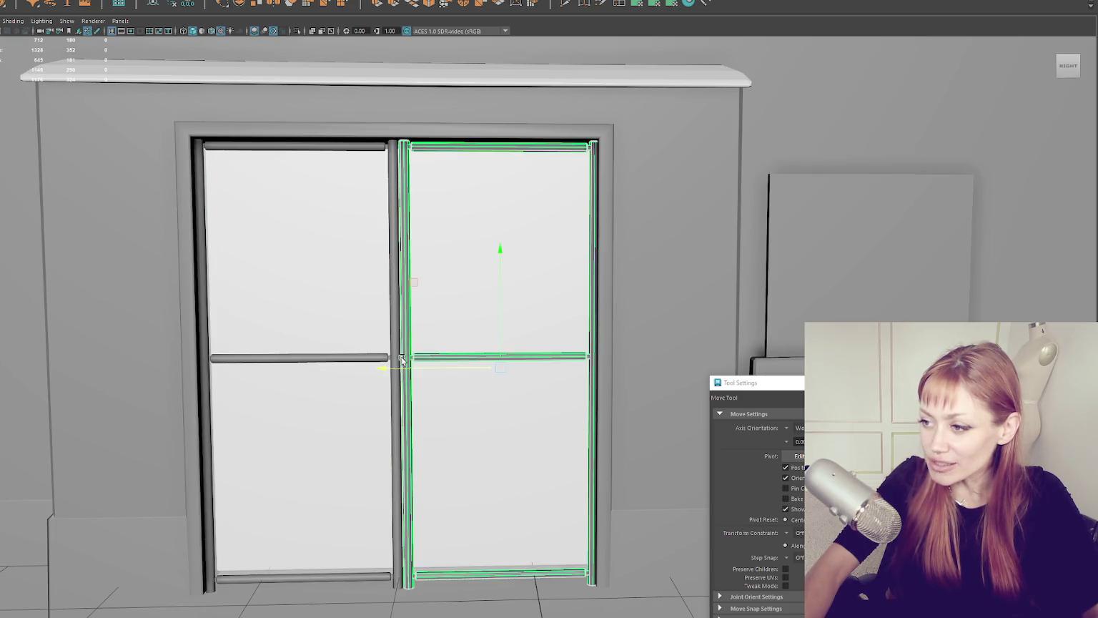
left_click_drag(380, 373, 386, 372)
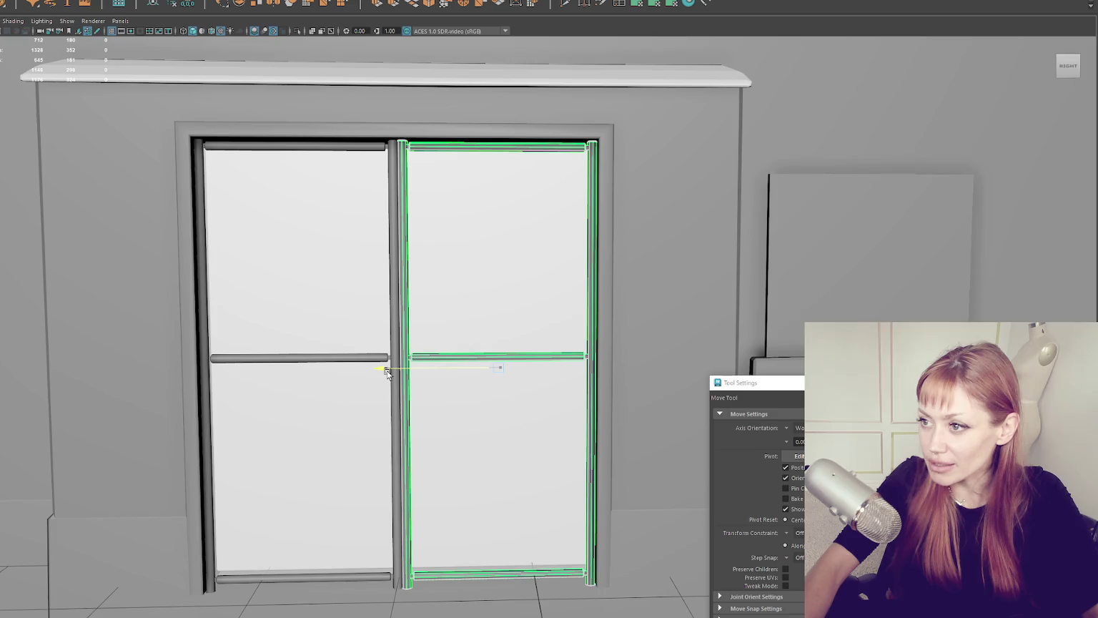
Step: Select the base blocks at the pillar feet, viewing the door from the left
left_click(147, 508)
scroll(147, 508, "down", 3)
left_click(341, 513)
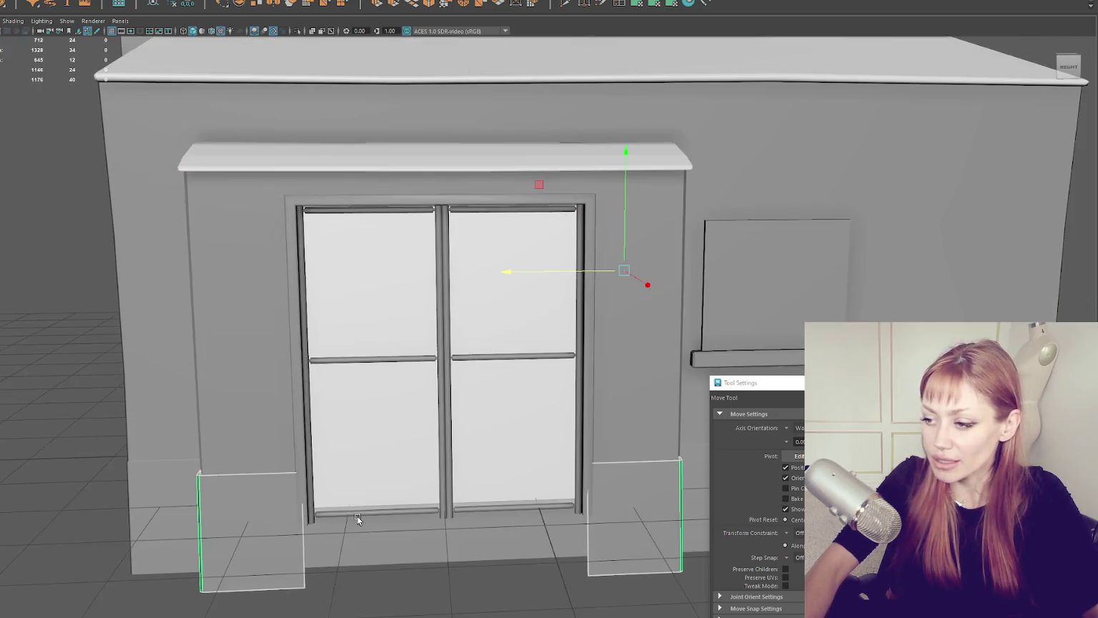
scroll(356, 516, "down", 3)
left_click_drag(595, 453, 754, 463, "alt")
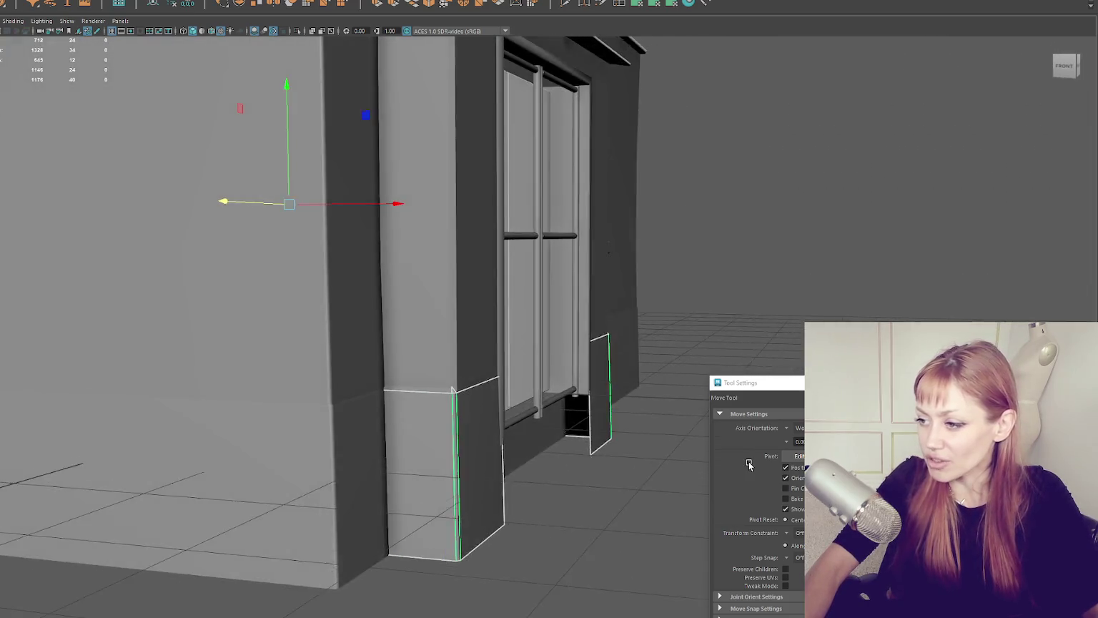
scroll(521, 386, "down", 3)
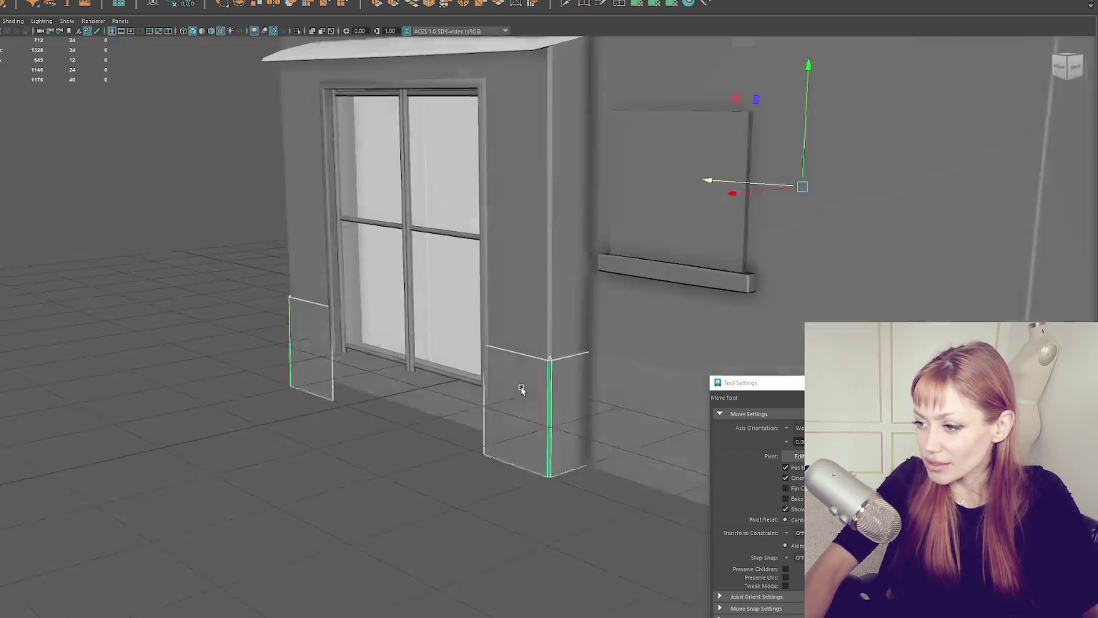
left_click_drag(521, 385, 252, 245, "alt")
scroll(252, 245, "up", 3)
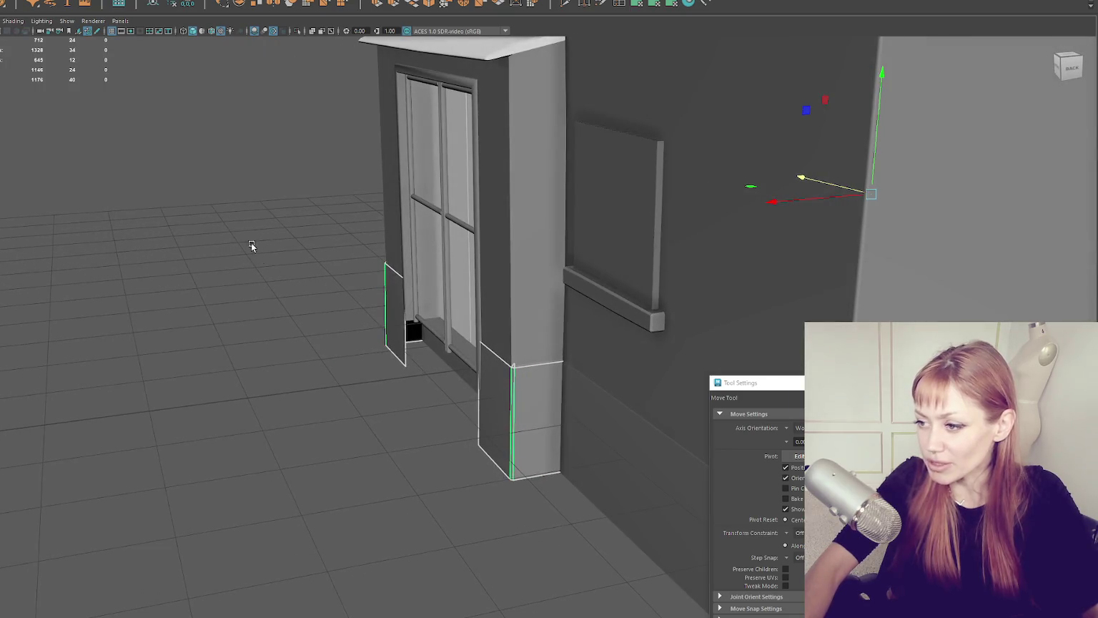
Step: Move the pillar base edges along X so they butt against the surround's legs
double_click(441, 450)
mouse_move(442, 466)
left_mouse_down()
mouse_move(534, 544)
mouse_move(511, 536)
left_mouse_up()
scroll(512, 536, "up", 3)
mouse_move(420, 565)
left_mouse_down()
mouse_move(410, 461)
mouse_move(509, 446)
left_mouse_up()
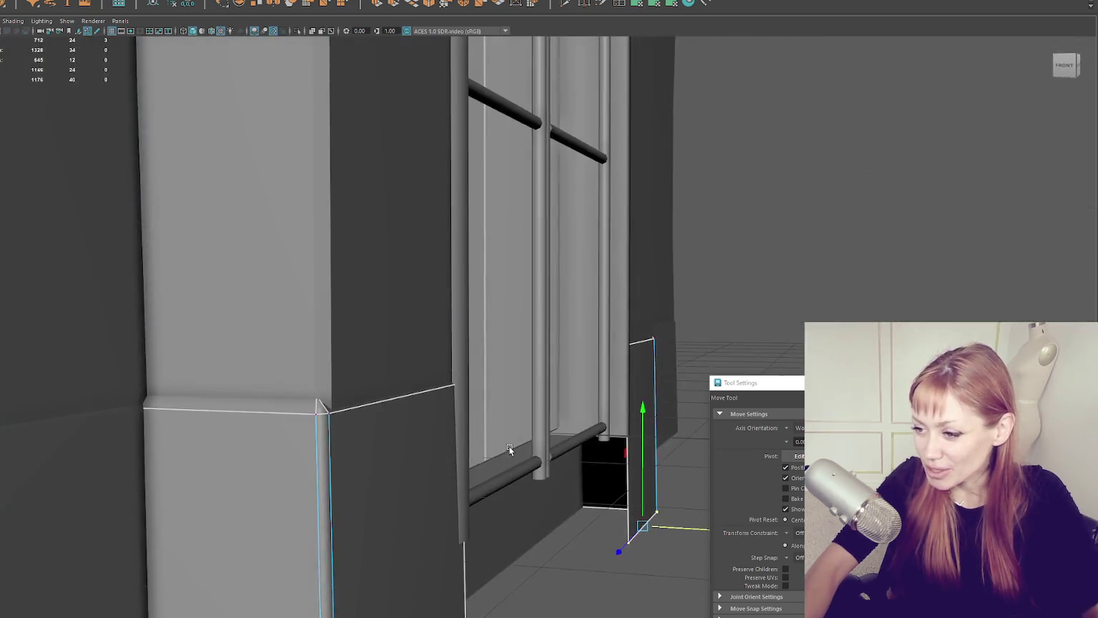
scroll(582, 416, "up", 2)
scroll(583, 416, "up", 2)
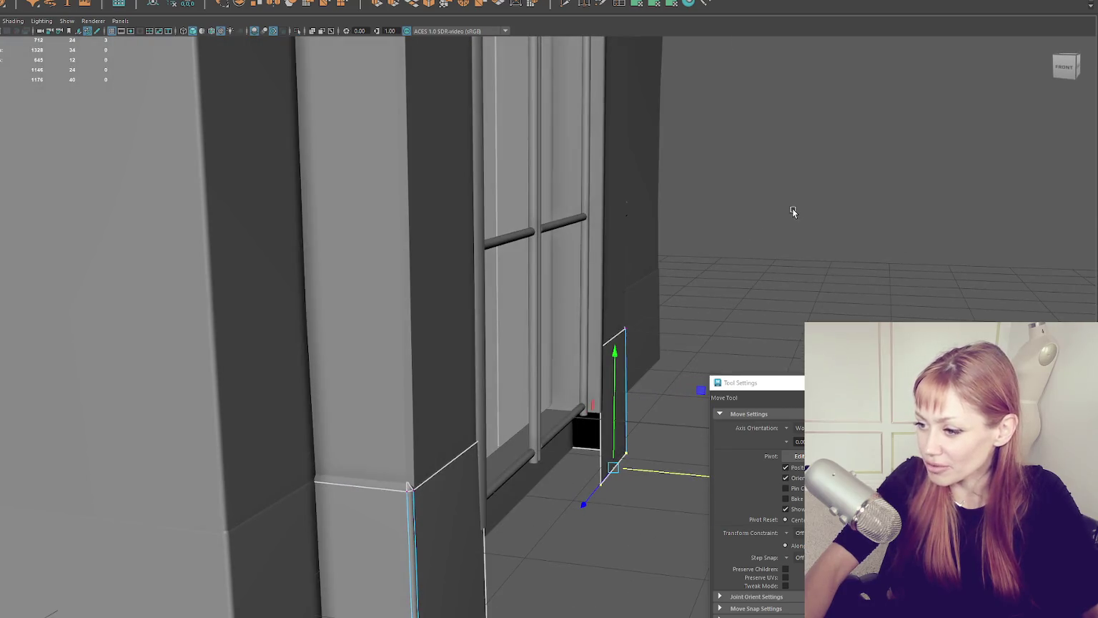
scroll(742, 214, "down", 4)
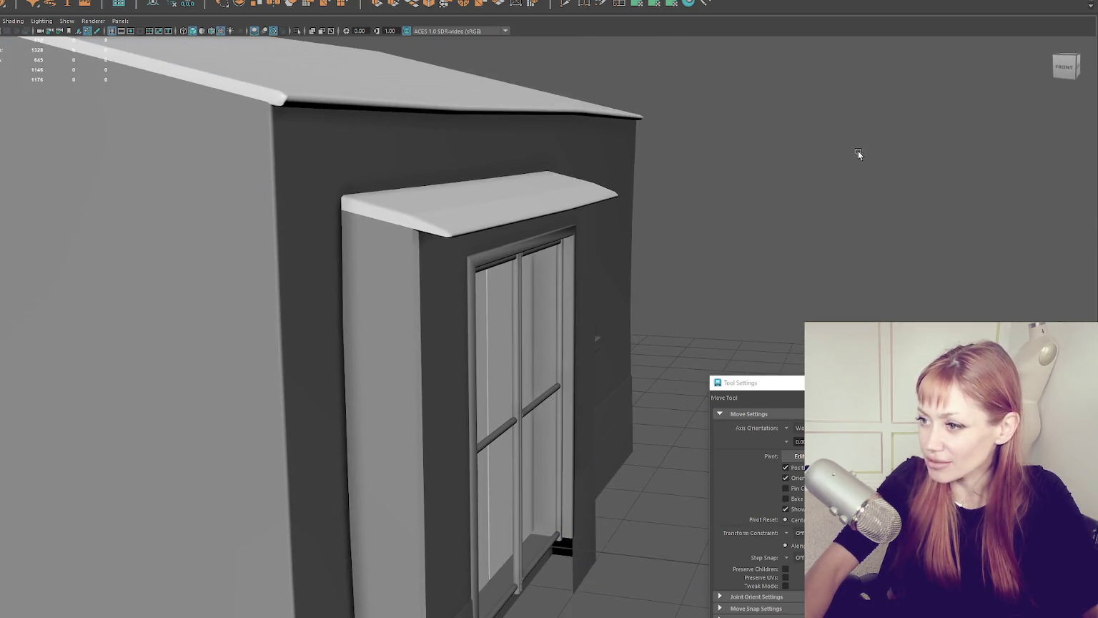
scroll(543, 250, "down", 1)
left_click(369, 302)
Step: Select the awning and its front edge in wireframe
key("4")
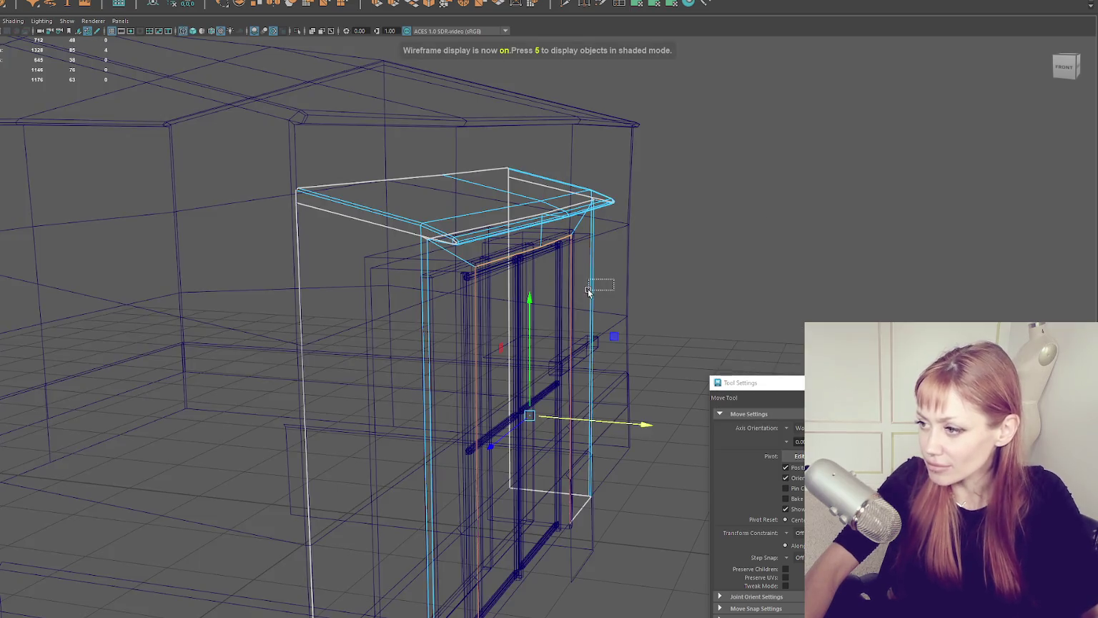
right_click(814, 211, "shift")
key("5")
left_click(878, 152)
scroll(776, 190, "up", 4)
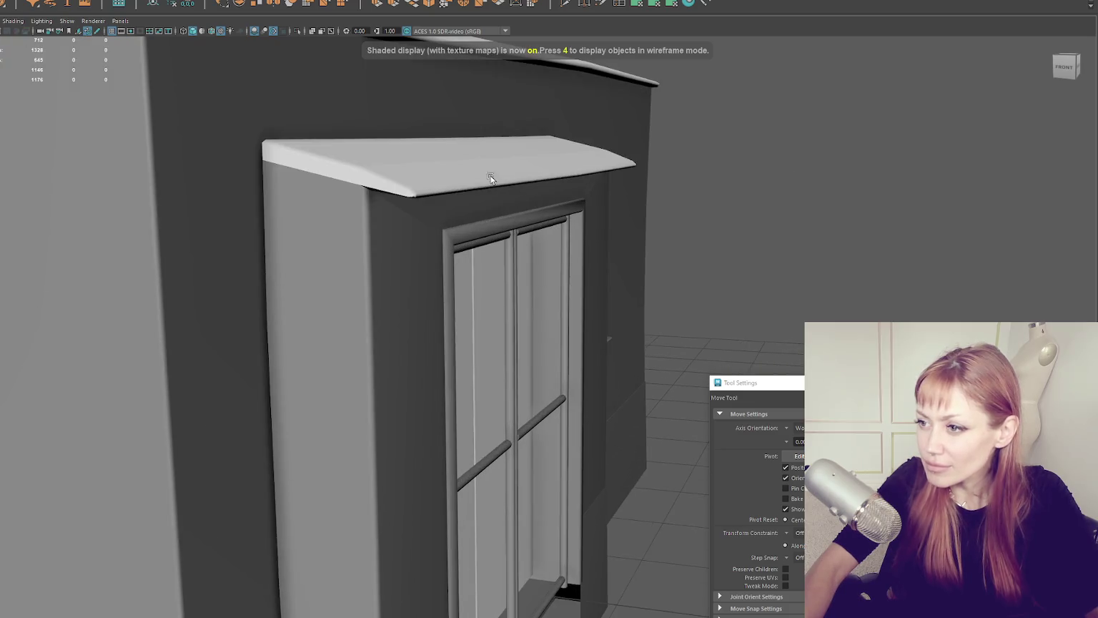
left_click(490, 178)
scroll(493, 176, "down", 2)
right_click(350, 176)
key("4")
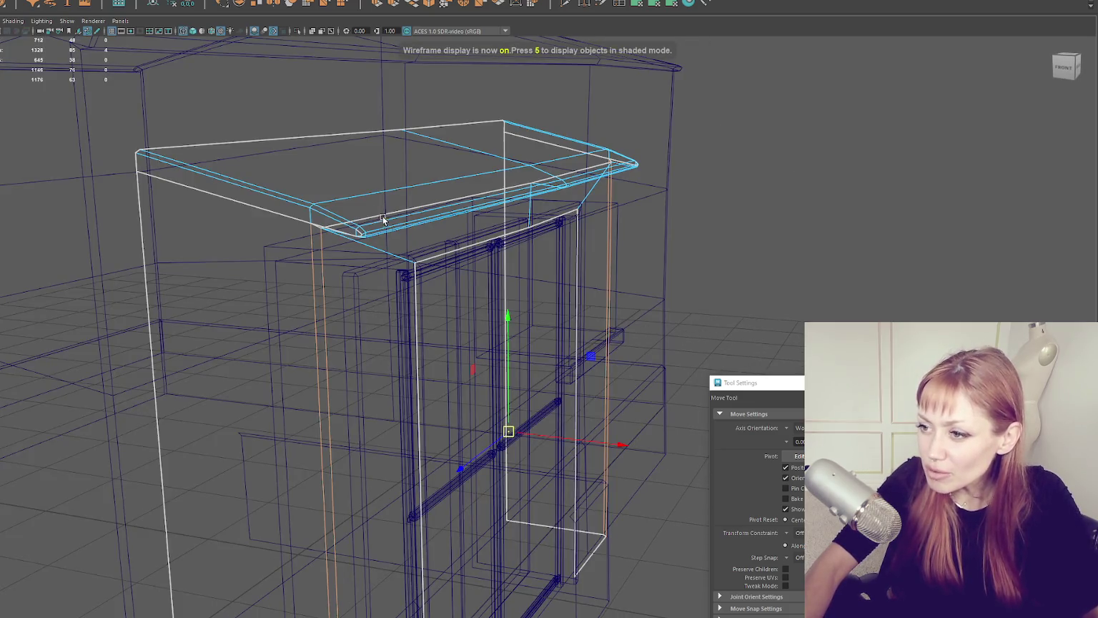
left_click(363, 236)
Step: Apply Soften Edge to the awning edges and return to shaded view
mouse_move(537, 245)
left_mouse_down()
mouse_move(380, 250)
mouse_move(381, 265)
mouse_move(501, 244)
mouse_move(497, 388)
mouse_move(511, 269)
left_mouse_up()
mouse_move(399, 411)
left_mouse_down()
mouse_move(537, 353)
mouse_move(559, 282)
left_mouse_up()
mouse_move(516, 335)
left_mouse_down()
mouse_move(564, 314)
mouse_move(550, 156)
mouse_move(372, 299)
mouse_move(481, 282)
left_mouse_up()
key("5")
mouse_move(603, 335)
left_mouse_down()
mouse_move(585, 329)
mouse_move(728, 189)
left_mouse_up()
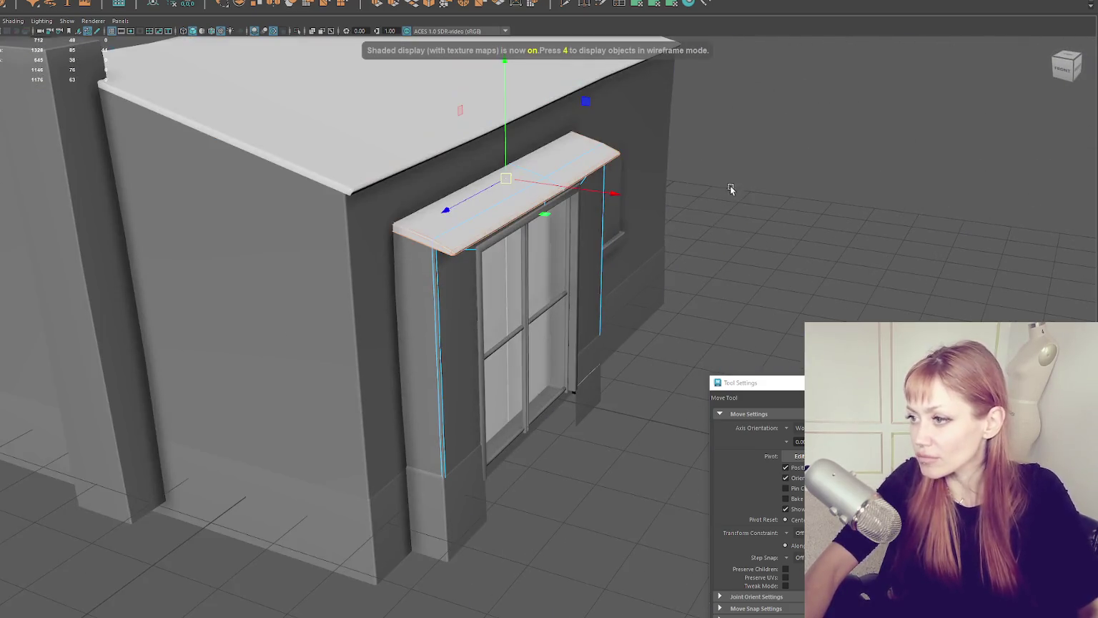
right_click(734, 171, "shift")
left_click(931, 211)
mouse_move(931, 210)
left_mouse_down()
mouse_move(834, 221)
mouse_move(810, 274)
mouse_move(736, 252)
mouse_move(660, 209)
mouse_move(584, 215)
mouse_move(592, 224)
left_mouse_up()
key("5")
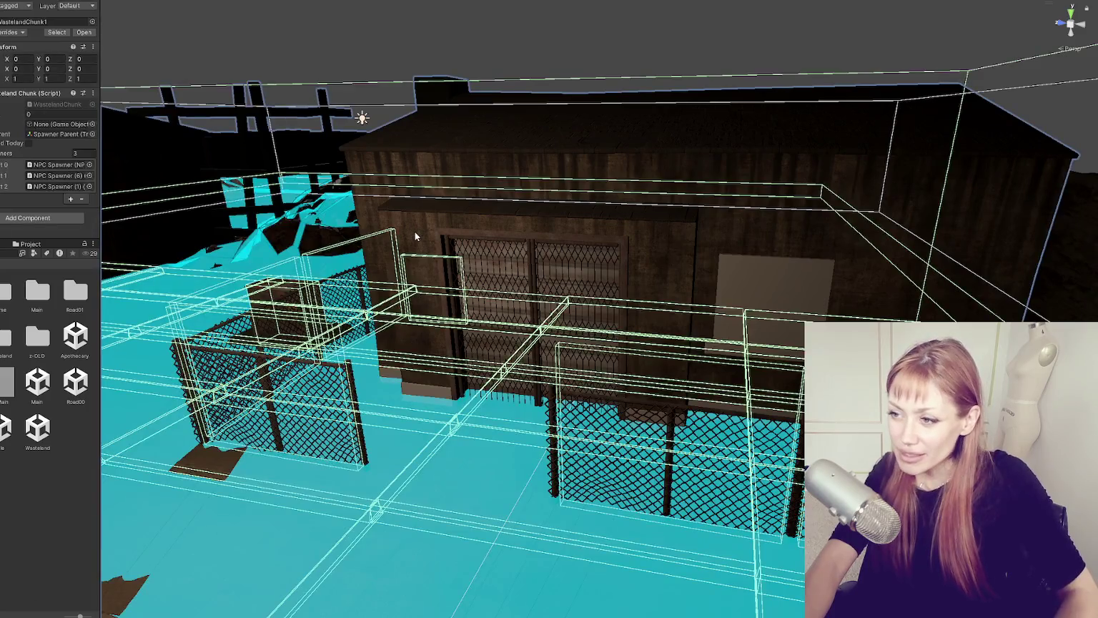
Step: Try brick and concrete materials on the door surround, then orbit out over the street
left_click(414, 231)
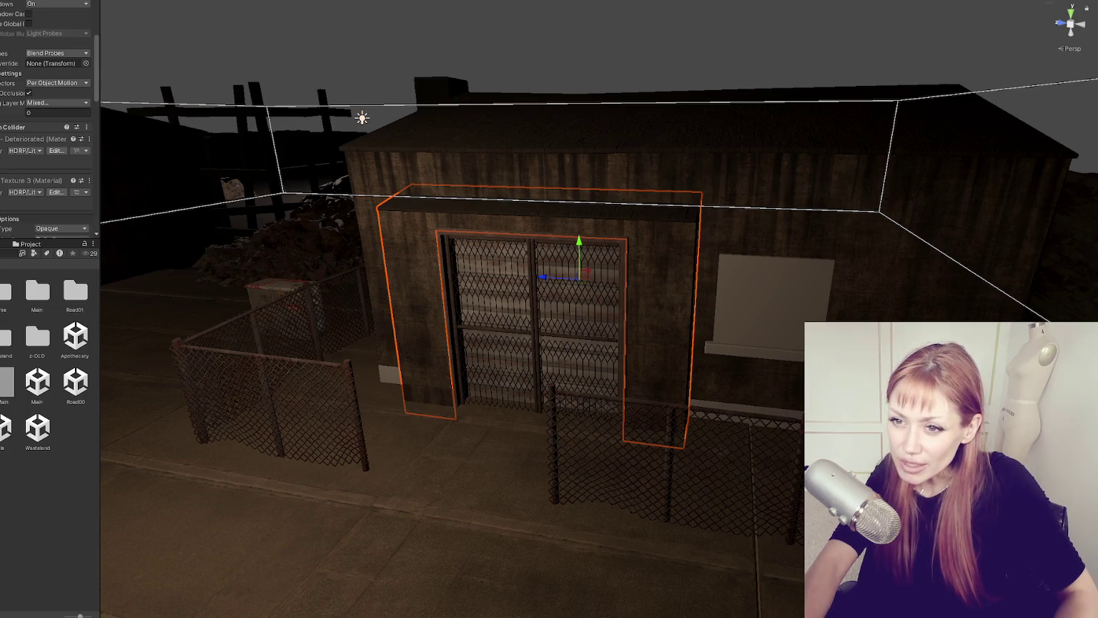
double_click(41, 309)
mouse_move(41, 309)
left_mouse_down()
mouse_move(406, 403)
mouse_move(390, 398)
mouse_move(465, 392)
mouse_move(212, 390)
left_mouse_up()
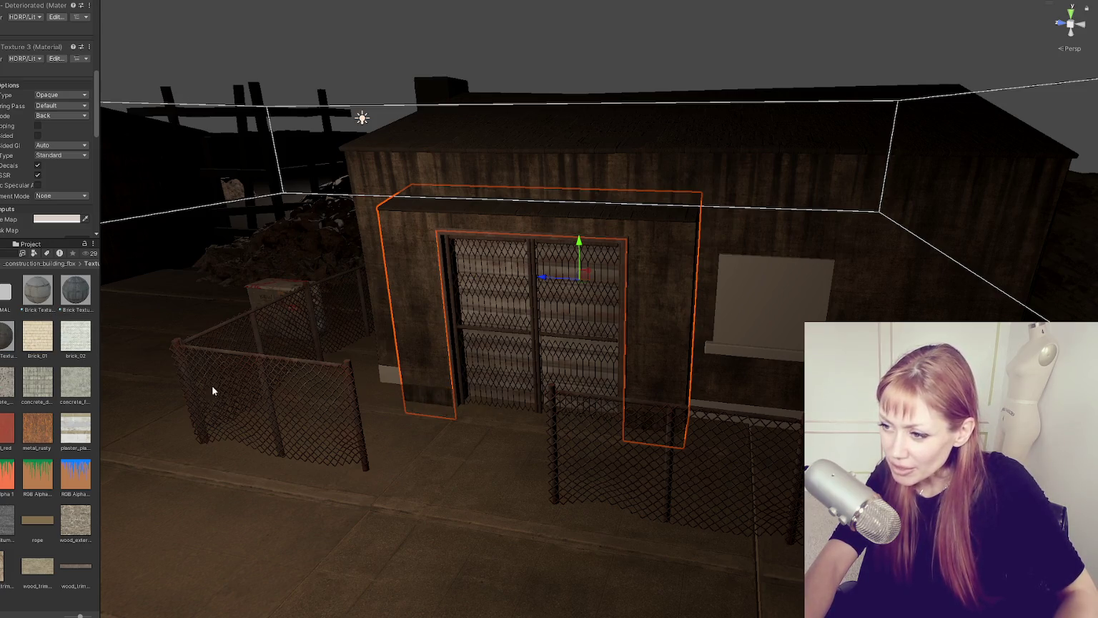
mouse_move(52, 312)
left_mouse_down()
mouse_move(79, 300)
mouse_move(442, 405)
left_mouse_up()
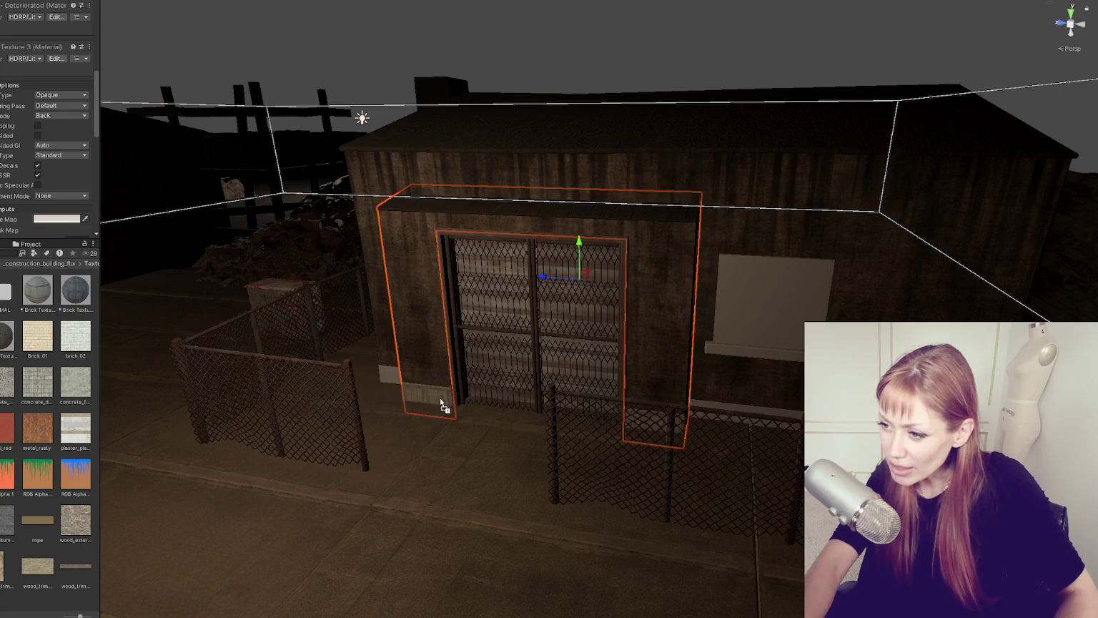
left_click_drag(95, 348, 392, 376)
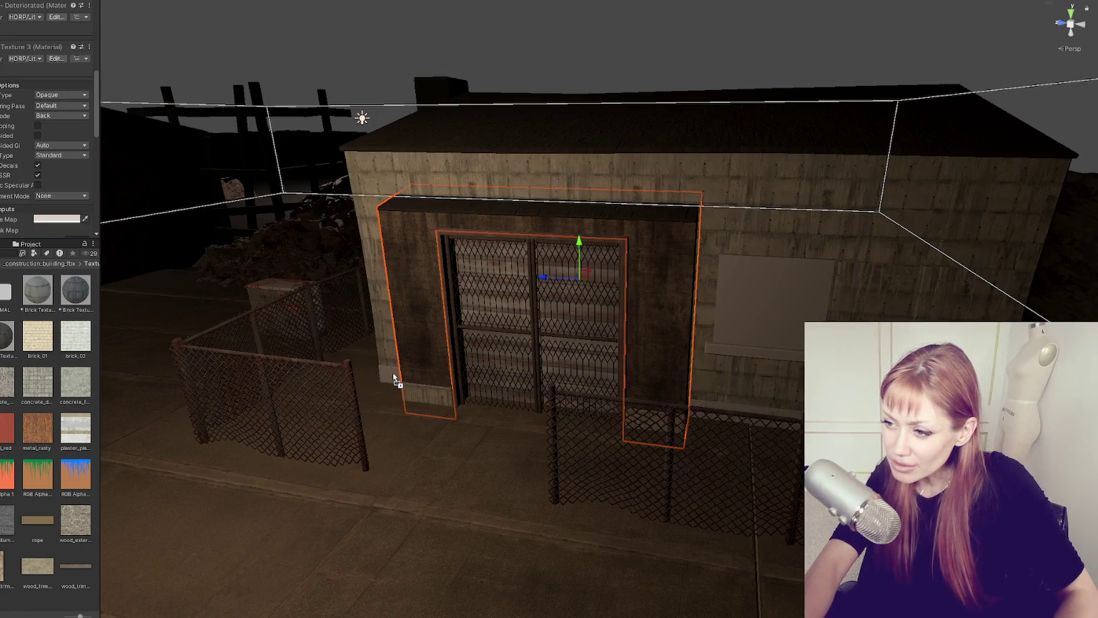
mouse_move(393, 380)
left_mouse_down()
mouse_move(520, 397)
mouse_move(612, 128)
mouse_move(716, 126)
mouse_move(517, 125)
mouse_move(547, 125)
left_mouse_up()
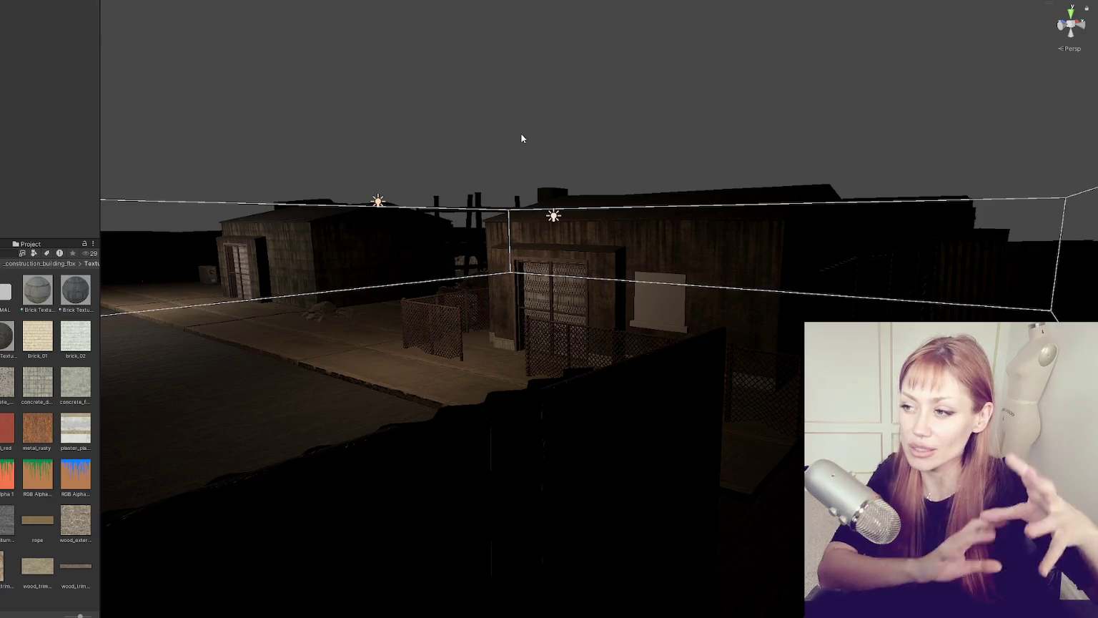
mouse_move(439, 143)
left_mouse_down()
mouse_move(762, 160)
mouse_move(728, 191)
mouse_move(871, 188)
mouse_move(928, 168)
left_mouse_up()
scroll(731, 325, "up", 5)
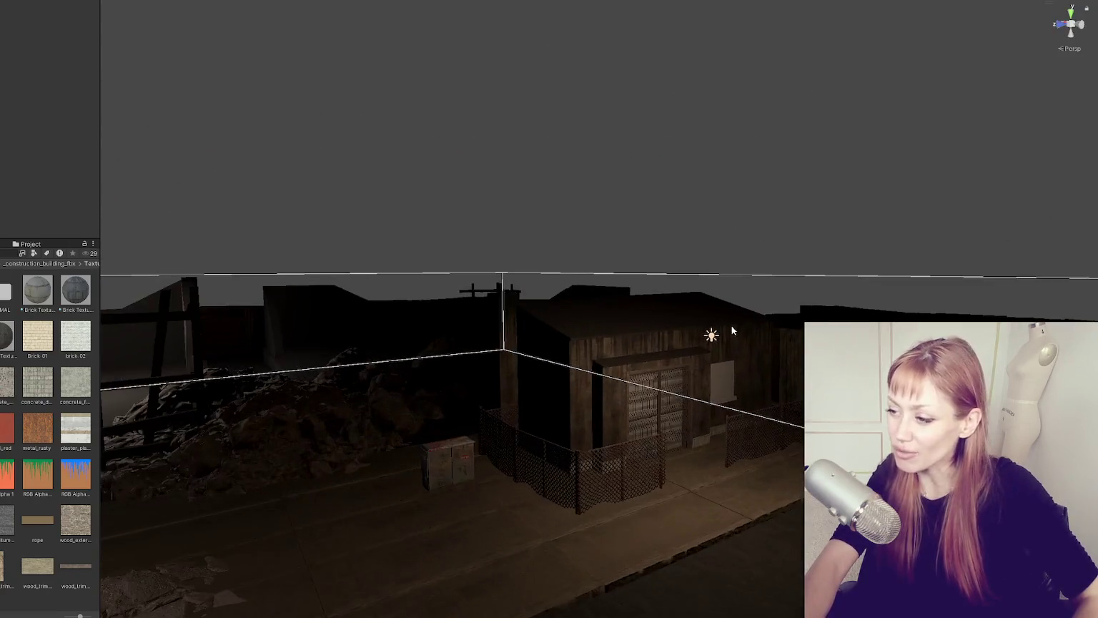
mouse_move(619, 313)
left_mouse_down()
mouse_move(529, 221)
mouse_move(608, 312)
mouse_move(572, 313)
left_mouse_up()
left_click(640, 321)
left_click(559, 312)
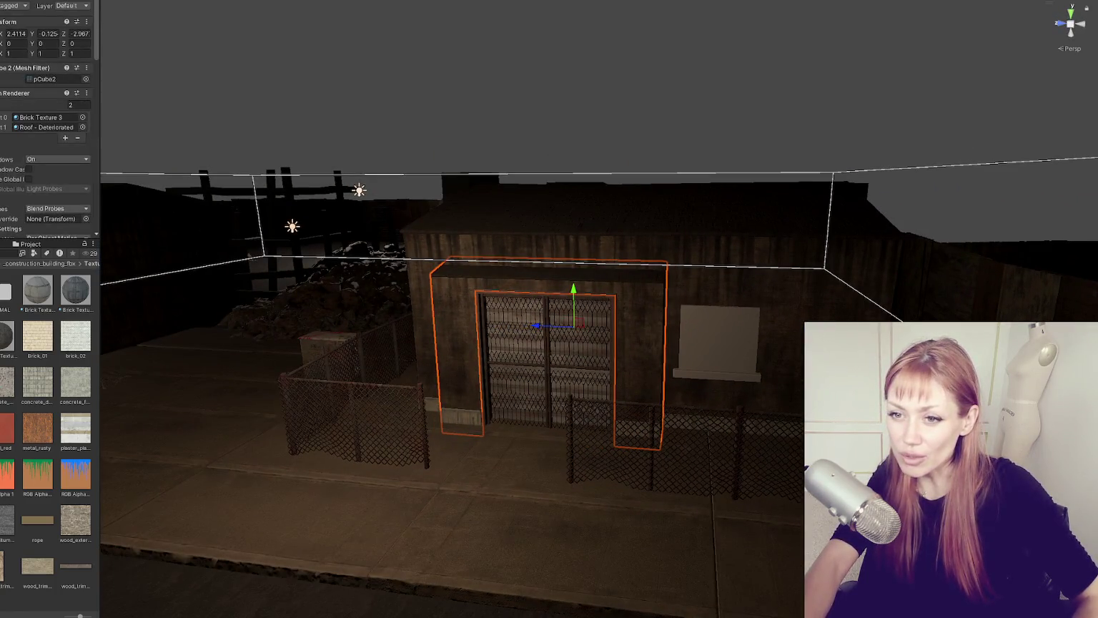
left_click(507, 352)
mouse_move(508, 352)
left_mouse_down()
mouse_move(71, 329)
mouse_move(559, 352)
left_mouse_up()
scroll(754, 175, "down", 2)
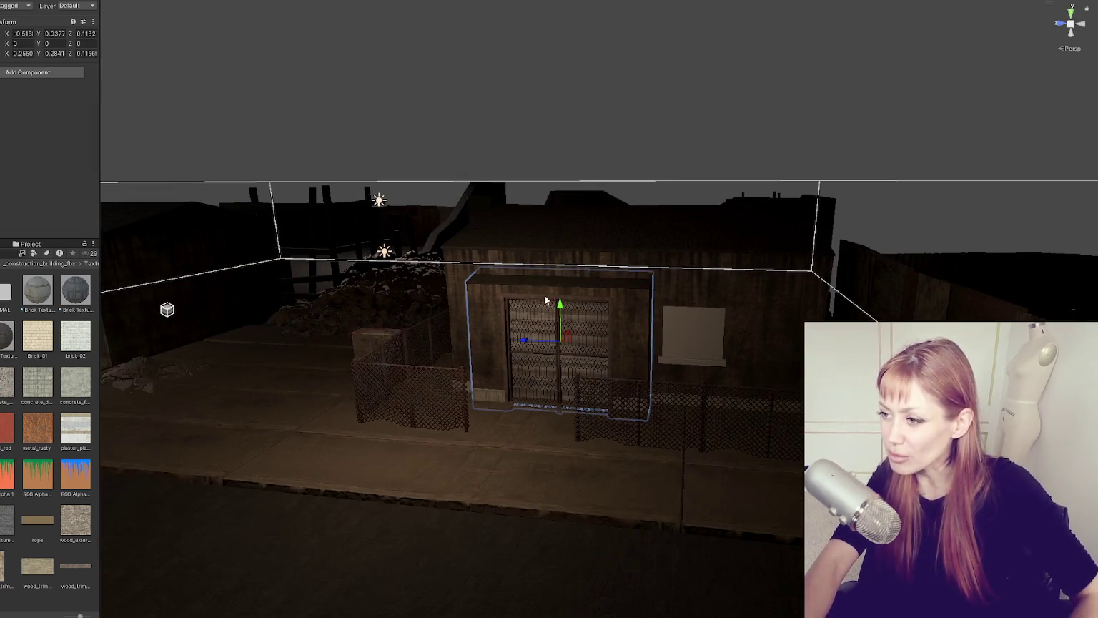
left_click(662, 246)
left_click_drag(661, 246, 610, 227)
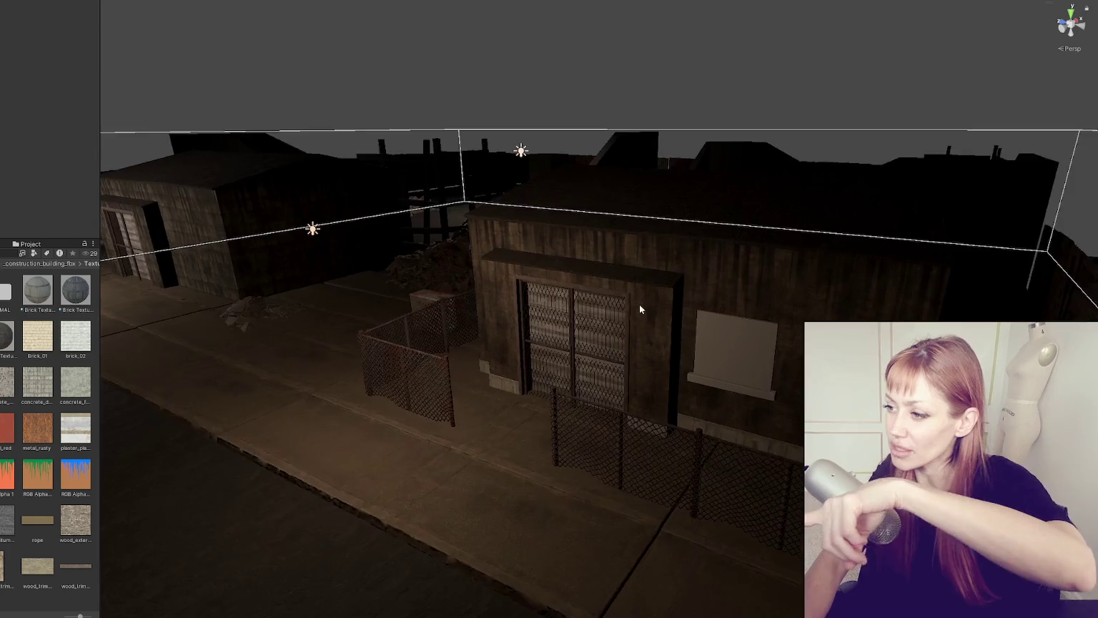
scroll(637, 306, "up", 4)
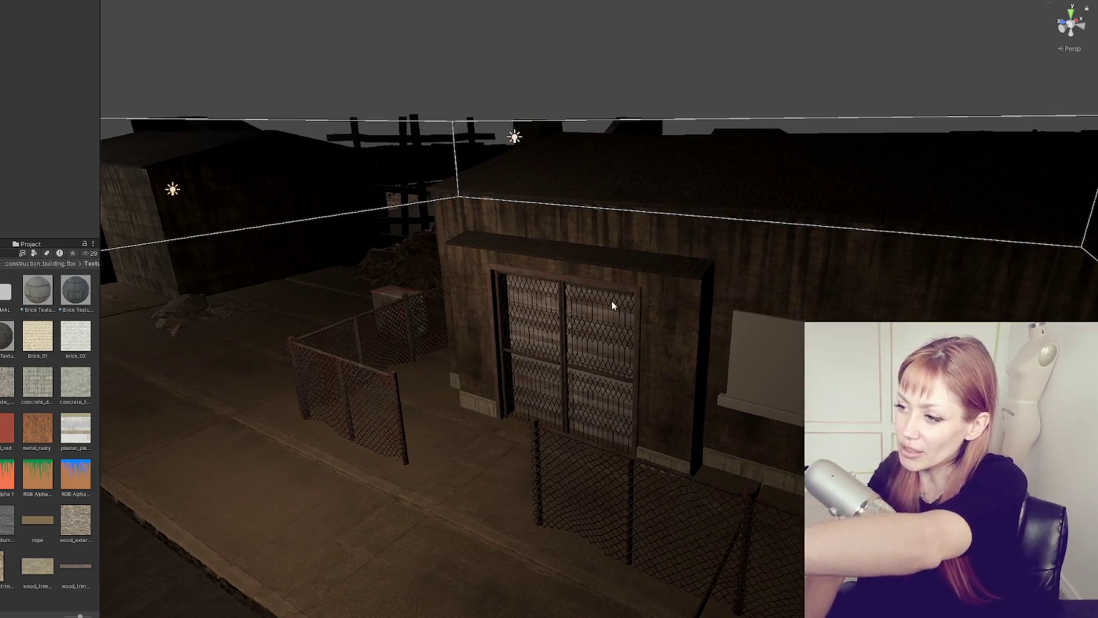
mouse_move(636, 297)
left_mouse_down()
mouse_move(702, 220)
mouse_move(550, 159)
left_mouse_up()
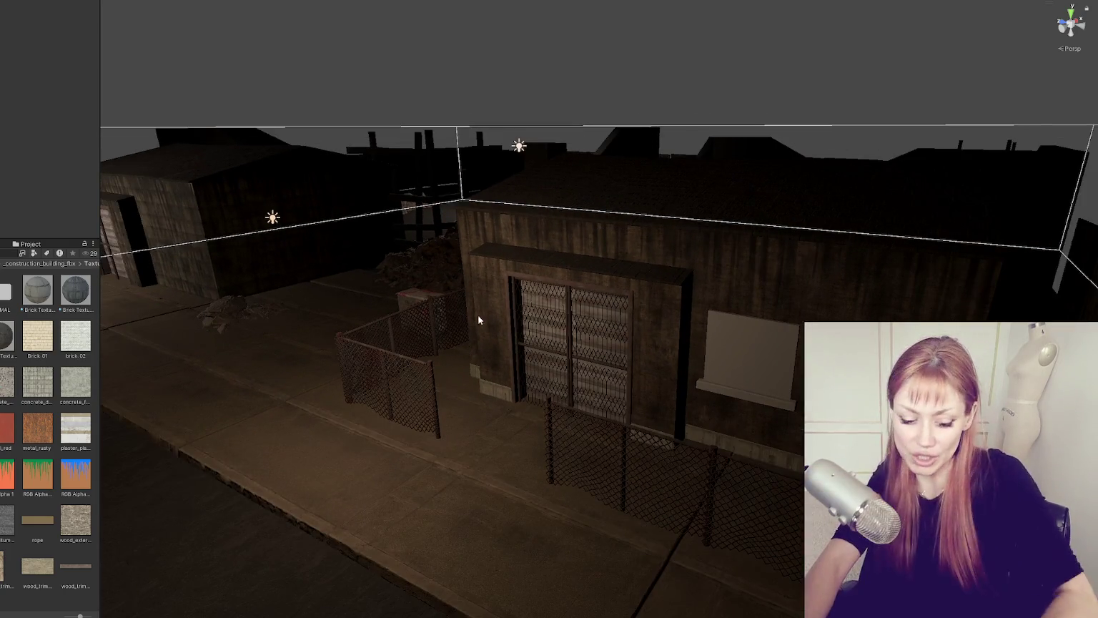
mouse_move(480, 292)
left_mouse_down()
mouse_move(509, 363)
mouse_move(389, 271)
mouse_move(443, 404)
mouse_move(779, 446)
mouse_move(587, 371)
left_mouse_up()
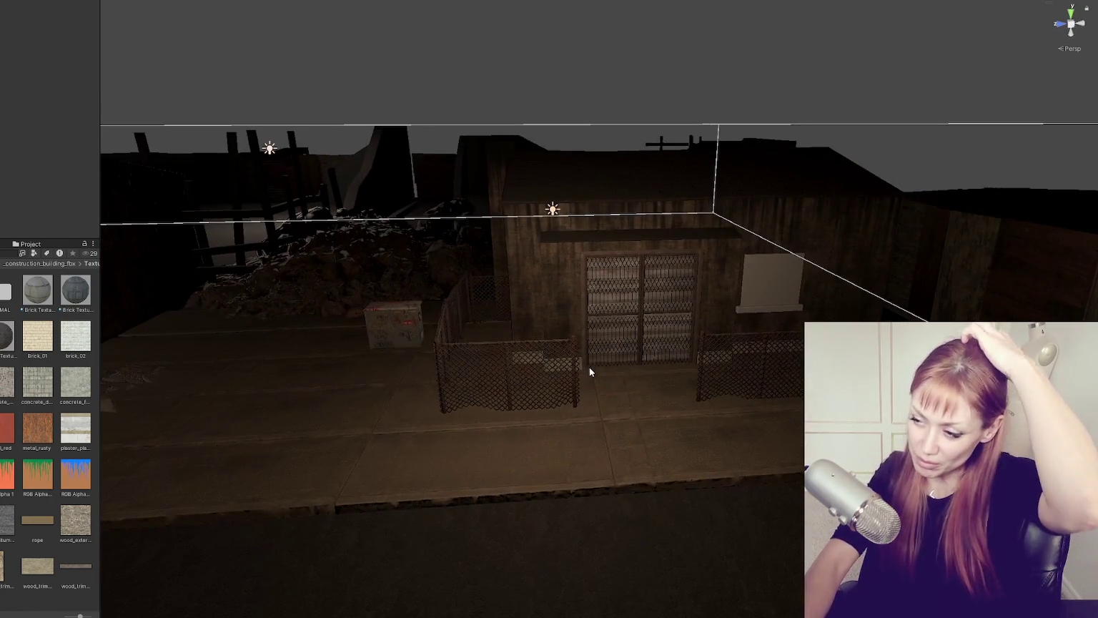
scroll(500, 332, "down", 3)
scroll(458, 349, "down", 2)
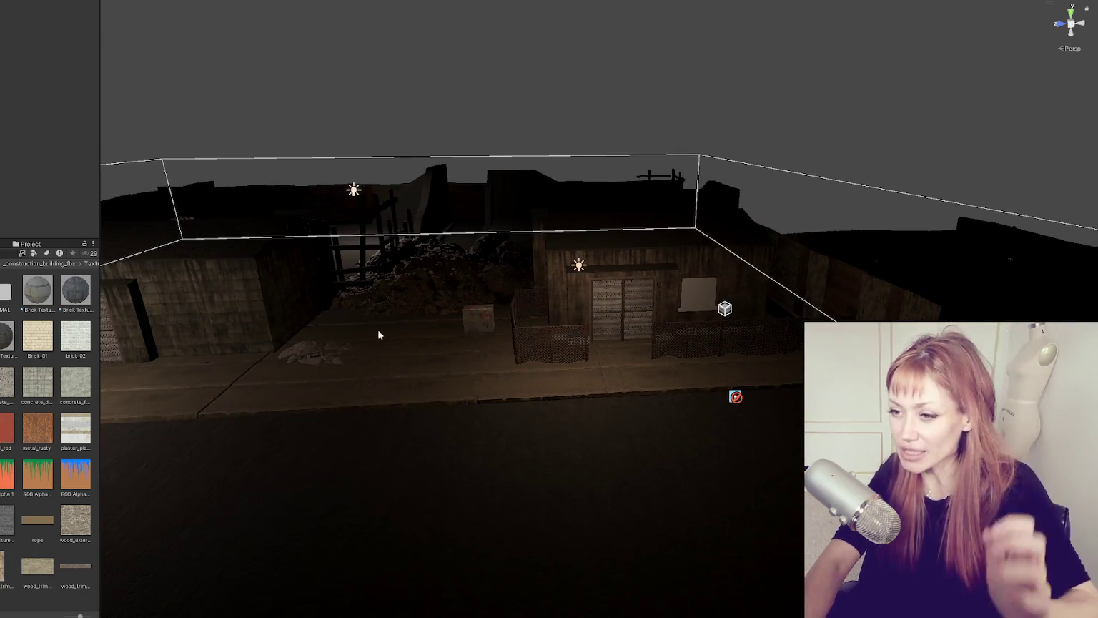
left_click_drag(270, 262, 587, 323)
Step: Duplicate the brick door building Building2 and place the copy to its left, toward the street
left_click(664, 295)
left_click(664, 308)
key("f")
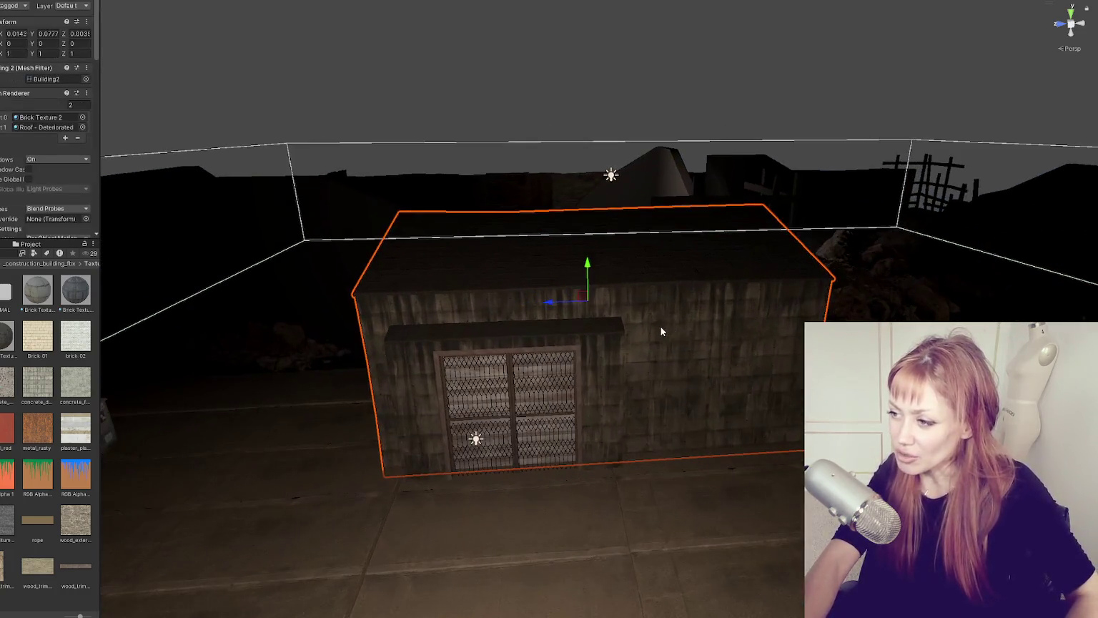
scroll(516, 255, "down", 2)
mouse_move(557, 304)
left_mouse_down()
mouse_move(271, 315)
mouse_move(338, 306)
mouse_move(319, 370)
left_mouse_up()
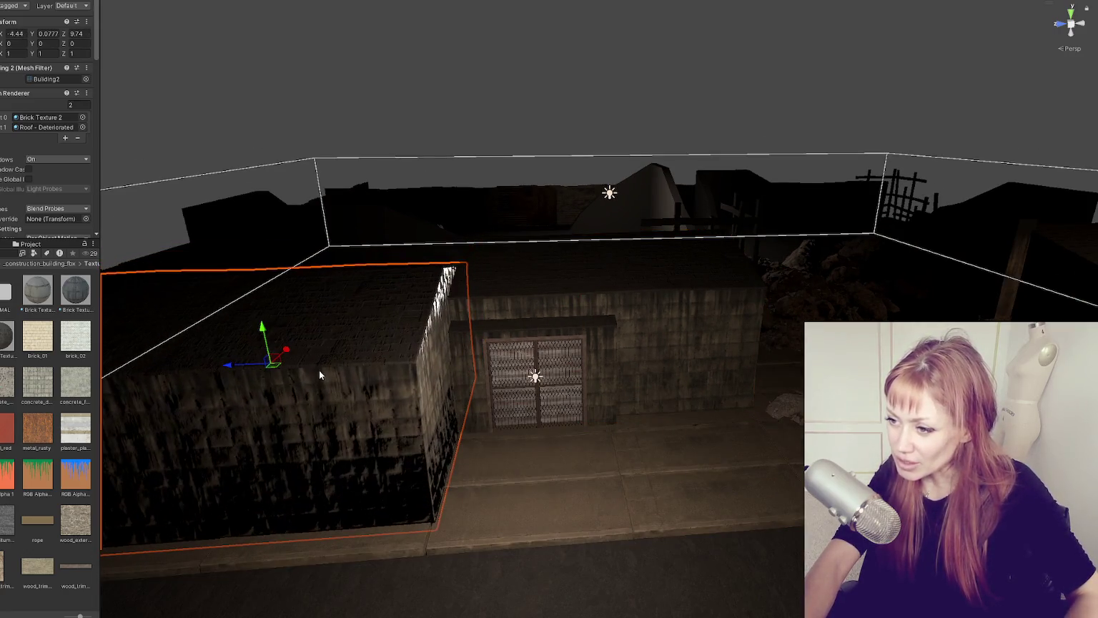
mouse_move(236, 368)
left_mouse_down()
mouse_move(389, 327)
mouse_move(429, 294)
mouse_move(368, 294)
left_mouse_up()
Step: Move the point light above the buildings to the left
left_click(378, 234)
left_click(377, 230)
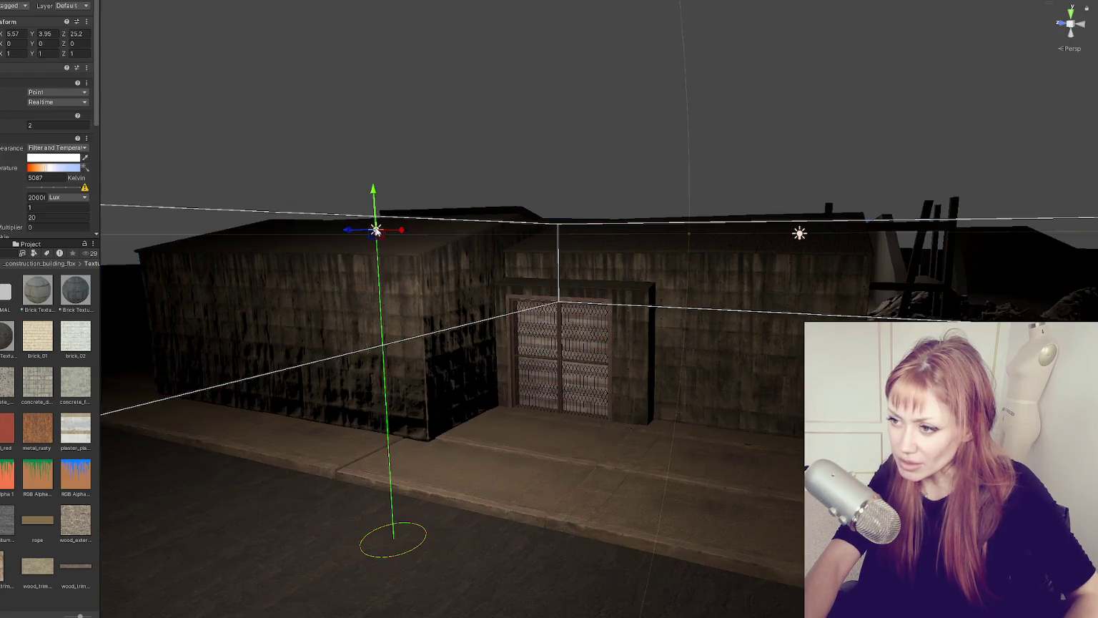
left_click_drag(400, 233, 152, 226)
Step: Reposition the copied brick building and slide the pCube2 door frame along the wall
left_click(331, 287)
left_click_drag(422, 289, 391, 312)
left_click(642, 314)
mouse_move(600, 333)
left_mouse_down()
mouse_move(694, 372)
mouse_move(640, 366)
left_mouse_up()
Step: Raise a brick building along Y so it sits on top as an upper storey
left_click(452, 291)
left_click_drag(347, 282, 371, 241)
left_click_drag(342, 199, 344, 111)
left_click(748, 148)
left_click_drag(747, 148, 525, 273)
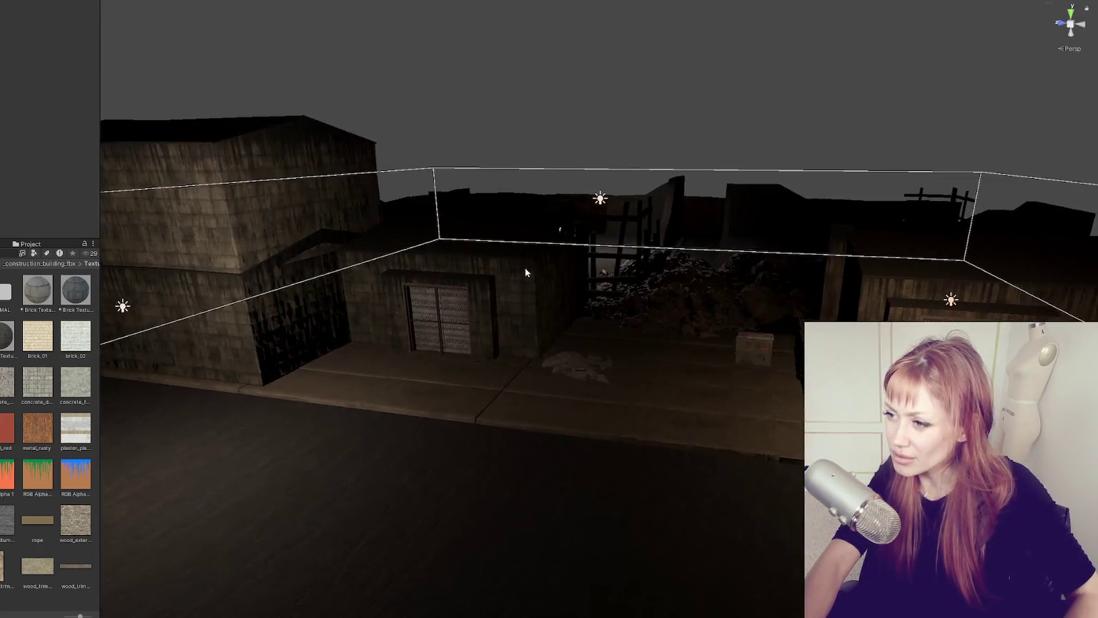
left_click(608, 336)
mouse_move(564, 315)
left_mouse_down()
mouse_move(559, 250)
mouse_move(491, 252)
mouse_move(785, 216)
mouse_move(676, 98)
mouse_move(618, 86)
mouse_move(713, 83)
mouse_move(860, 170)
mouse_move(679, 139)
mouse_move(642, 122)
mouse_move(694, 167)
left_mouse_up()
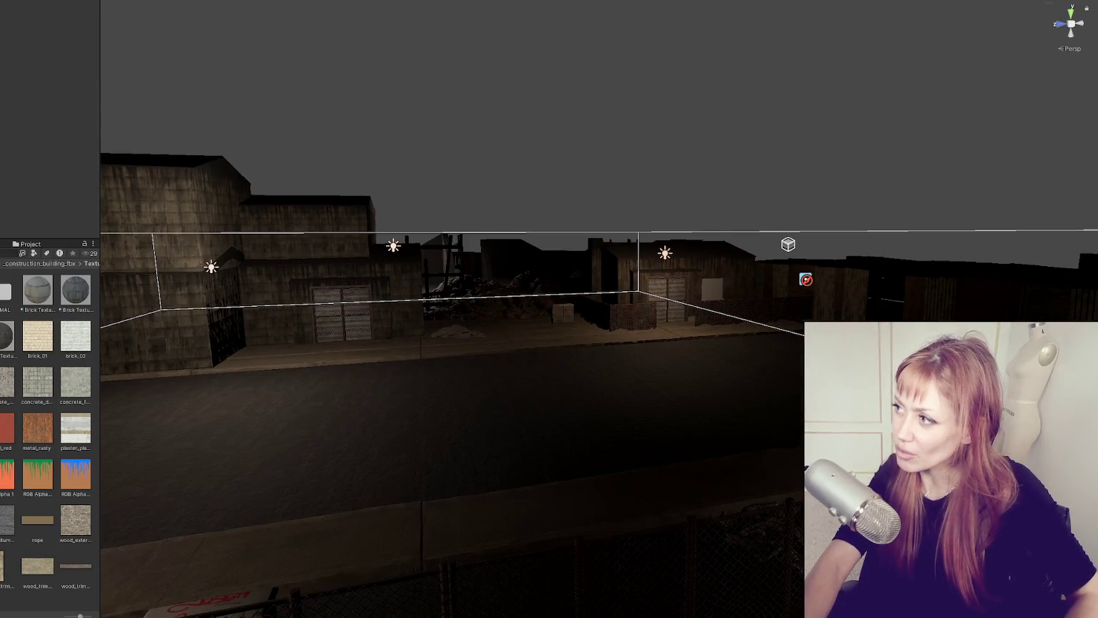
mouse_move(1063, 2)
left_mouse_down()
mouse_move(655, 139)
mouse_move(802, 118)
mouse_move(673, 136)
mouse_move(786, 133)
left_mouse_up()
mouse_move(625, 218)
left_mouse_down()
mouse_move(706, 215)
mouse_move(785, 179)
mouse_move(778, 230)
mouse_move(714, 218)
mouse_move(773, 199)
mouse_move(764, 208)
left_mouse_up()
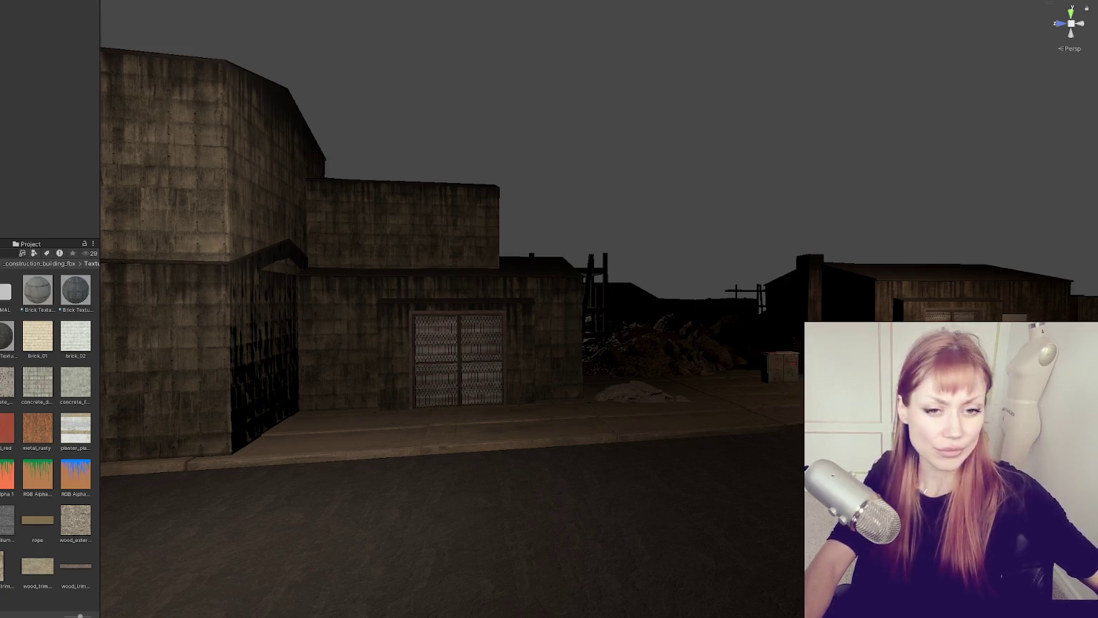
Step: Slide the small upper brick block to the right and scale it up slightly
scroll(725, 235, "down", 5)
left_click_drag(677, 208, 501, 272)
left_click(485, 279)
mouse_move(413, 269)
left_mouse_down()
mouse_move(473, 268)
mouse_move(480, 251)
mouse_move(459, 265)
left_mouse_up()
key("r")
key("w")
scroll(477, 262, "up", 2)
Step: Shift the left building's upper block sideways and further back
left_click(308, 288)
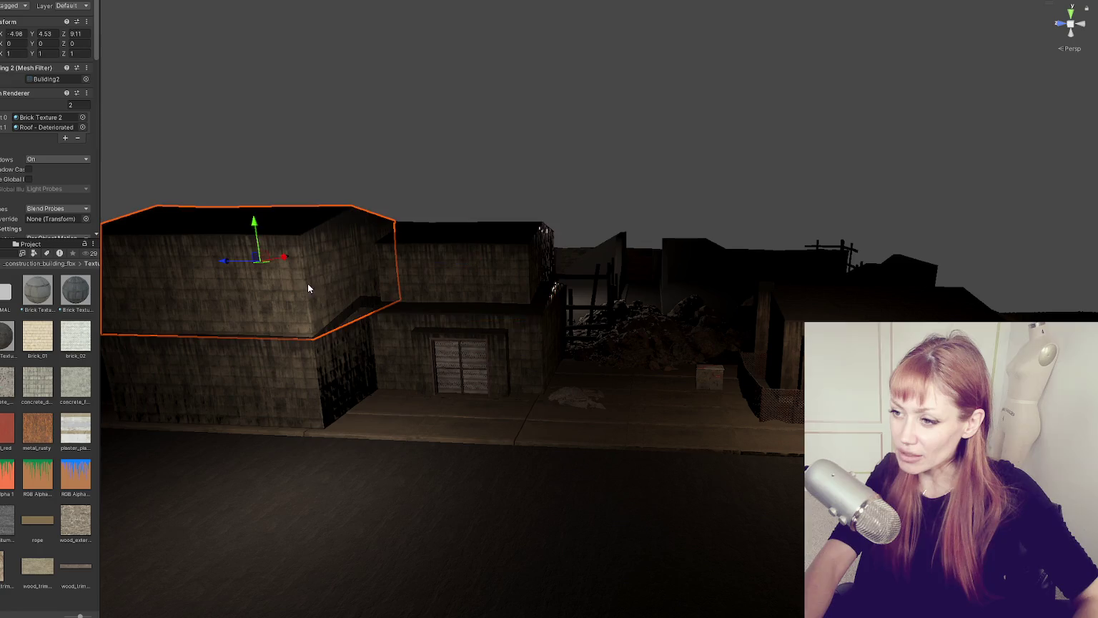
mouse_move(286, 263)
left_mouse_down()
mouse_move(293, 250)
mouse_move(245, 256)
left_mouse_up()
mouse_move(458, 270)
left_mouse_down()
mouse_move(422, 269)
mouse_move(485, 135)
left_mouse_up()
left_click(485, 136)
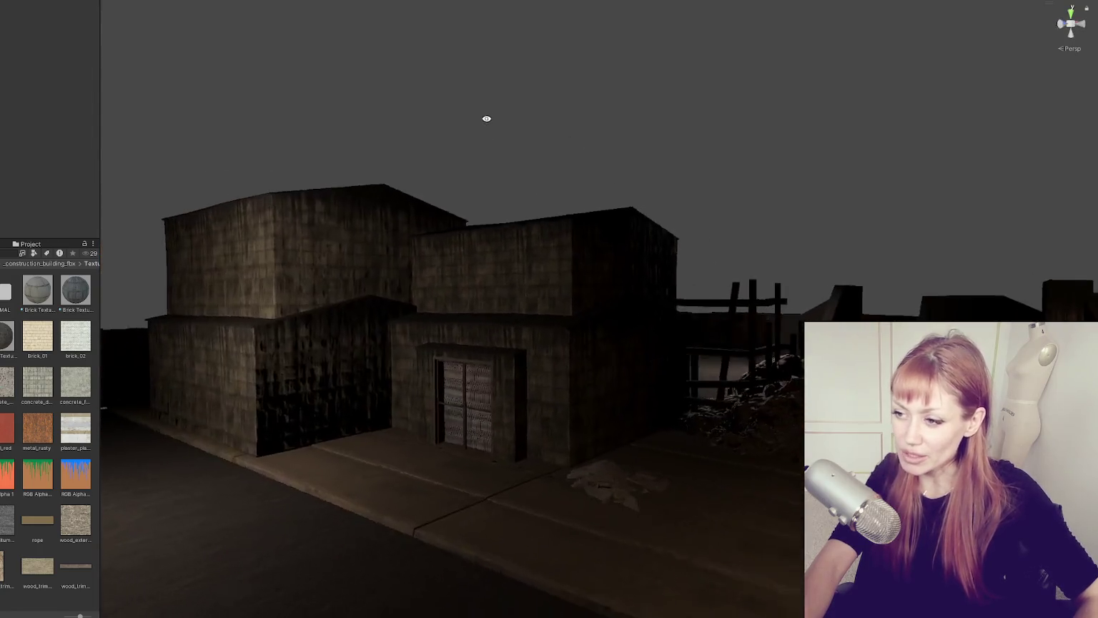
left_click(587, 242)
mouse_move(587, 242)
left_mouse_down()
mouse_move(479, 252)
mouse_move(589, 238)
left_mouse_up()
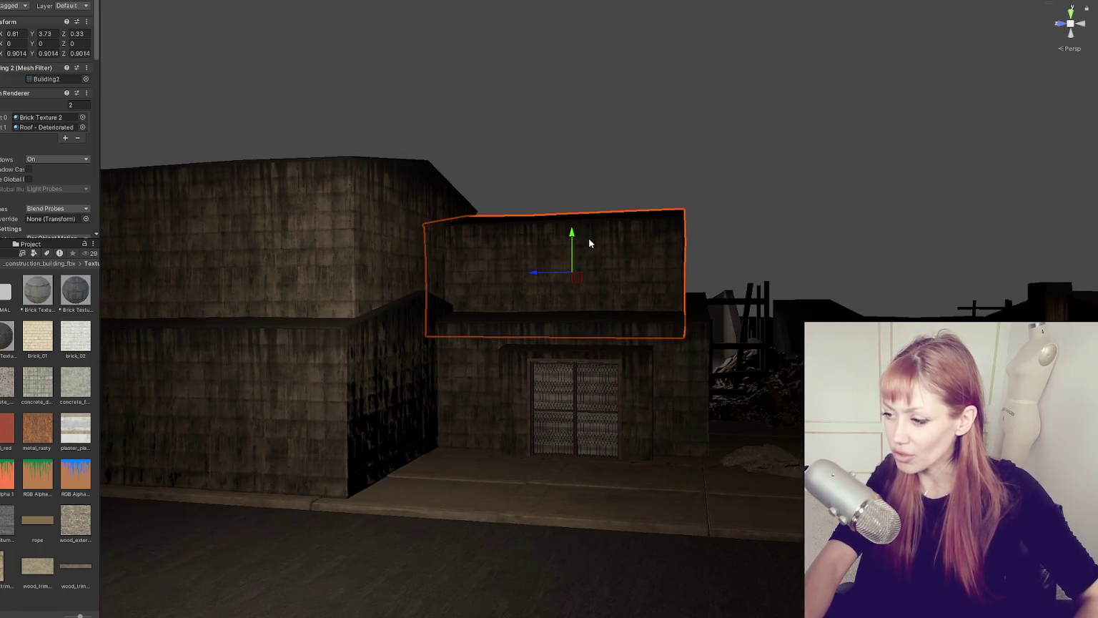
Step: Move the lower door block left and farther back to join the upper block
left_click(785, 193)
mouse_move(665, 325)
left_mouse_down()
mouse_move(539, 326)
mouse_move(576, 338)
left_mouse_up()
left_click(576, 338)
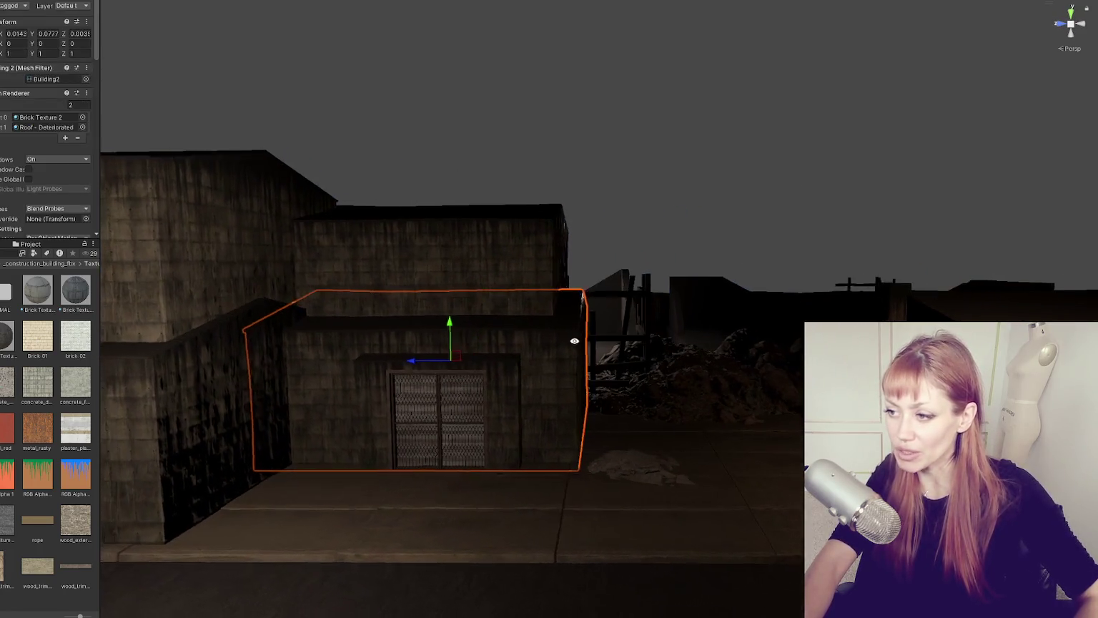
mouse_move(451, 357)
left_mouse_down()
mouse_move(224, 366)
mouse_move(663, 386)
mouse_move(570, 374)
mouse_move(600, 363)
mouse_move(564, 367)
mouse_move(711, 368)
mouse_move(725, 380)
mouse_move(698, 368)
mouse_move(668, 372)
mouse_move(682, 352)
mouse_move(545, 352)
mouse_move(613, 368)
mouse_move(587, 373)
left_mouse_up()
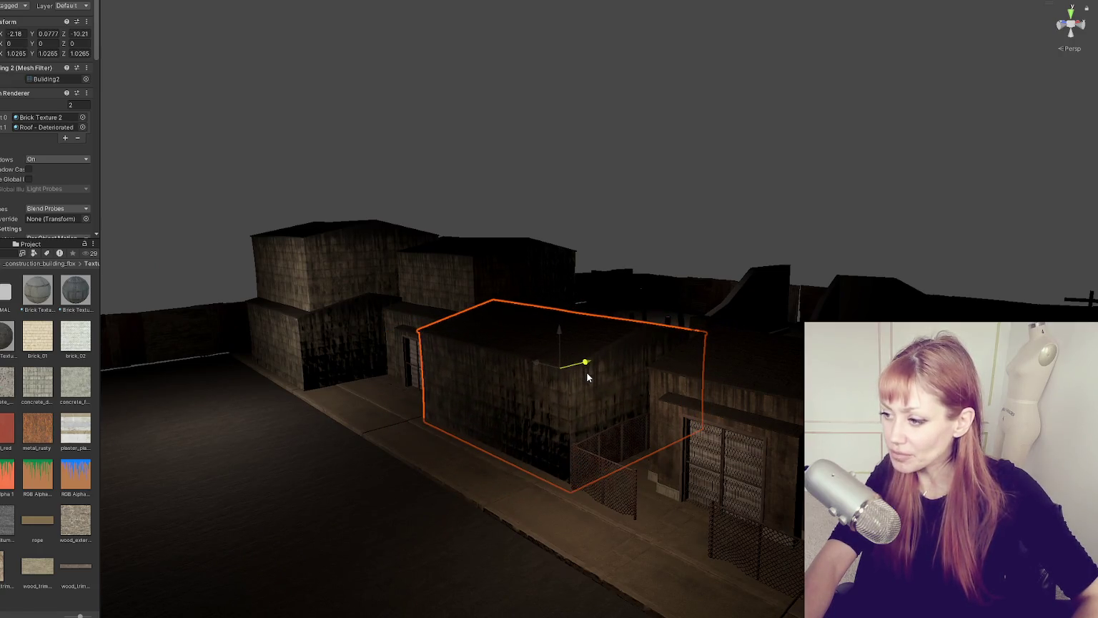
Step: Slide the middle brick building along the street into the row
left_click(625, 236)
mouse_move(622, 276)
left_mouse_down("alt")
mouse_move(815, 303)
mouse_move(731, 318)
mouse_move(747, 240)
mouse_move(774, 232)
mouse_move(746, 220)
mouse_move(608, 270)
mouse_move(527, 259)
mouse_move(474, 331)
mouse_move(502, 257)
mouse_move(459, 262)
mouse_move(580, 271)
mouse_move(549, 261)
mouse_move(596, 158)
left_mouse_up("alt")
left_click(544, 275)
left_click(299, 304)
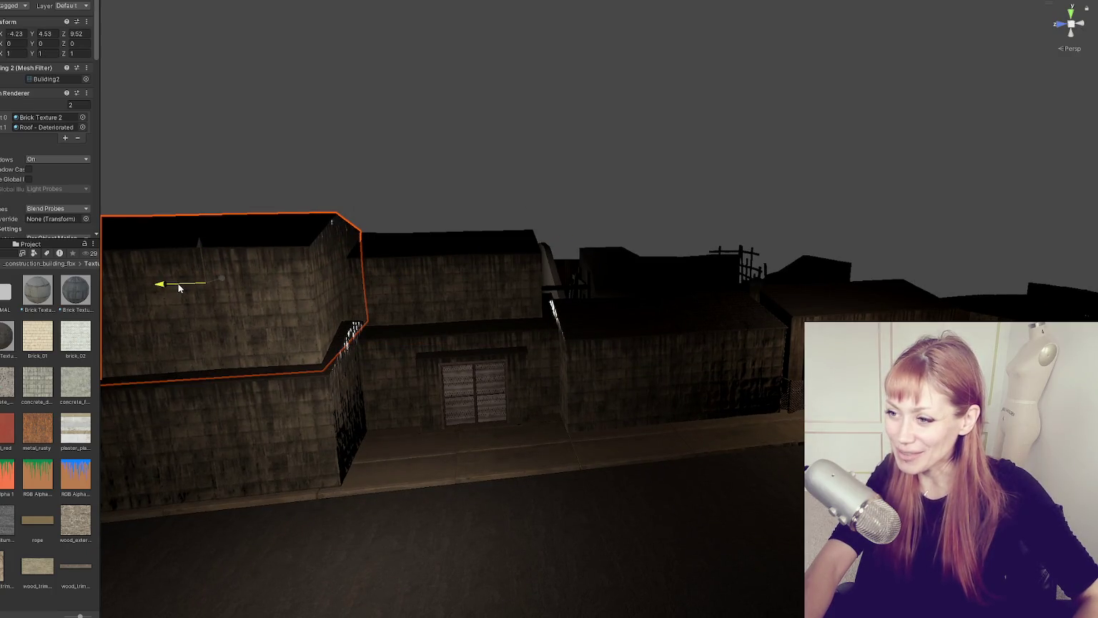
left_click(361, 270)
mouse_move(502, 184)
left_mouse_down("alt")
mouse_move(647, 173)
mouse_move(486, 280)
left_mouse_up("alt")
left_click_drag(408, 286, 572, 281)
Step: Shift the right brick building against the gated building and check the chunk's prefab overrides
left_click(630, 186)
mouse_move(630, 187)
left_mouse_down("alt")
mouse_move(675, 233)
mouse_move(591, 211)
mouse_move(703, 182)
mouse_move(724, 193)
left_mouse_up("alt")
left_click(684, 380)
mouse_move(640, 337)
left_mouse_down()
mouse_move(649, 341)
mouse_move(630, 331)
mouse_move(646, 337)
left_mouse_up()
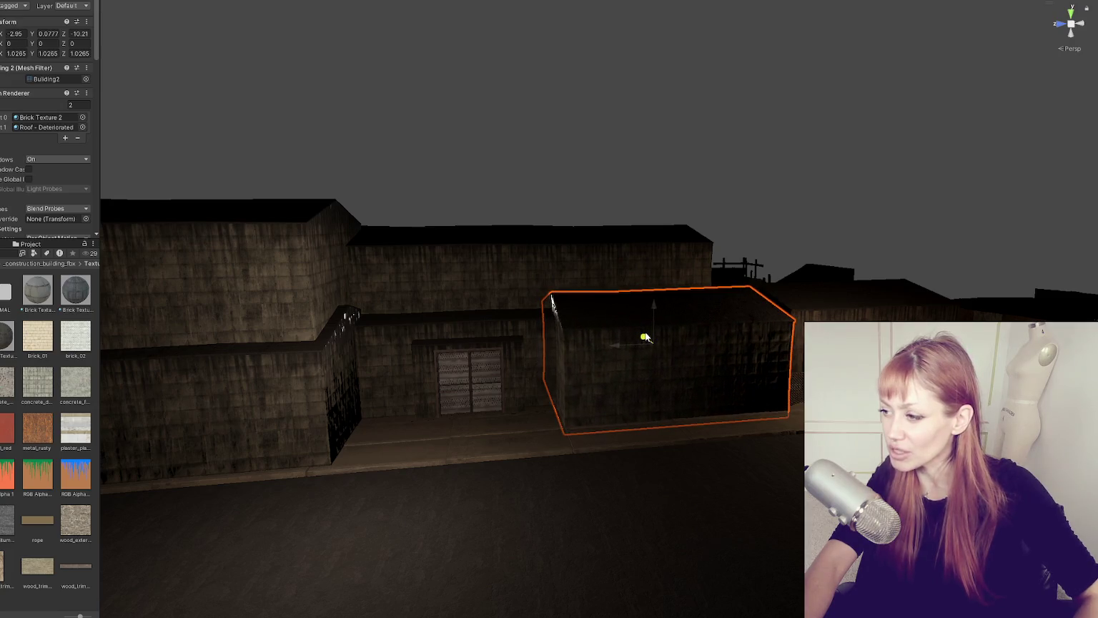
left_click(740, 149)
mouse_move(740, 150)
left_mouse_down("alt")
mouse_move(648, 149)
mouse_move(466, 213)
mouse_move(628, 248)
mouse_move(603, 247)
left_mouse_up("alt")
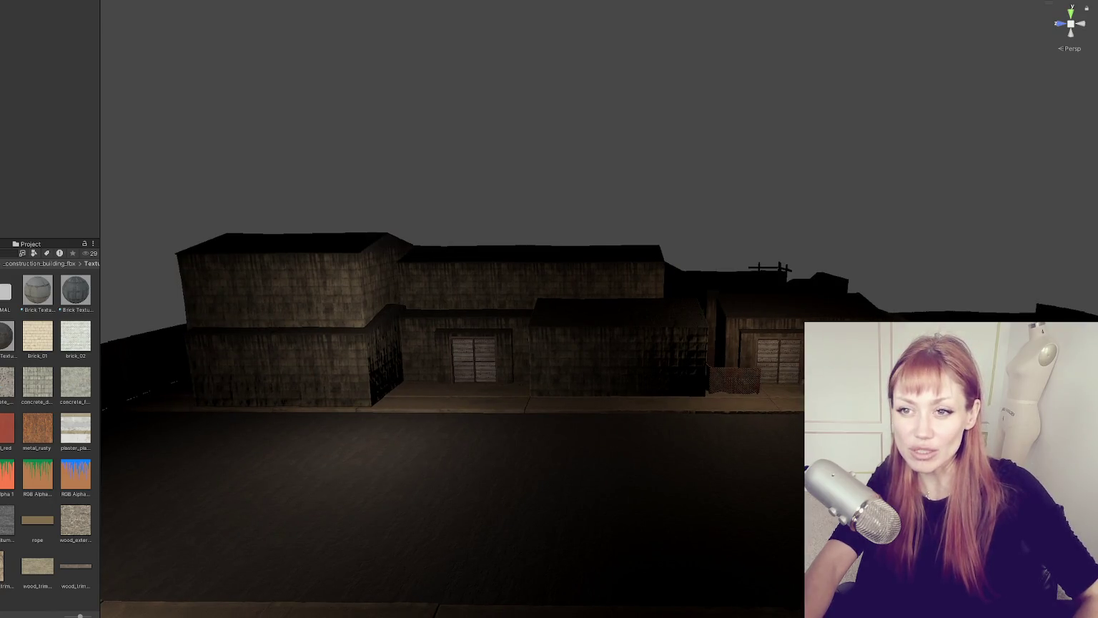
left_click(15, 32)
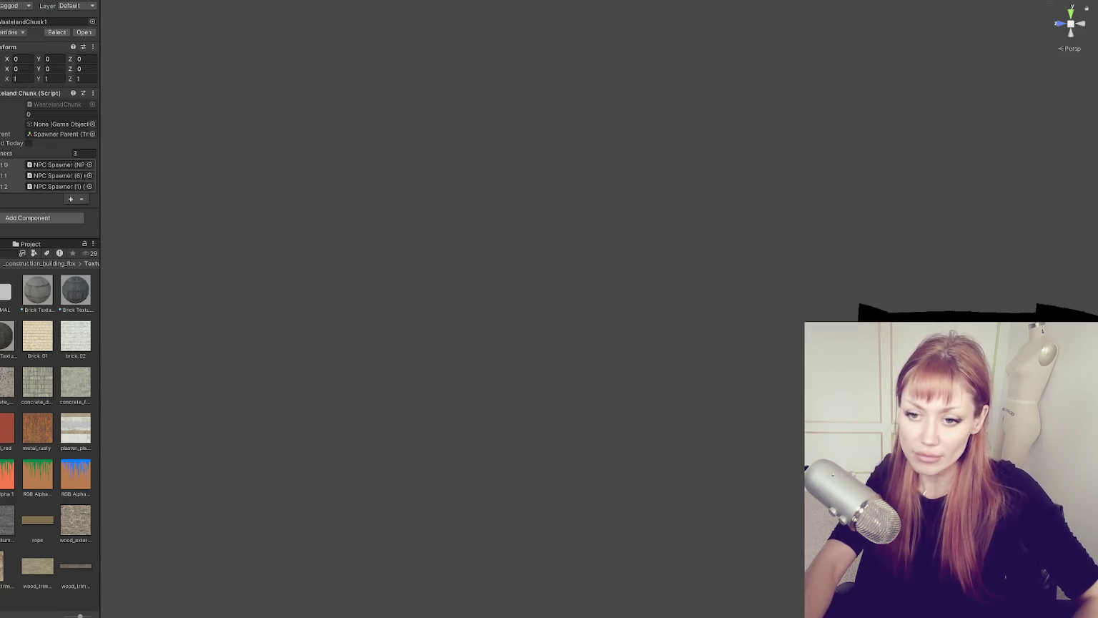
Step: Save the modified Wasteland scene when opening another scene from the Project window
double_click(6, 428)
left_click(454, 309)
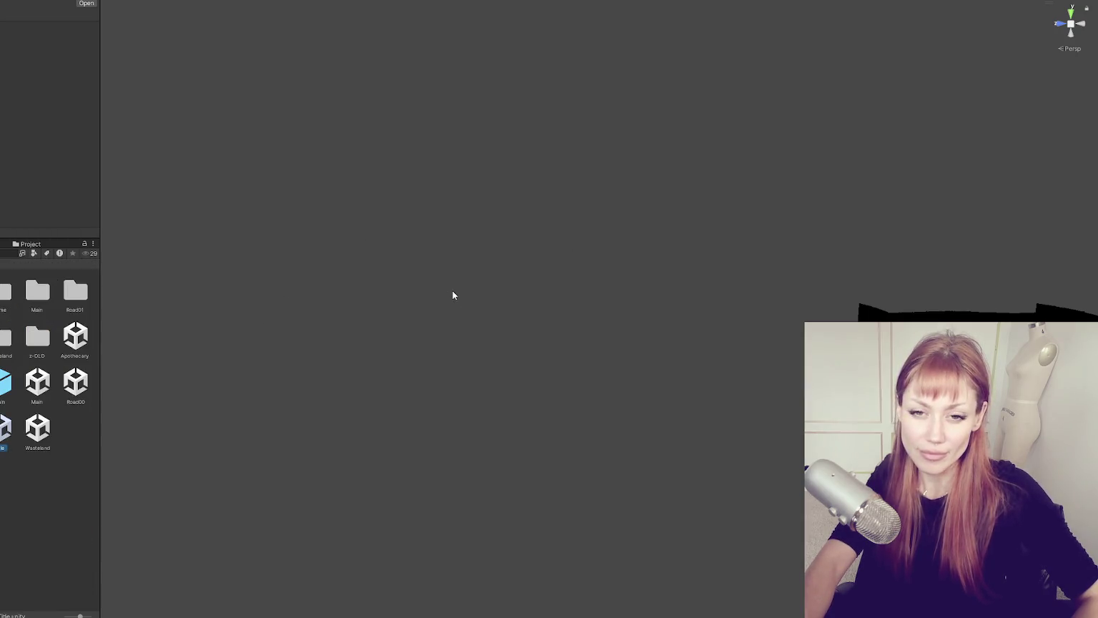
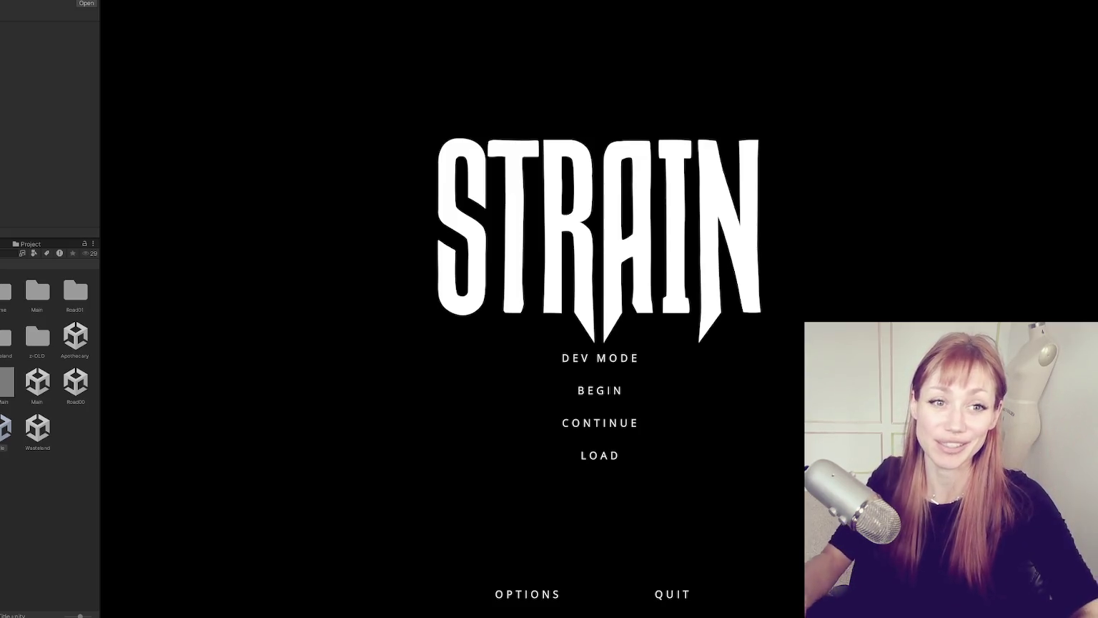
Step: Narrow the left editor panel so the Game view shows the STRAIN title menu larger
left_click_drag(100, 36, 0, 43)
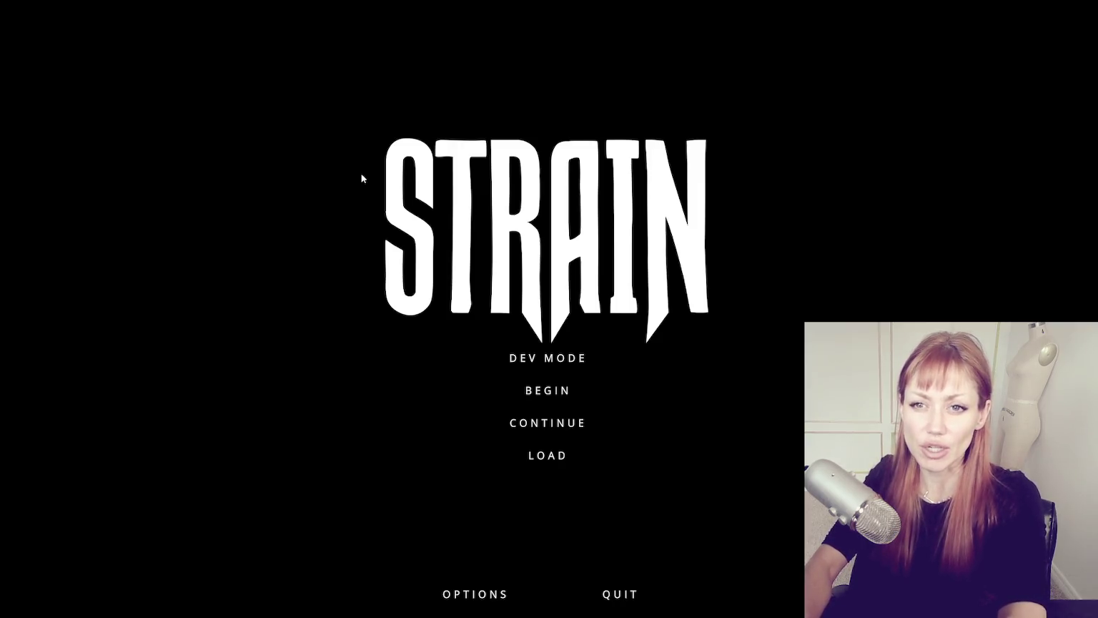
Step: Start STRAIN in Dev Mode and walk forward past the planters to the red container
left_click(573, 358)
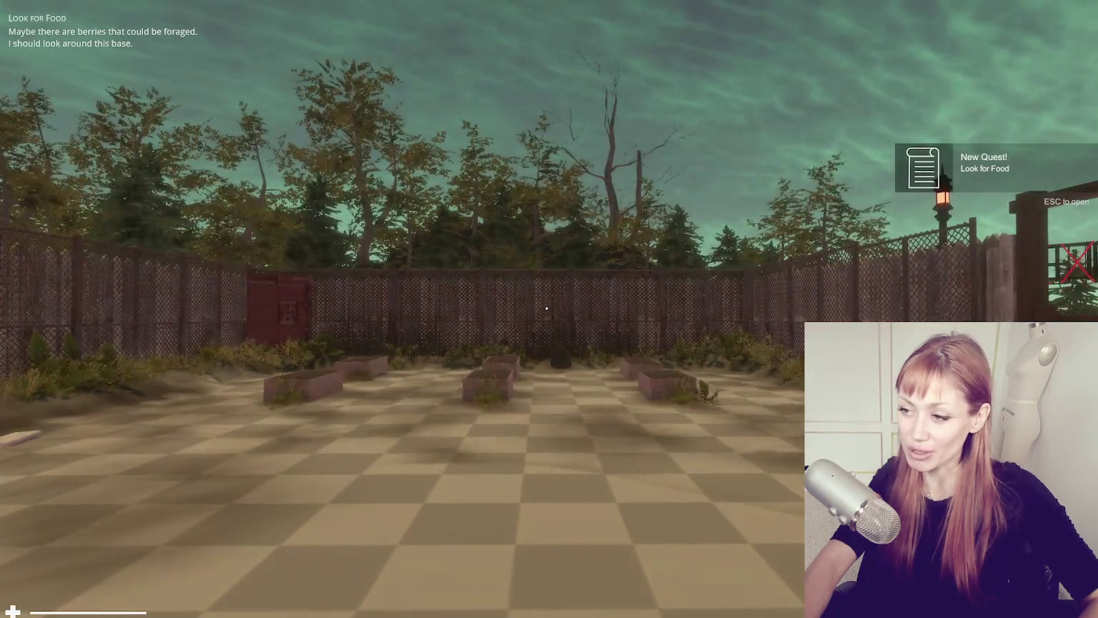
key("w")
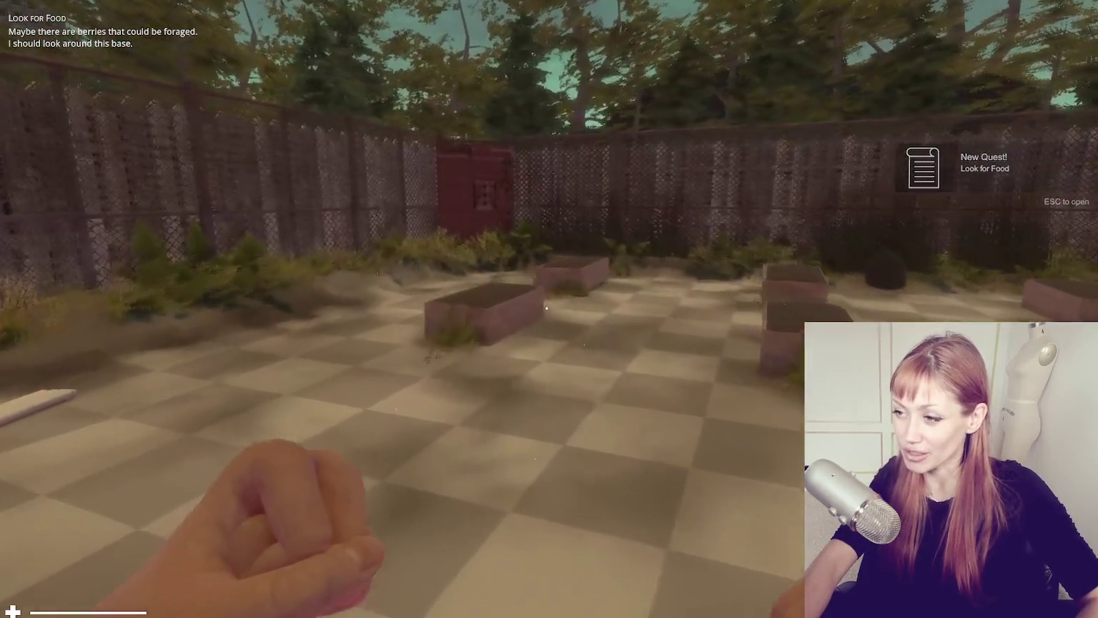
key("w")
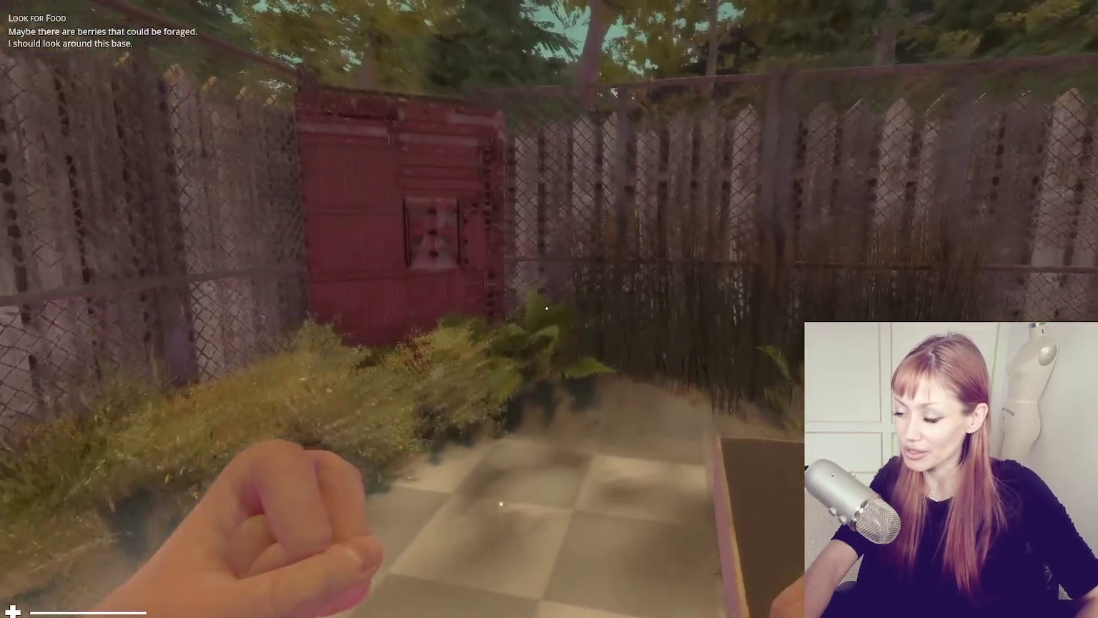
key("w")
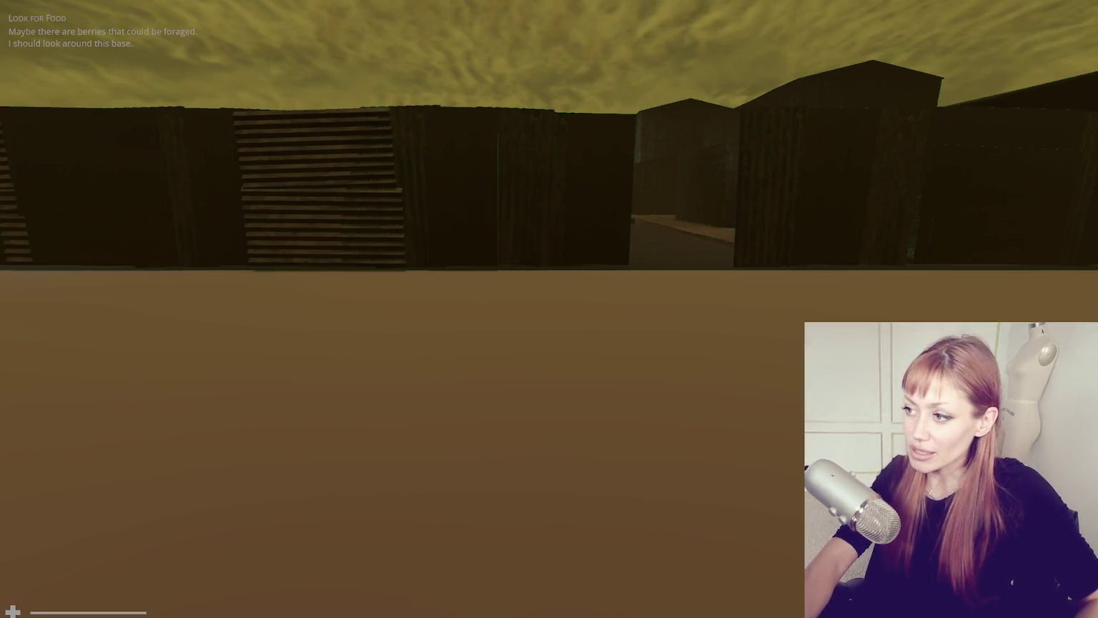
Step: Walk through the gap into the street, up to the storefront's gated double doors, then toward the fence gate
mouse_move(547, 308)
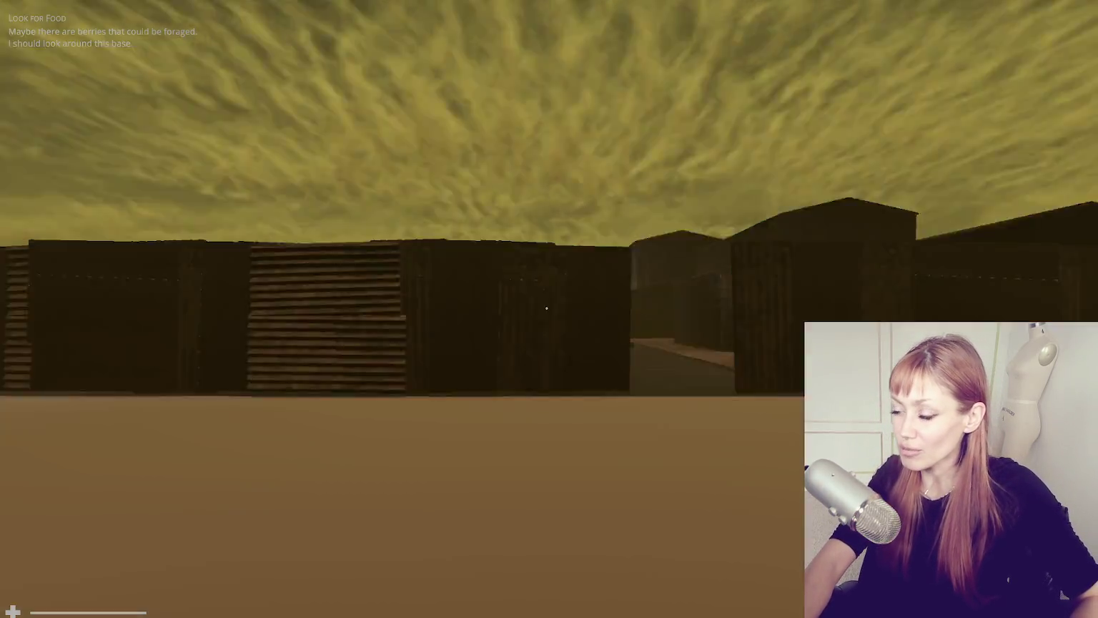
key("w")
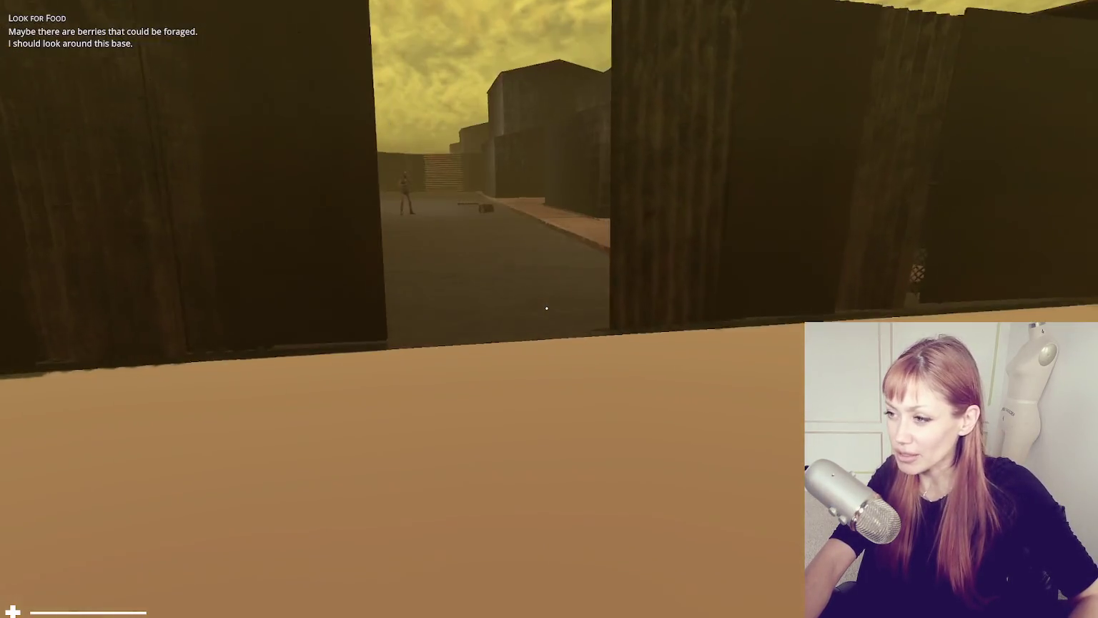
key("w")
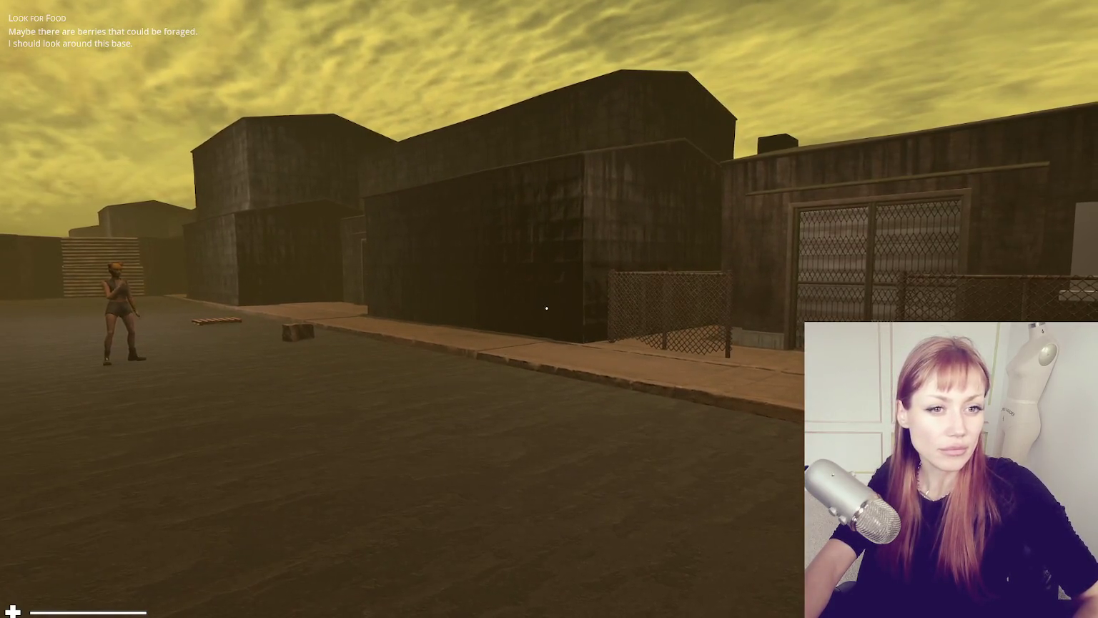
key("w")
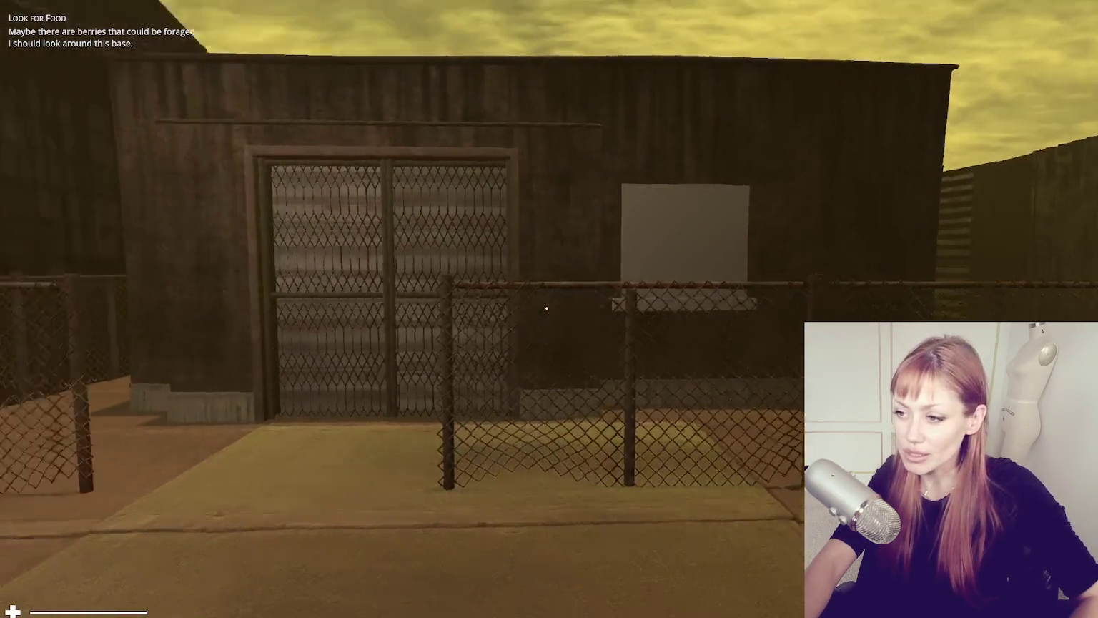
key("s")
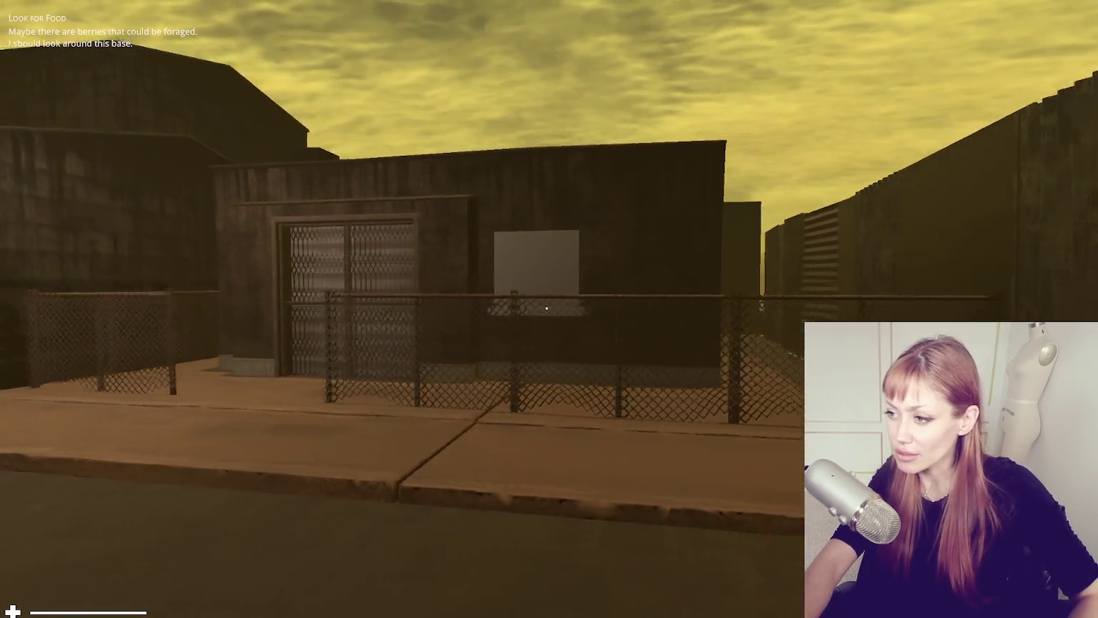
key("w")
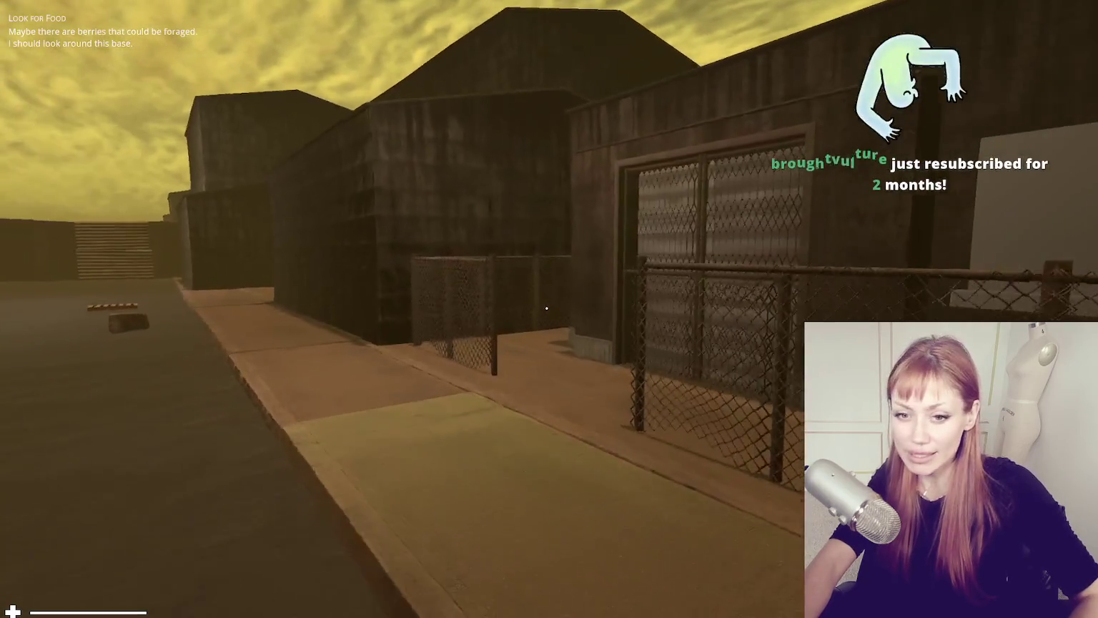
Step: Walk through the side passage and fenced yard along the leaf-filled walkway
key("w")
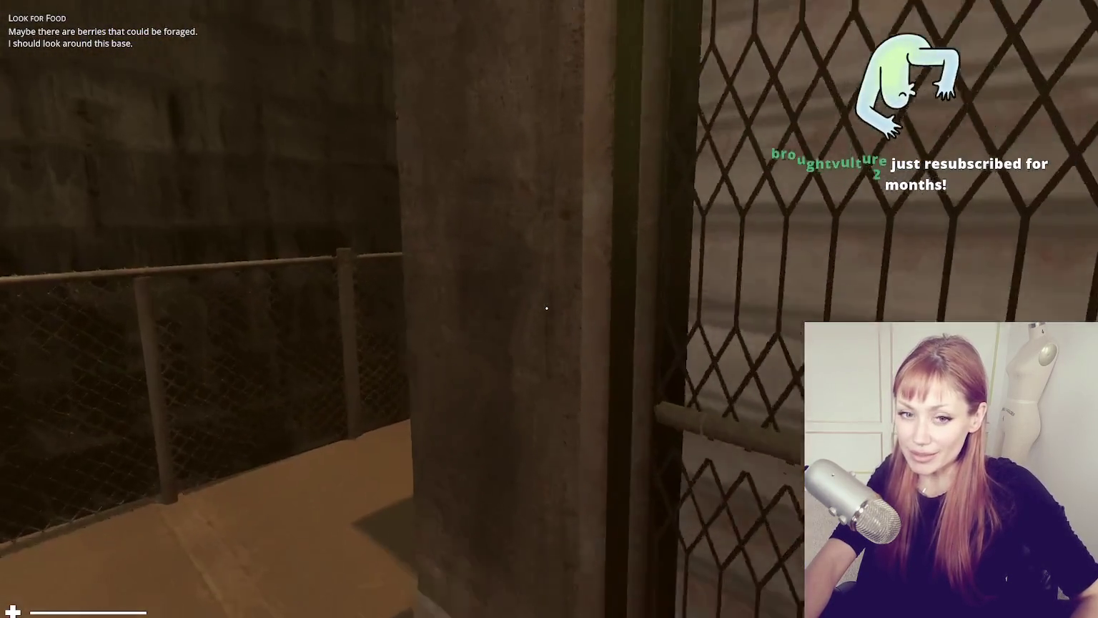
key("w")
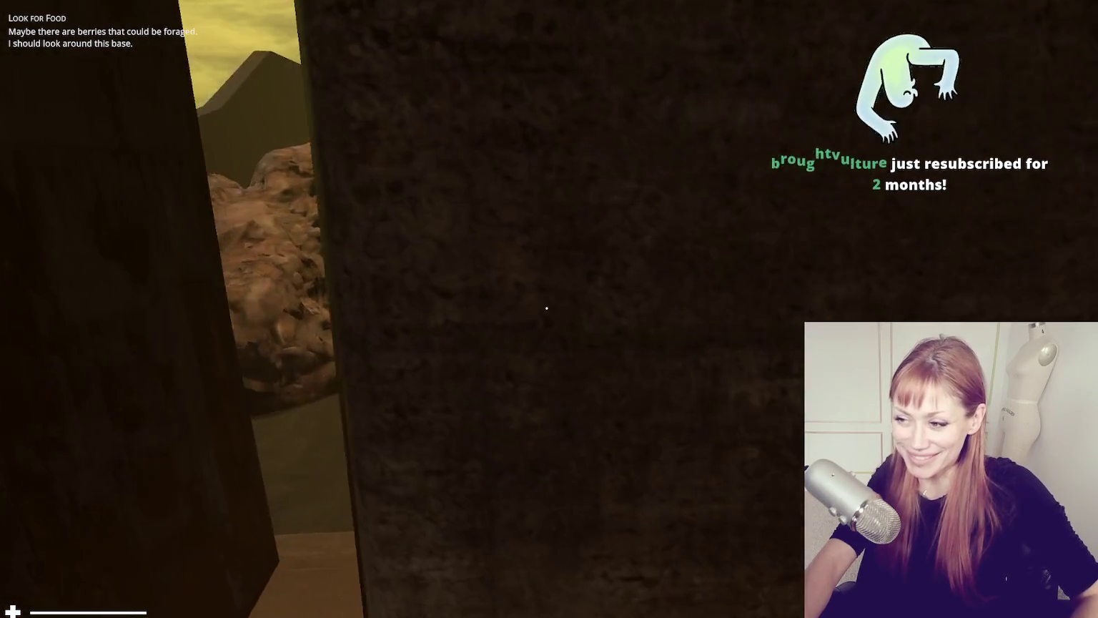
key("w")
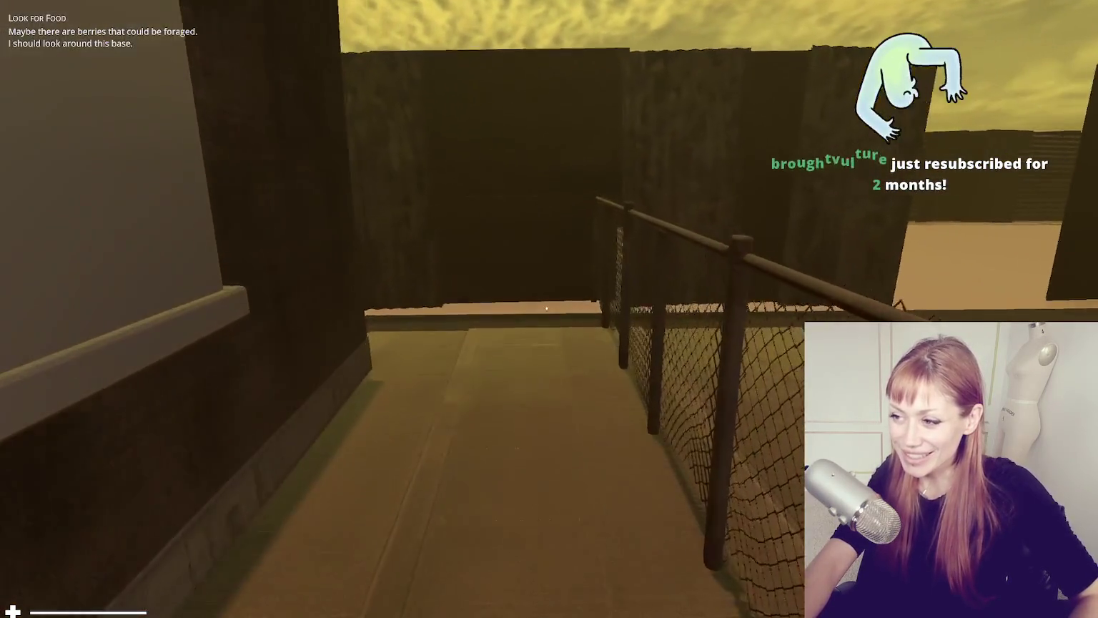
key("w")
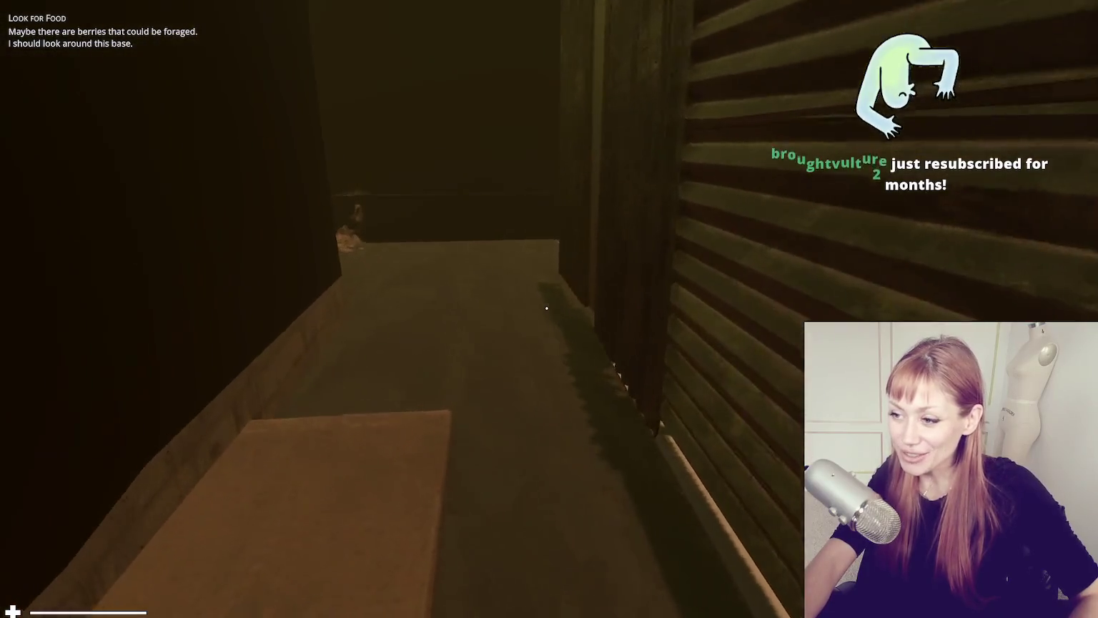
key("w")
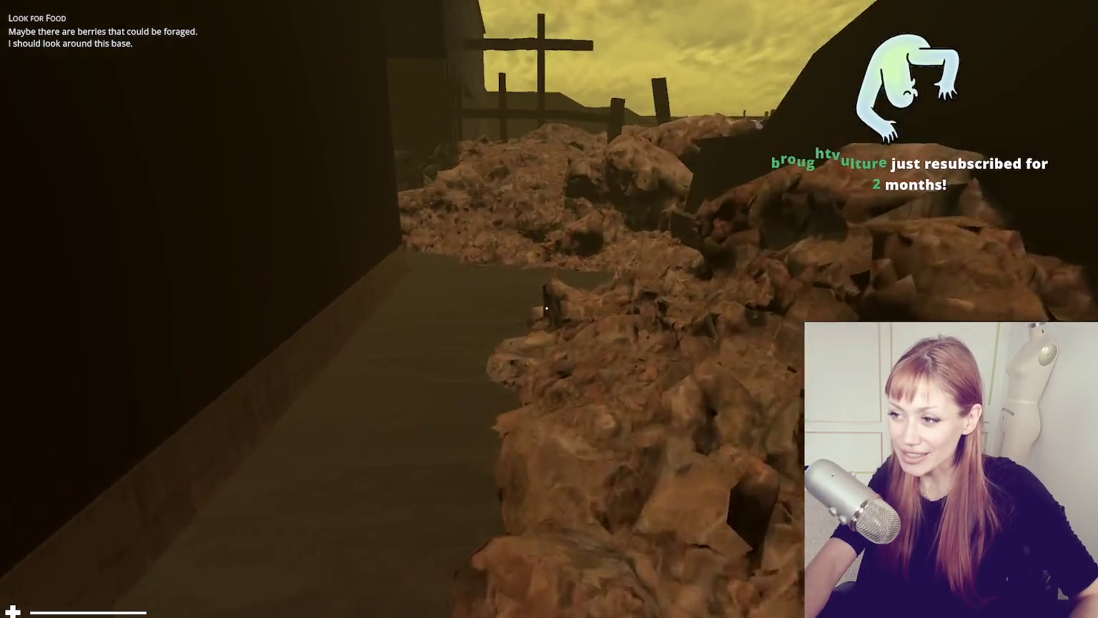
key("w")
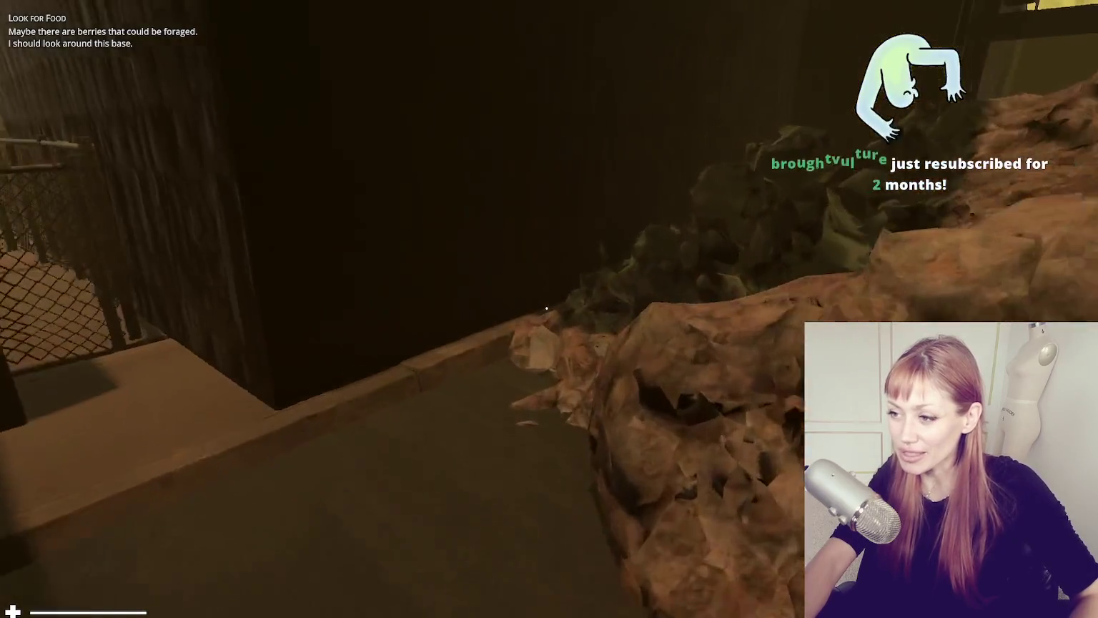
Step: Follow the corridor between dark walls to the mesh gate, then back out facing the storefront
key("shift+w")
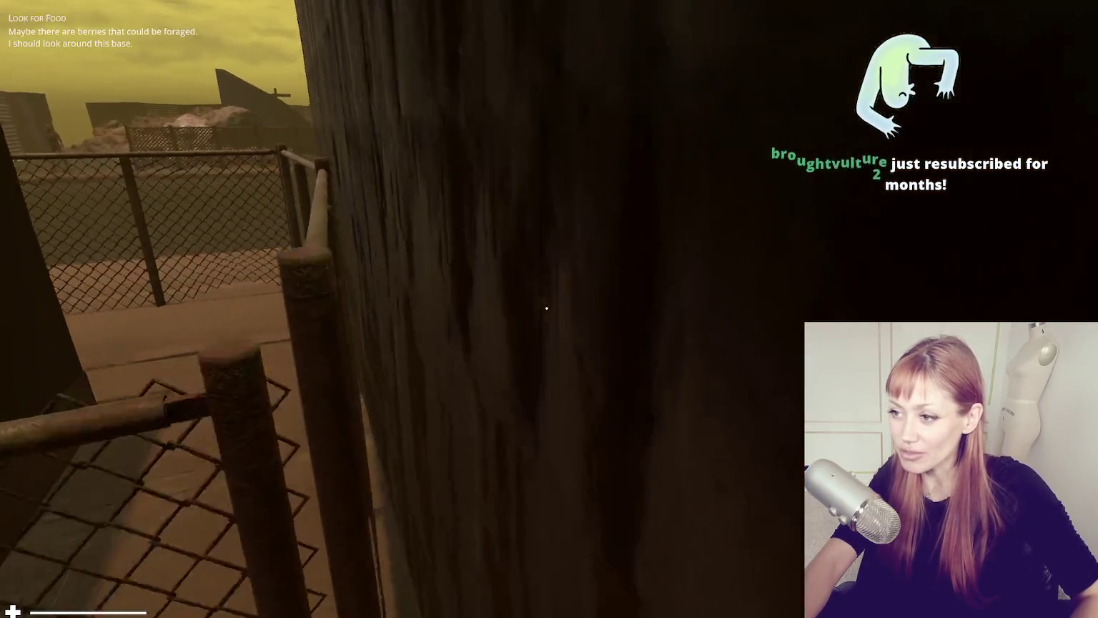
key("w")
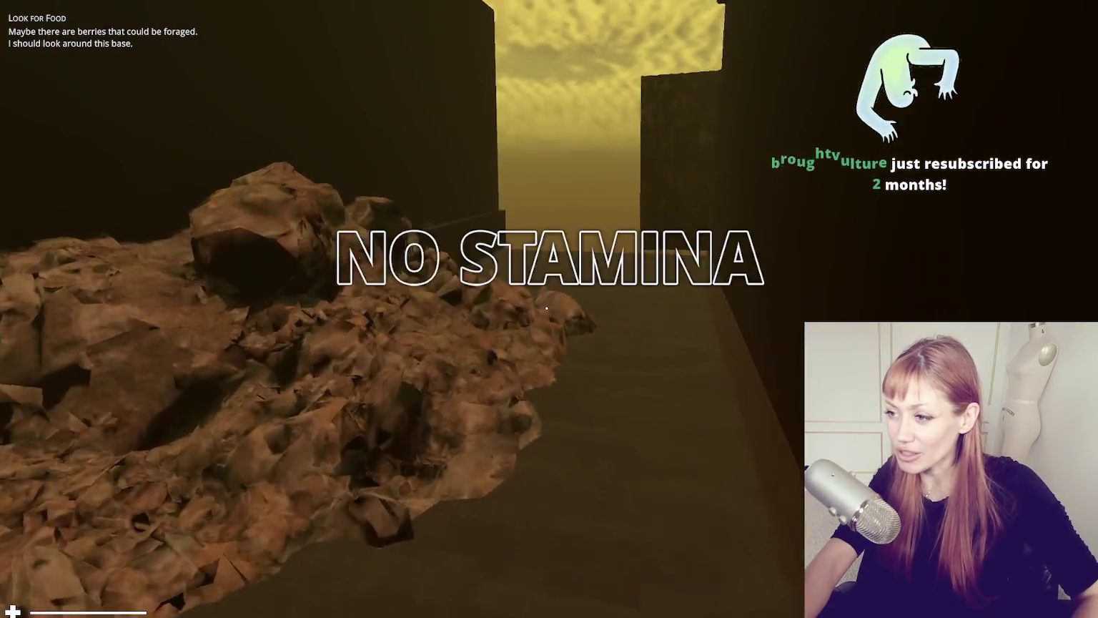
key("shift+w")
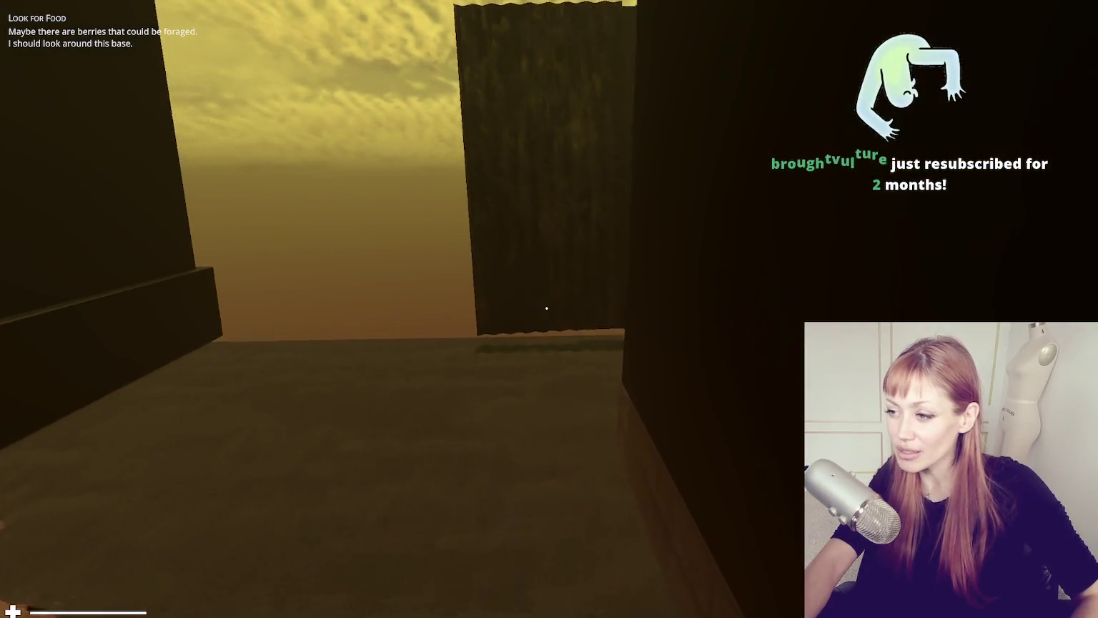
key("w")
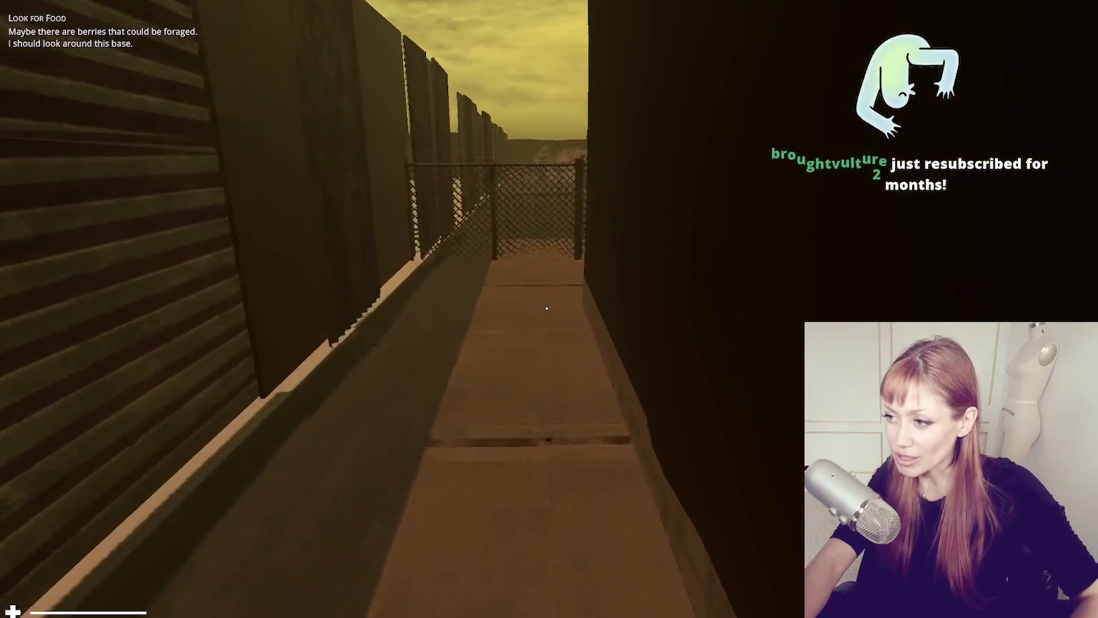
key("w")
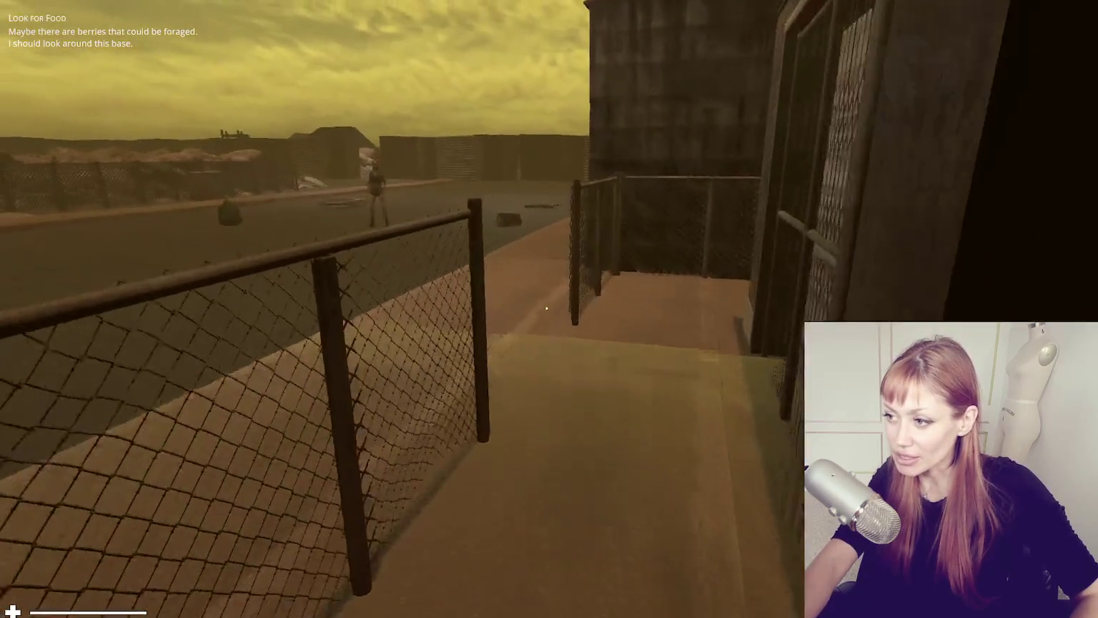
key("s")
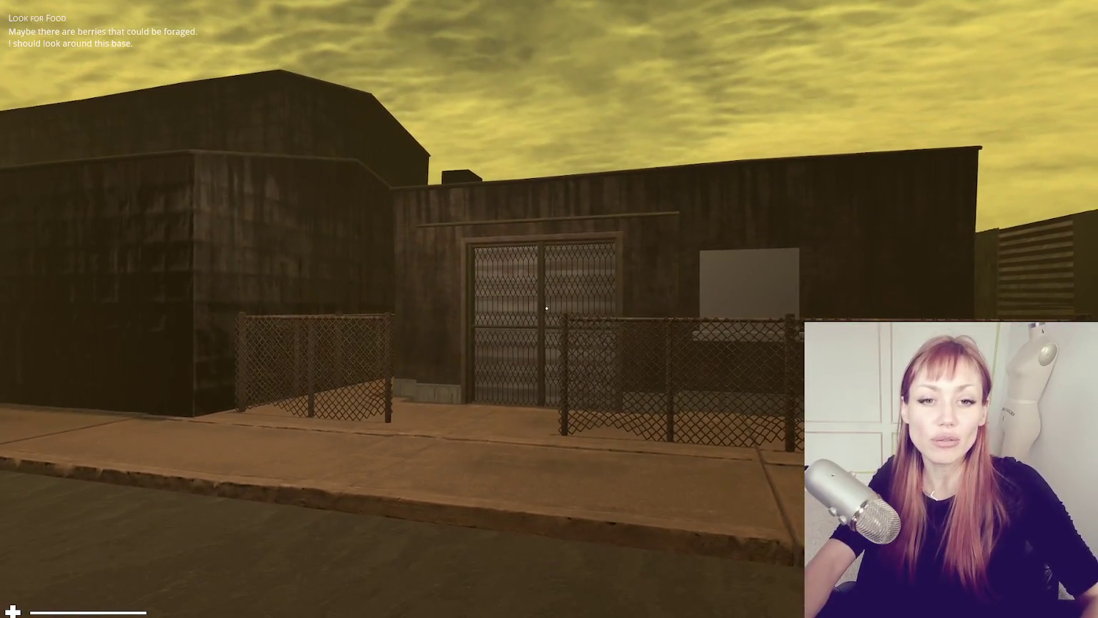
Step: Pause STRAIN with Esc to view the TASKS tab listing the Look for Food quest
key("Escape")
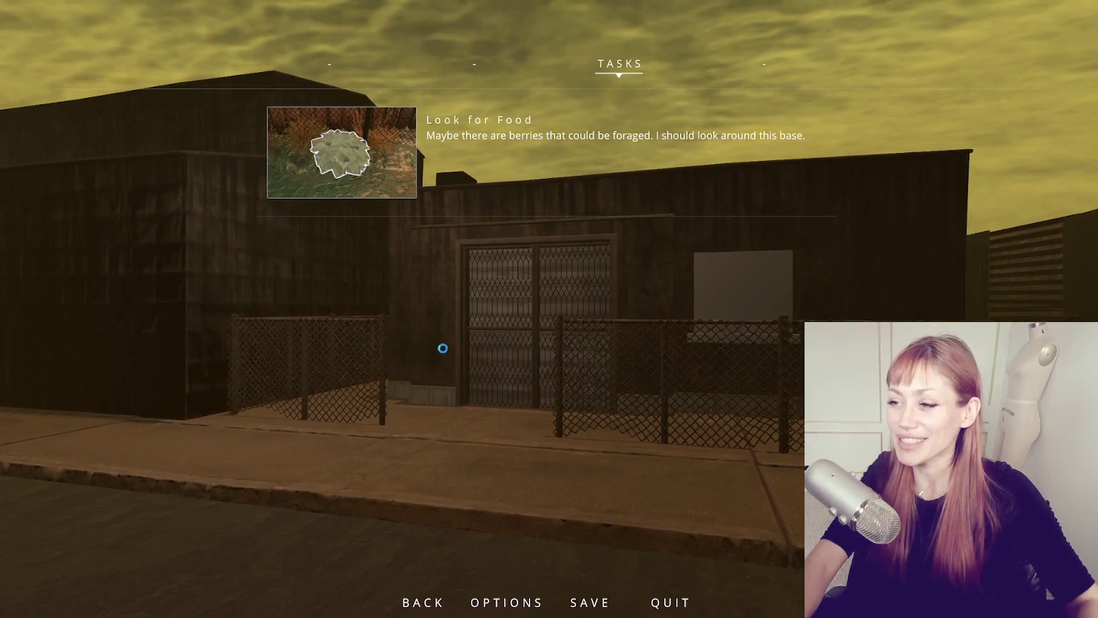
Step: Resume play from the pause menu, back before the storefront's gated double doors
key("Escape")
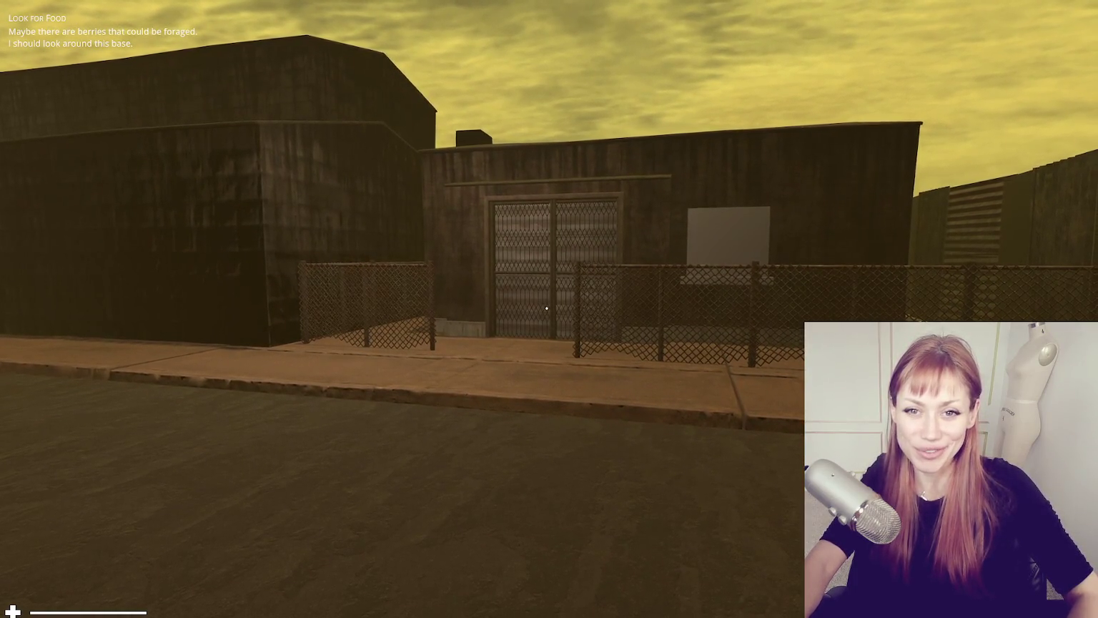
Step: Reopen the pause menu with Esc to show the TASKS tab's Look for Food quest
key("Escape")
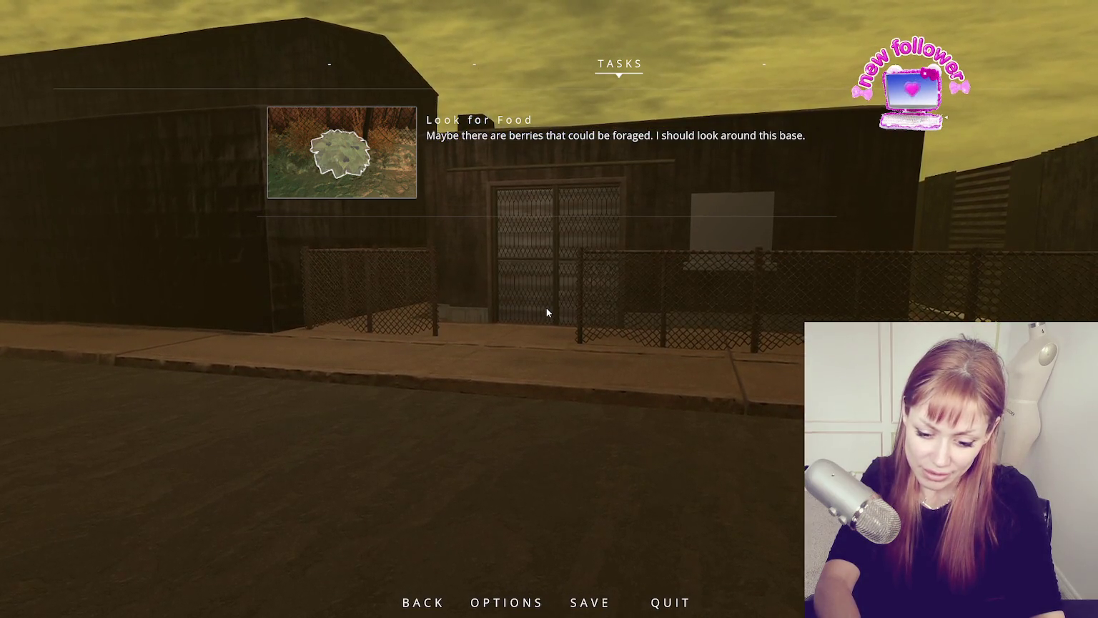
Step: Resume play, approach the fenced building gate, then back away onto the concrete walkway
key("Escape")
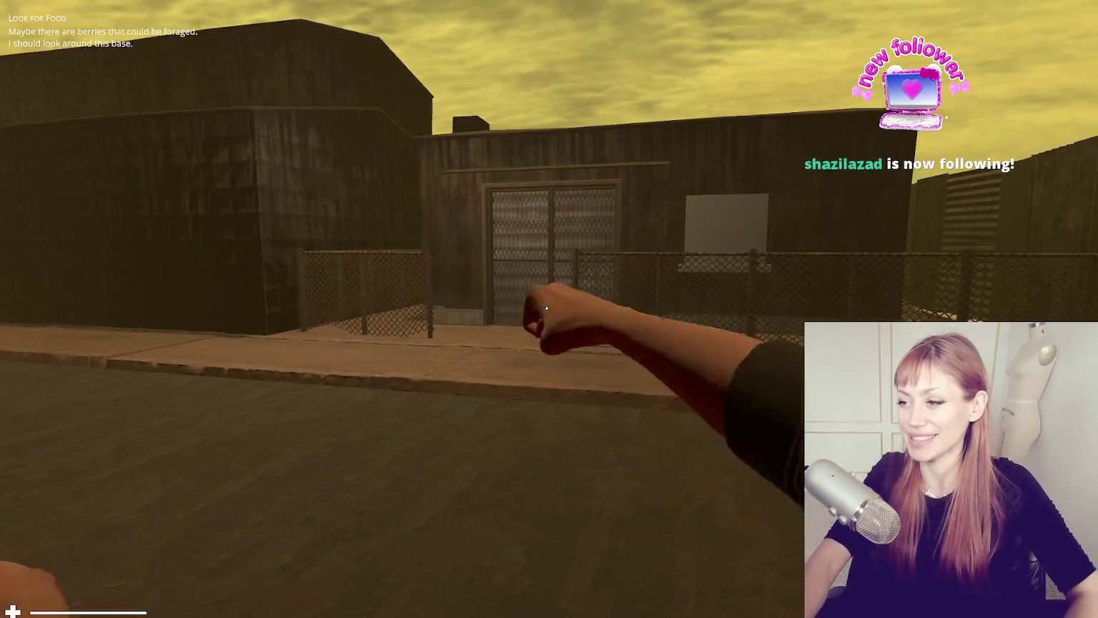
key("w")
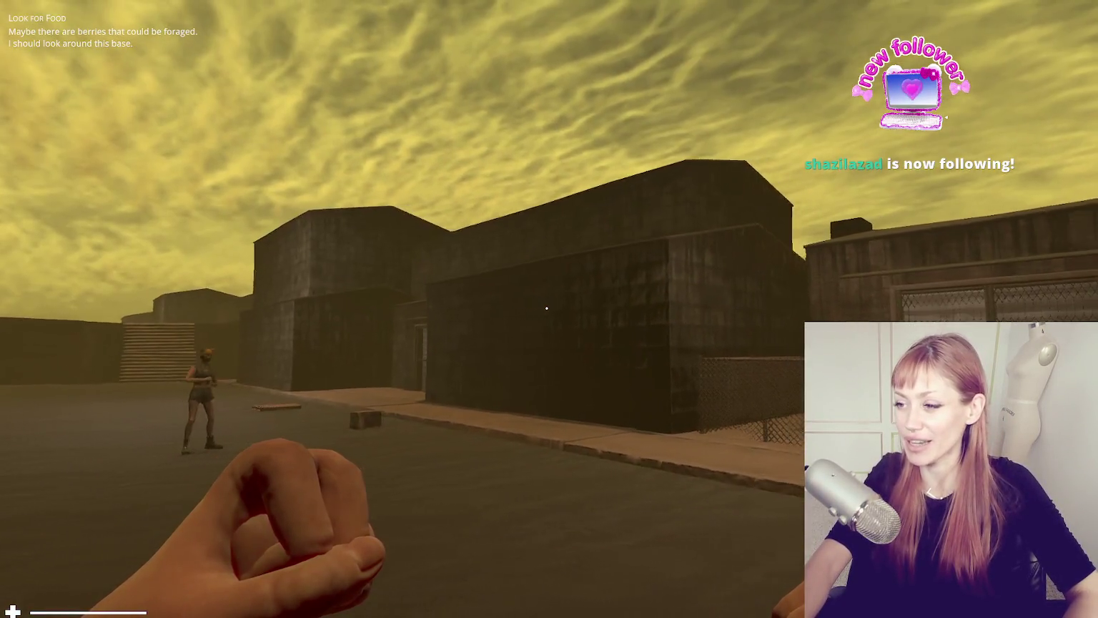
key("s")
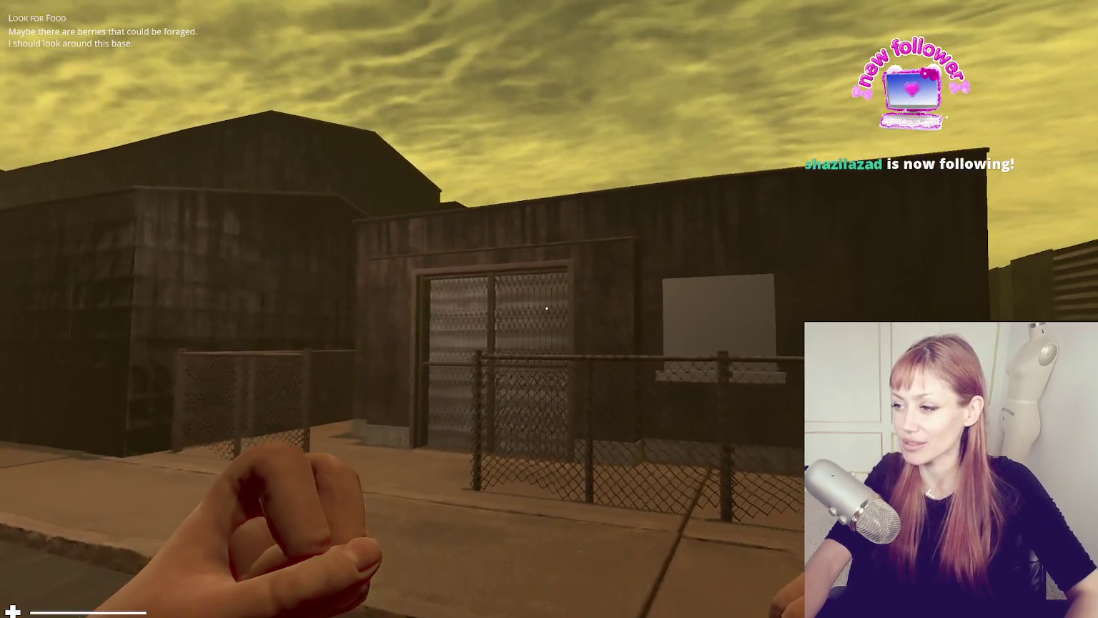
key("s")
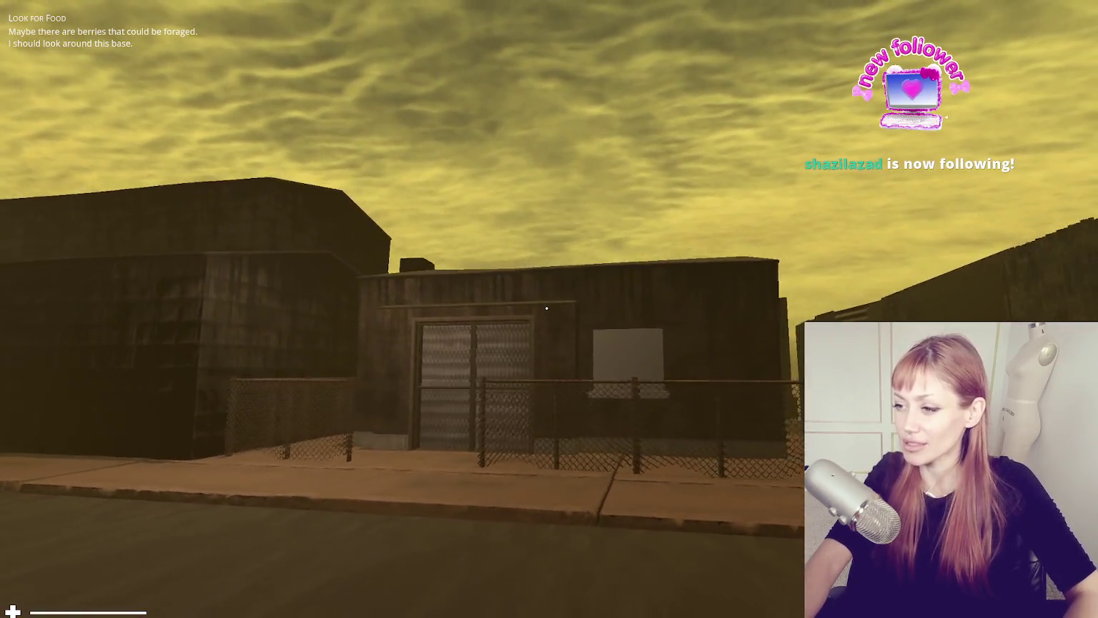
key("s")
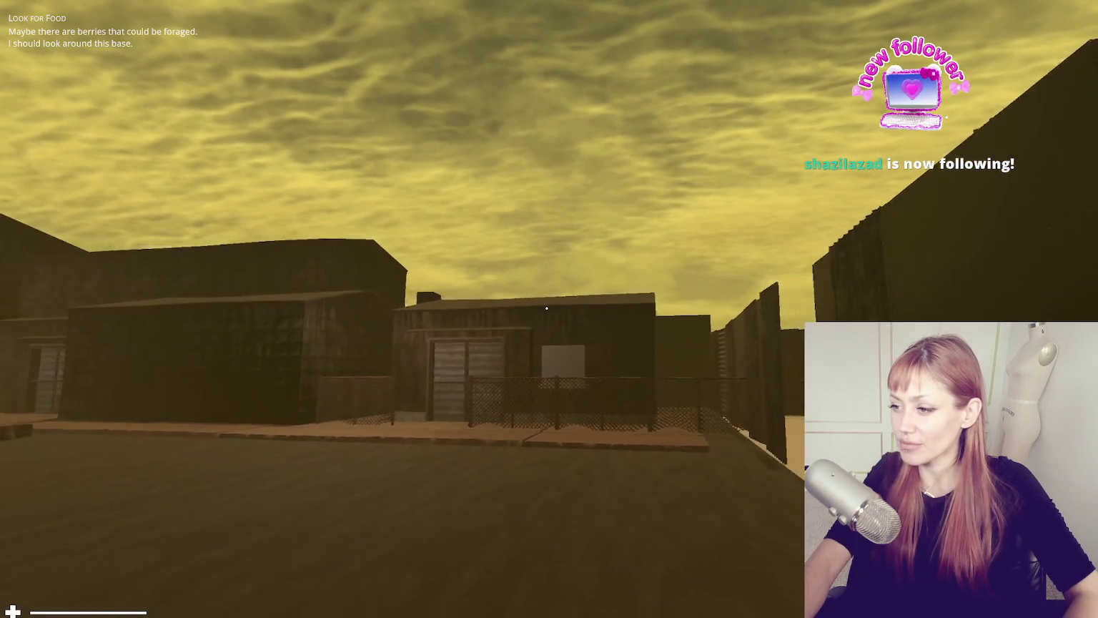
key("s")
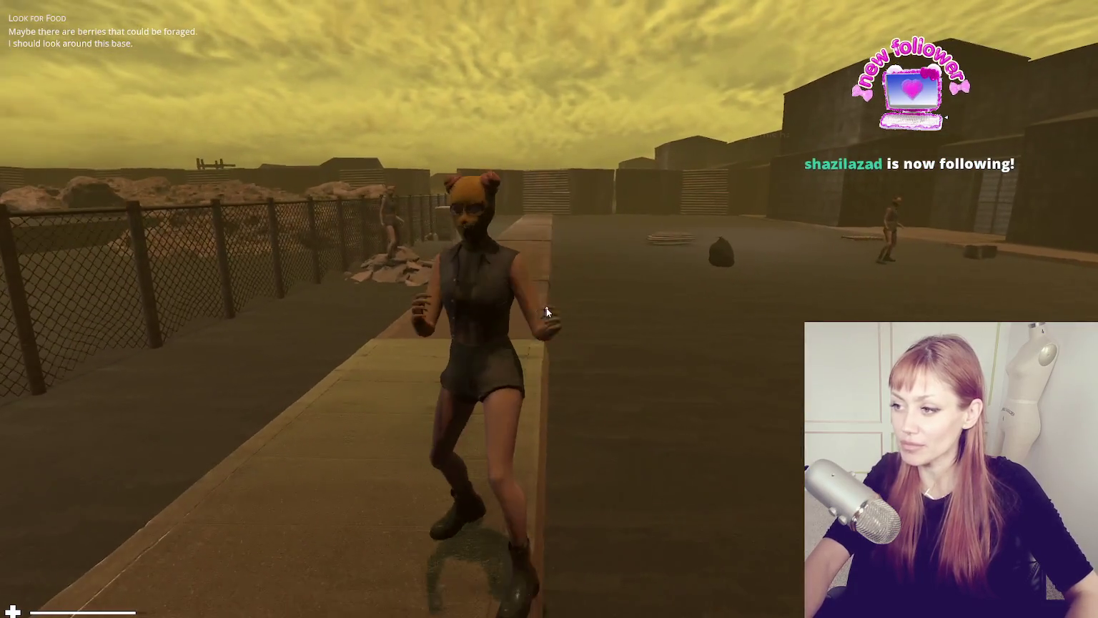
Step: Check the current task in the pause menu, then back toward the left fence to view the yard
key("Escape")
key("Escape")
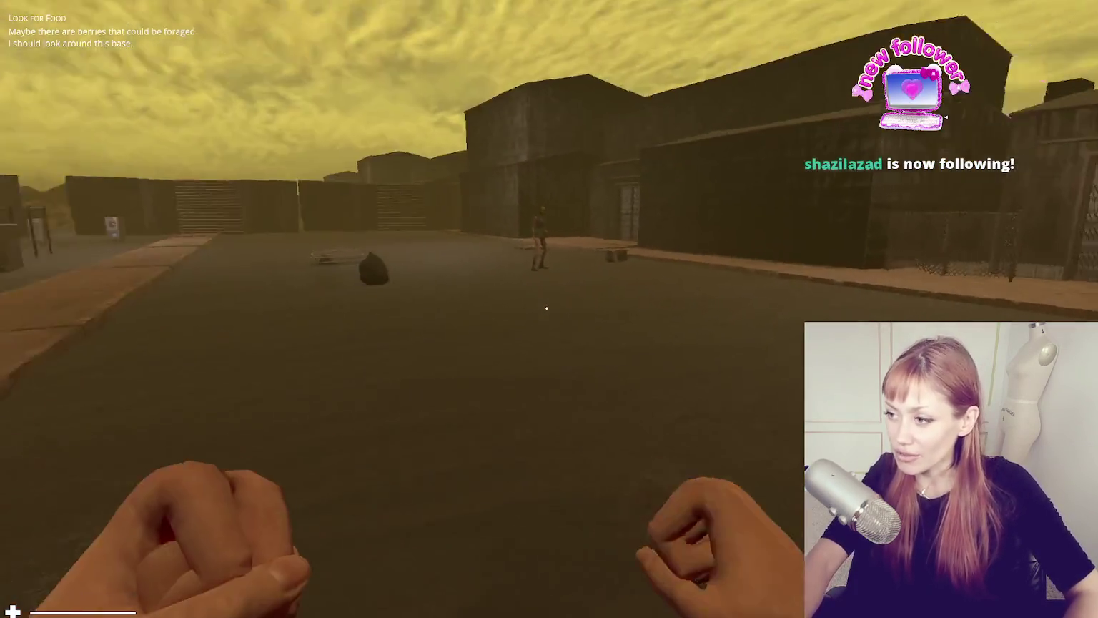
key("s")
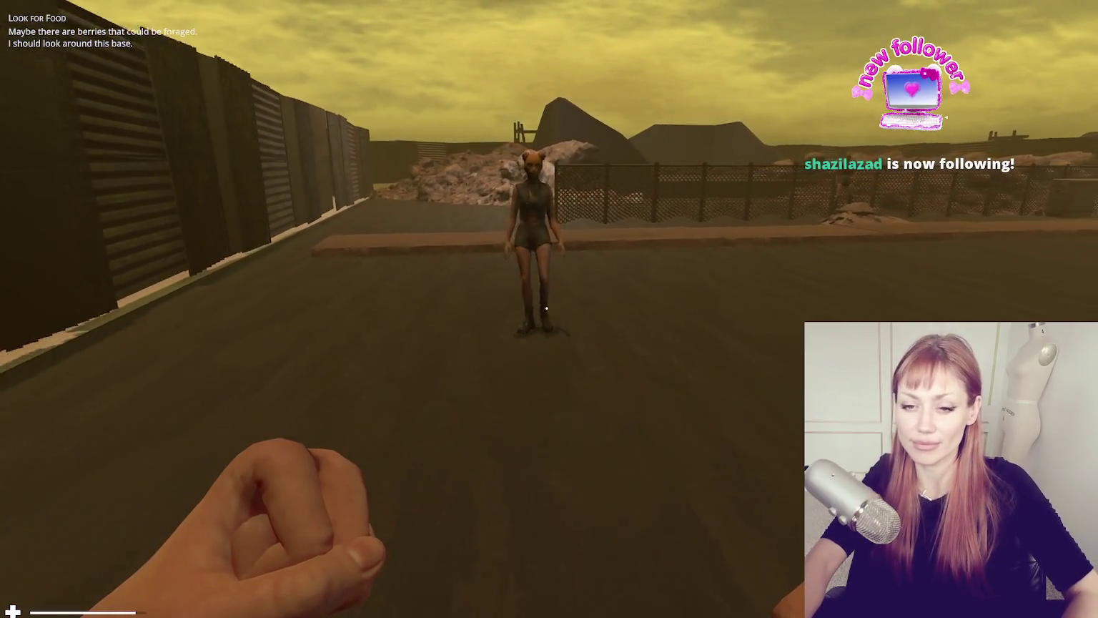
key("s")
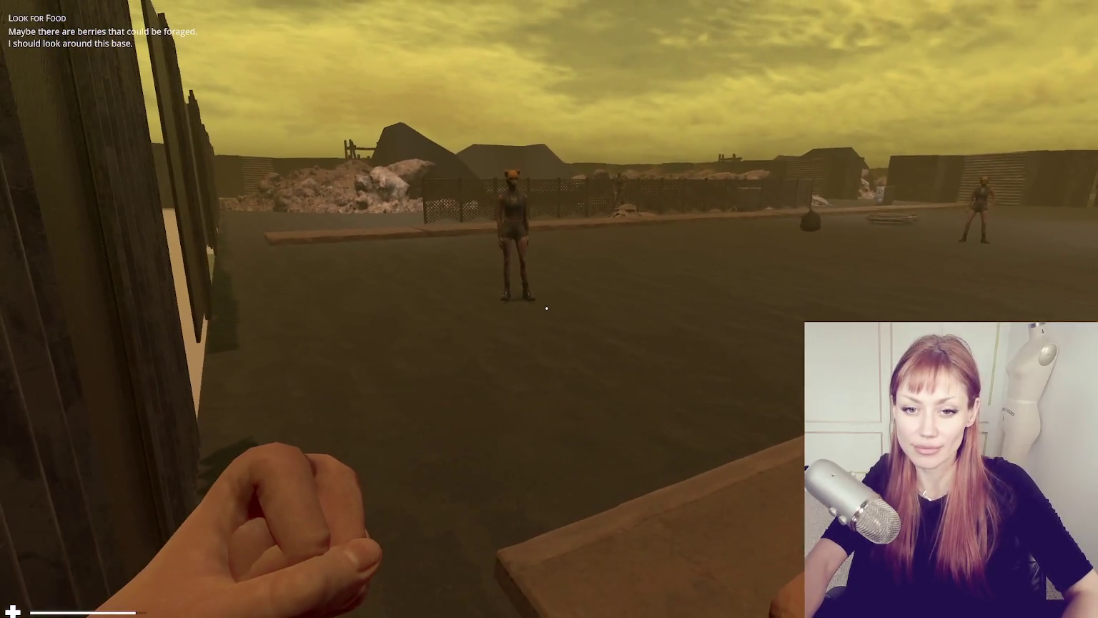
key("s")
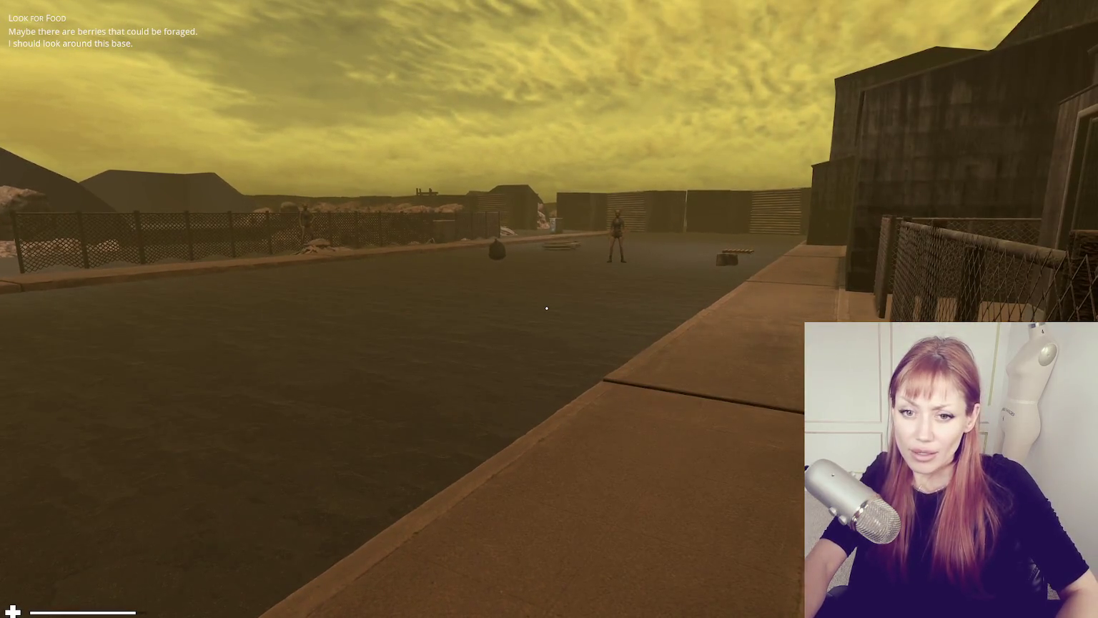
Step: Walk along the sidewalk by the fence up to the building's chain-link gate and double doors
key("w")
left_click(547, 308)
key("w")
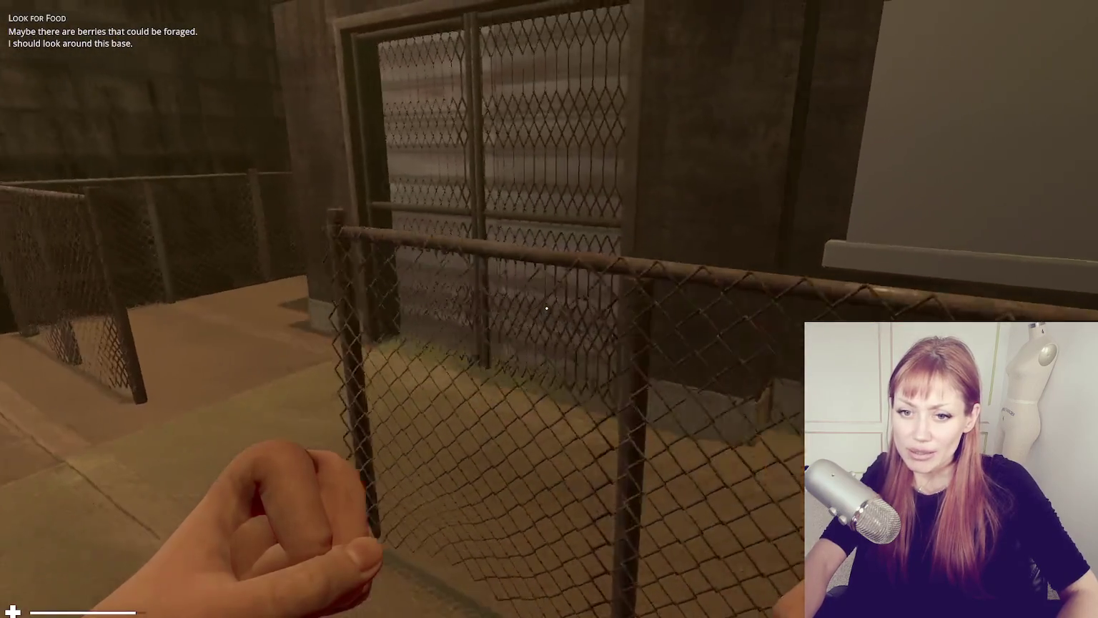
key("w")
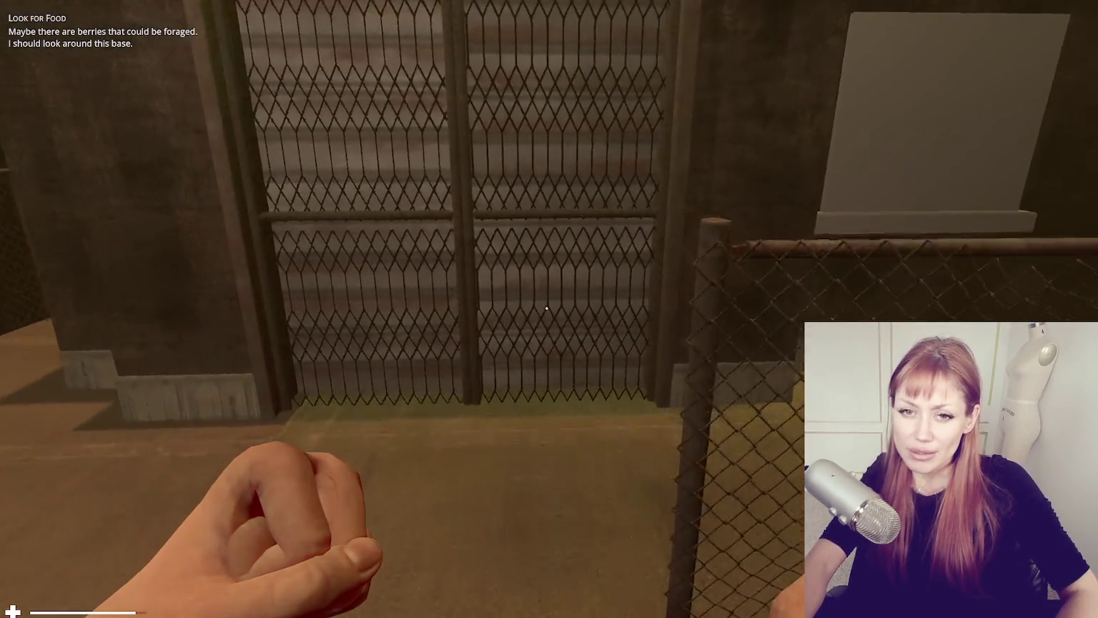
key("w")
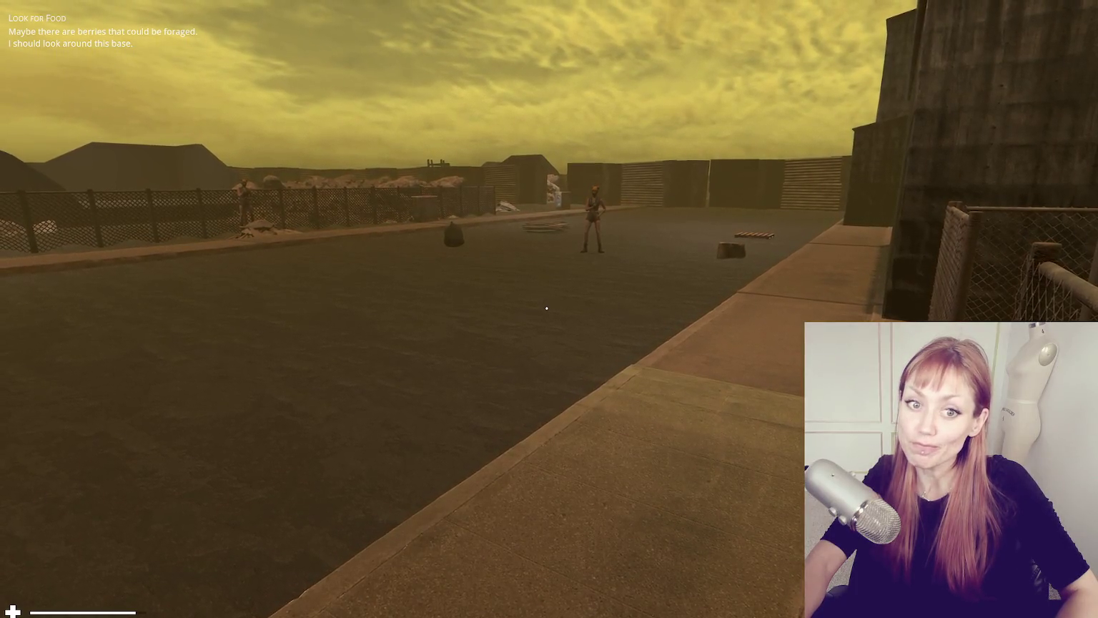
Step: Inspect the mesh double doors and window panel from close and far, then pause the game
key("w")
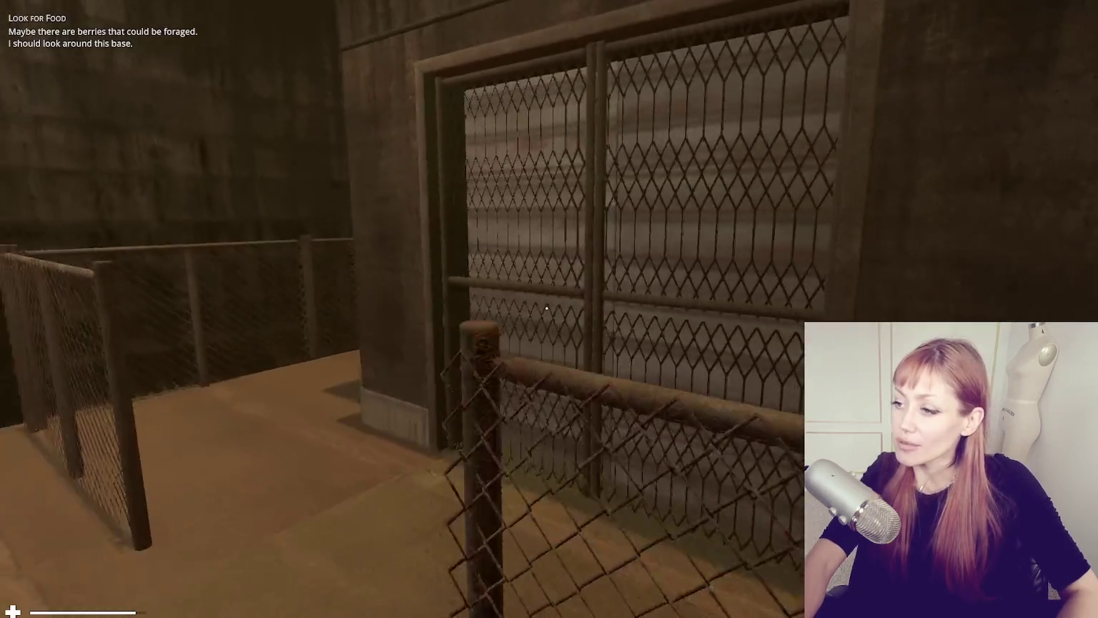
key("s")
key("w")
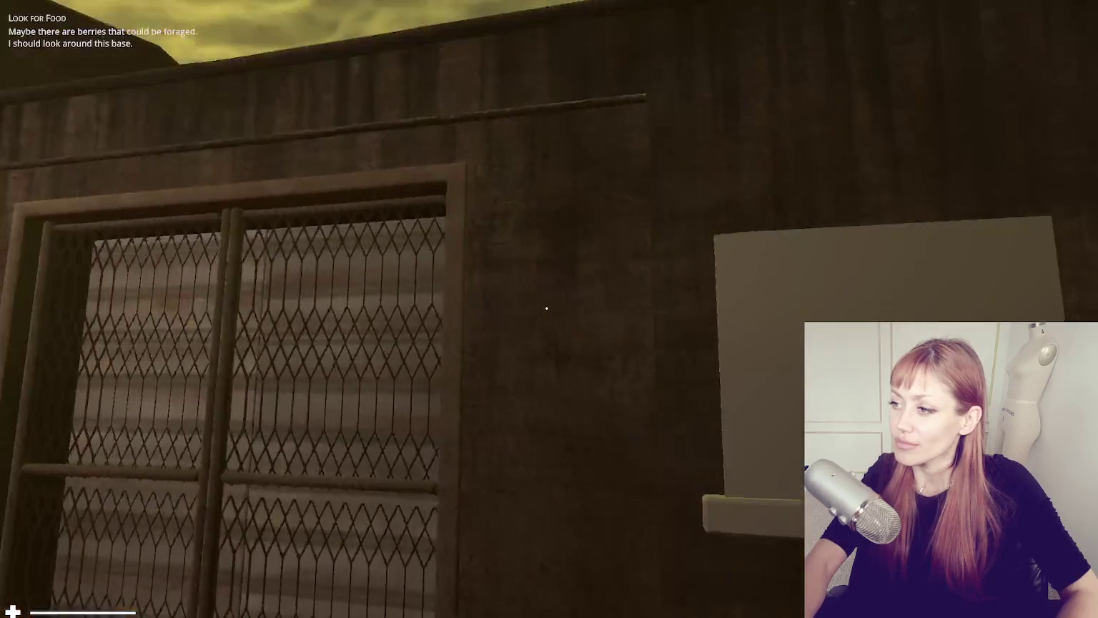
key("s")
key("s")
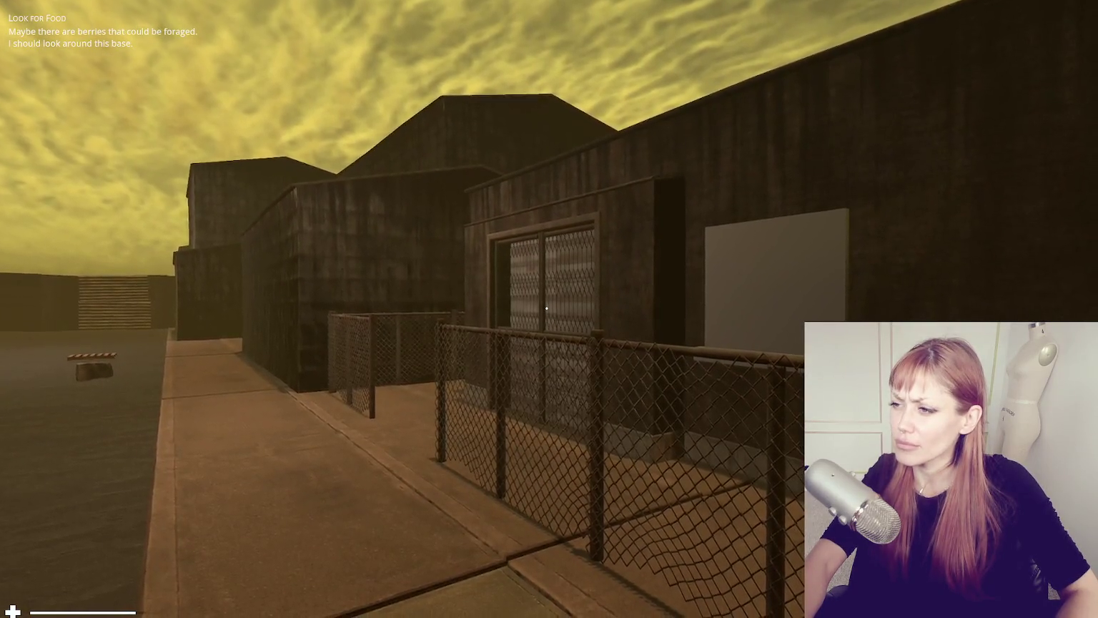
key("w")
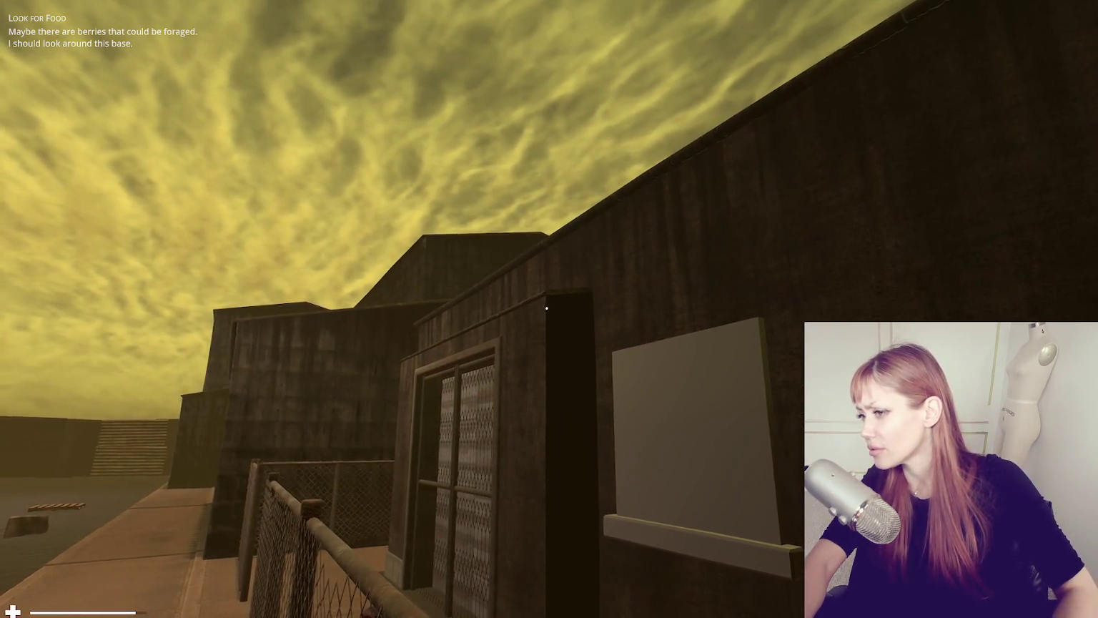
key("Escape")
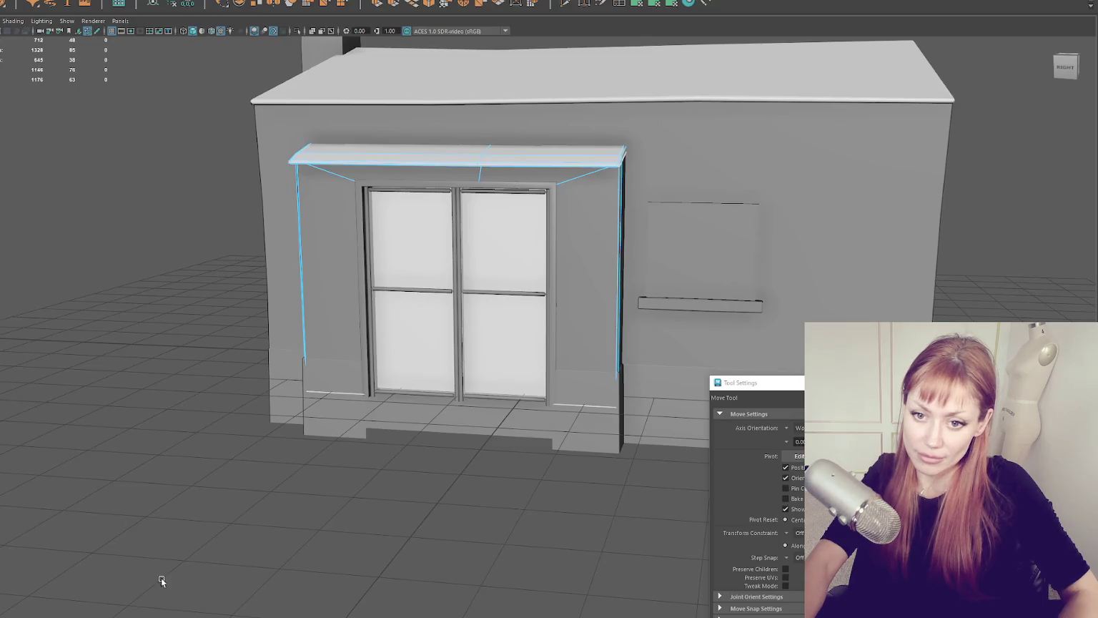
Step: Frame the awning with F and marquee-select its front-edge vertices in Vertex mode
left_click(416, 337)
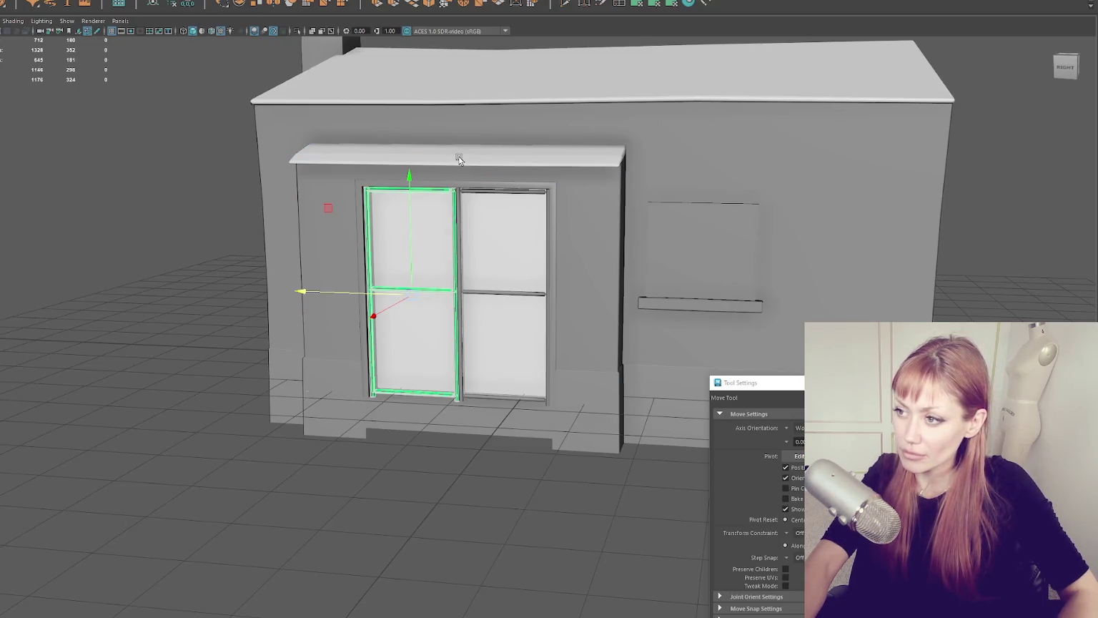
key("f")
scroll(589, 205, "down", 5)
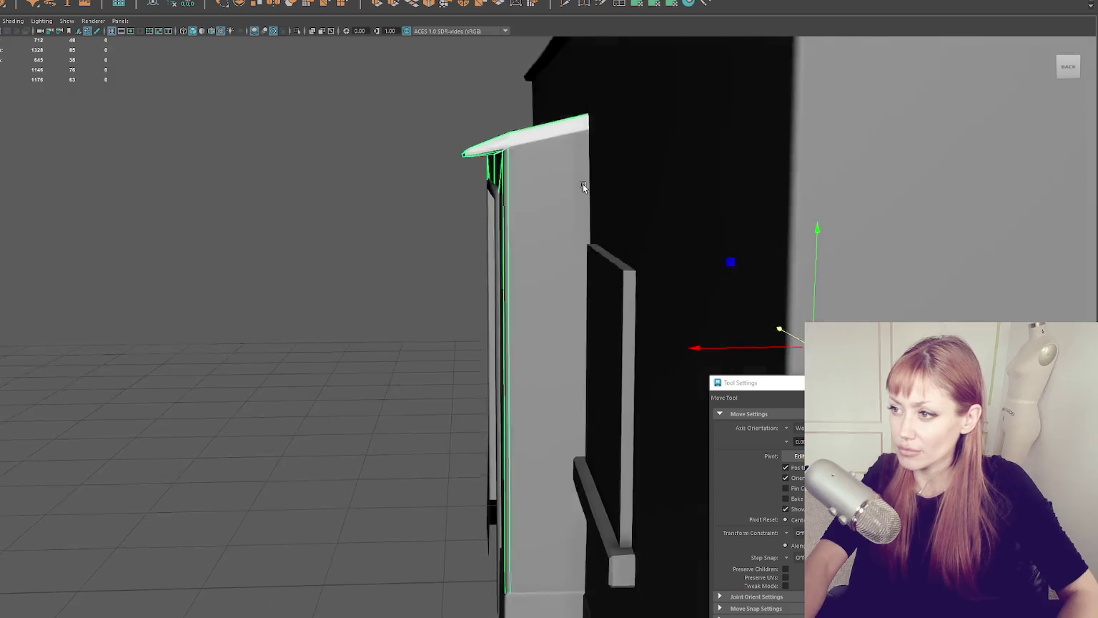
right_click(414, 135)
mouse_move(394, 99)
left_mouse_down()
mouse_move(465, 196)
mouse_move(640, 238)
mouse_move(635, 228)
mouse_move(497, 239)
mouse_move(514, 223)
mouse_move(270, 190)
left_mouse_up()
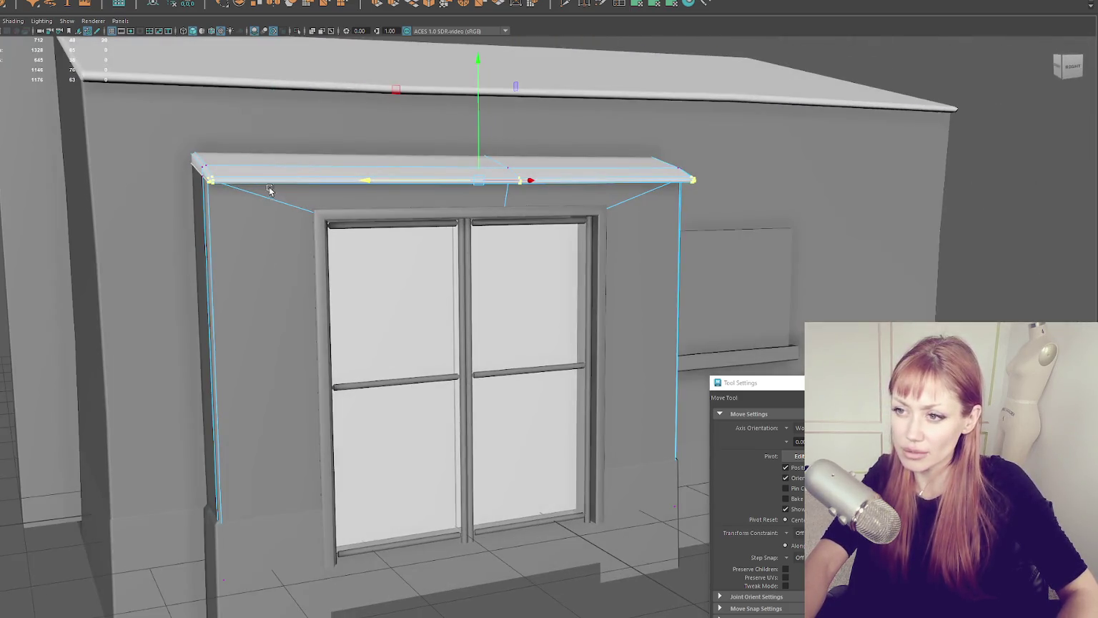
scroll(269, 190, "down", 5)
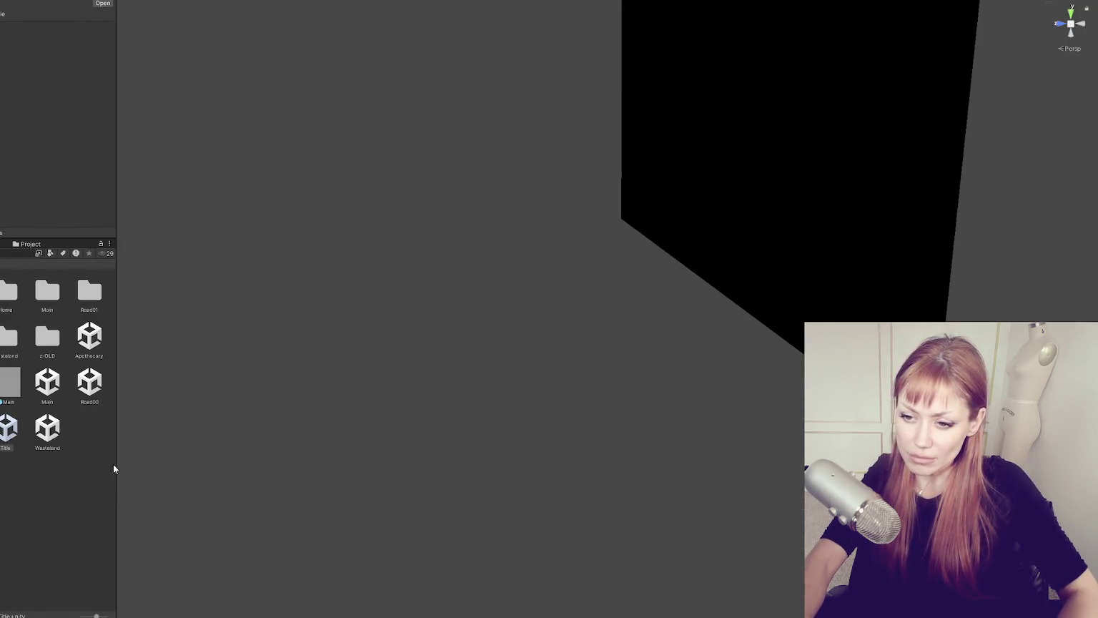
Step: Browse the scene files, open Wasteland.unity, and orbit to centre the black building
left_click(47, 429)
left_click(89, 337)
left_click(89, 382)
left_click(63, 388)
left_click(99, 381)
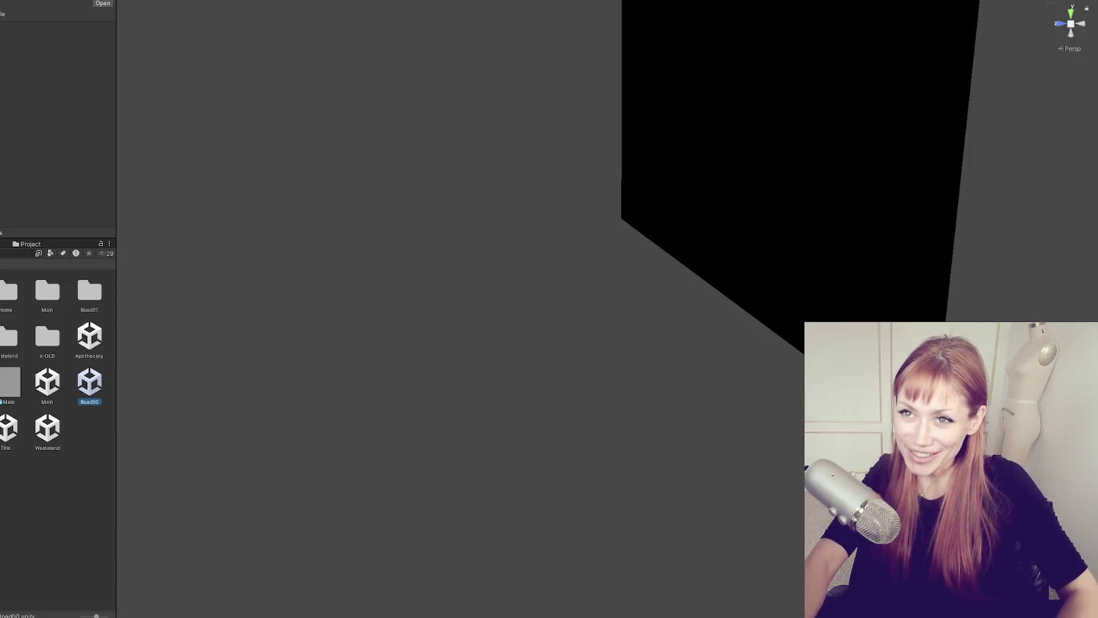
left_click(7, 428)
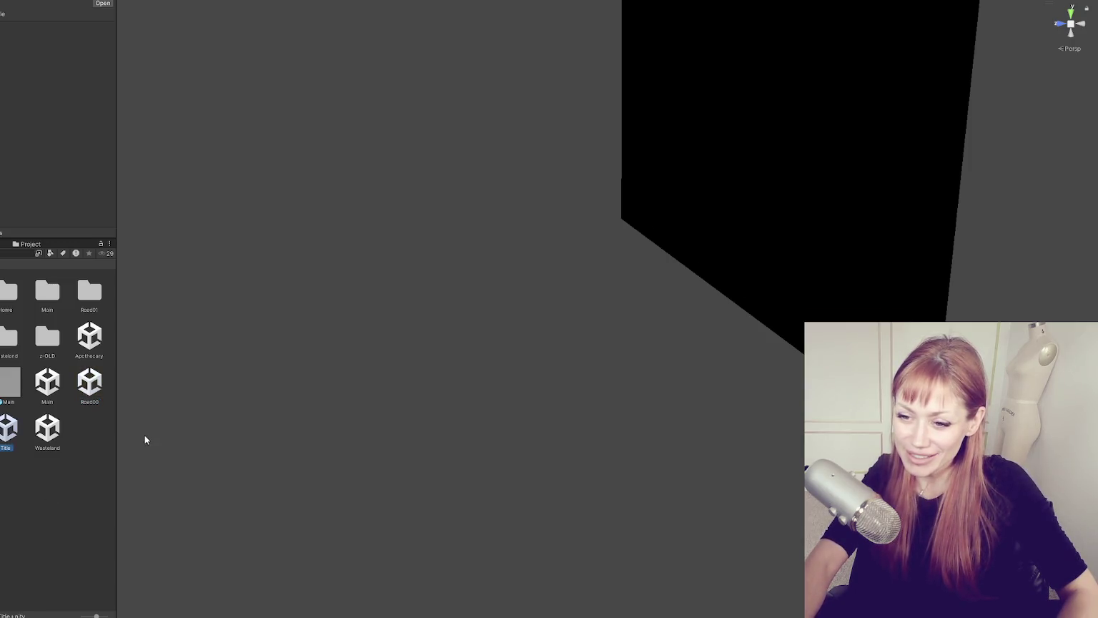
double_click(47, 427)
mouse_move(446, 245)
left_mouse_down()
mouse_move(816, 274)
mouse_move(796, 272)
left_mouse_up()
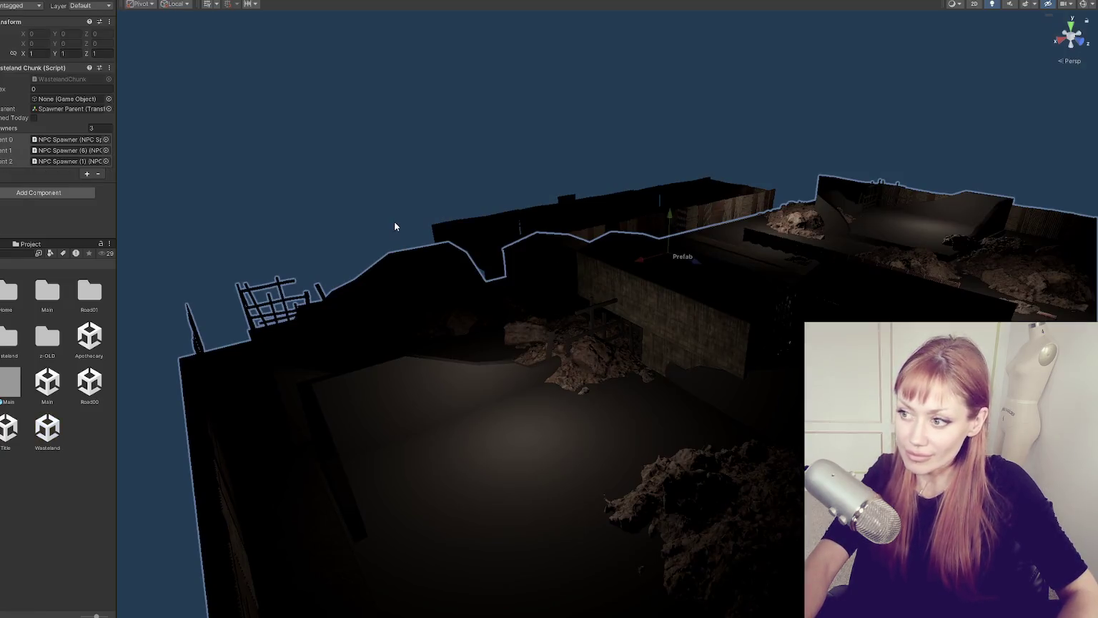
Step: Select a storefront building in the Scene view and orbit to view it less steeply
left_click(701, 331)
scroll(643, 336, "up", 5)
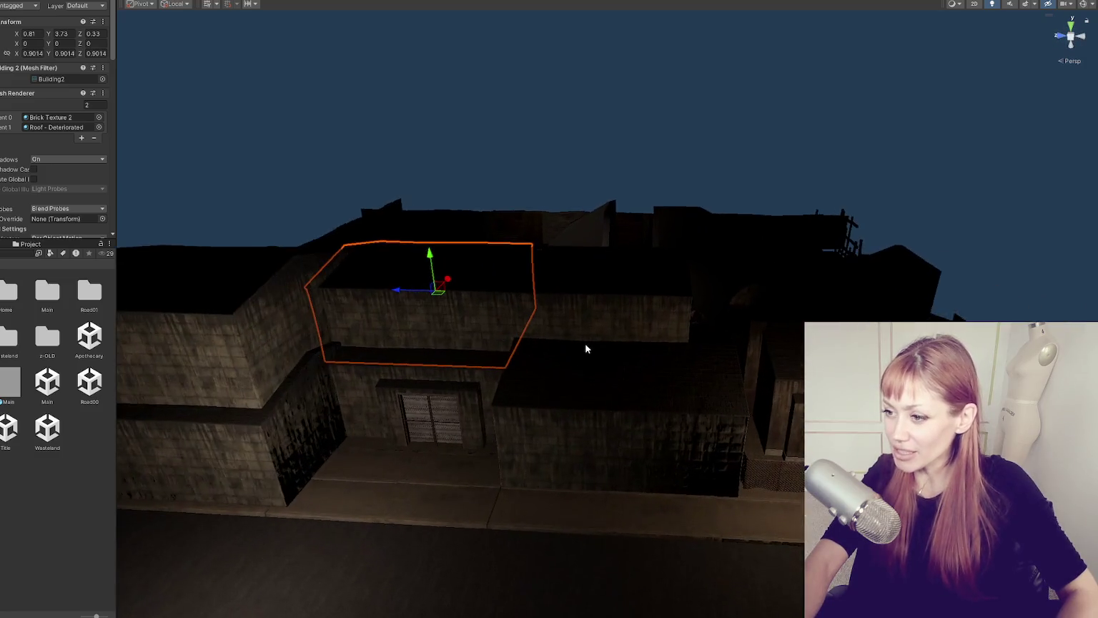
mouse_move(608, 361)
left_mouse_down()
mouse_move(583, 243)
mouse_move(615, 255)
left_mouse_up()
scroll(615, 256, "down", 3)
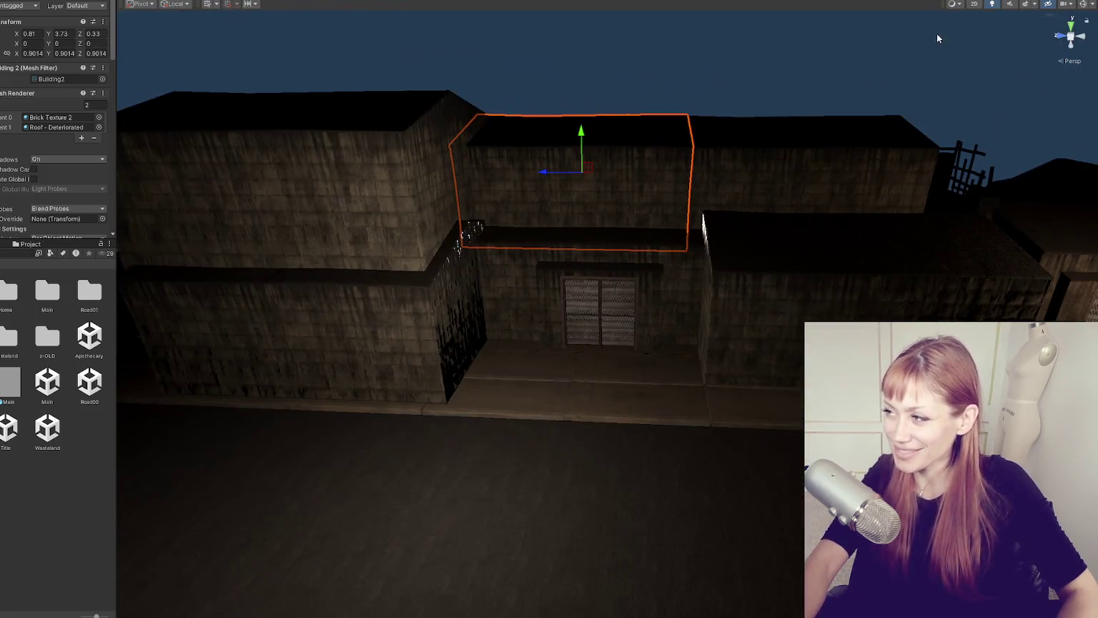
Step: Select the point light among the buildings and orbit to a closer, higher front view
left_click(422, 351)
mouse_move(422, 351)
left_mouse_down()
mouse_move(274, 228)
mouse_move(393, 275)
mouse_move(319, 311)
left_mouse_up()
mouse_move(925, 186)
left_mouse_down()
mouse_move(464, 238)
mouse_move(515, 353)
mouse_move(231, 342)
mouse_move(337, 339)
left_mouse_up()
mouse_move(740, 309)
left_mouse_down()
mouse_move(545, 458)
mouse_move(566, 510)
mouse_move(679, 520)
mouse_move(622, 429)
mouse_move(512, 302)
left_mouse_up()
mouse_move(555, 258)
left_mouse_down()
mouse_move(674, 491)
mouse_move(615, 317)
left_mouse_up()
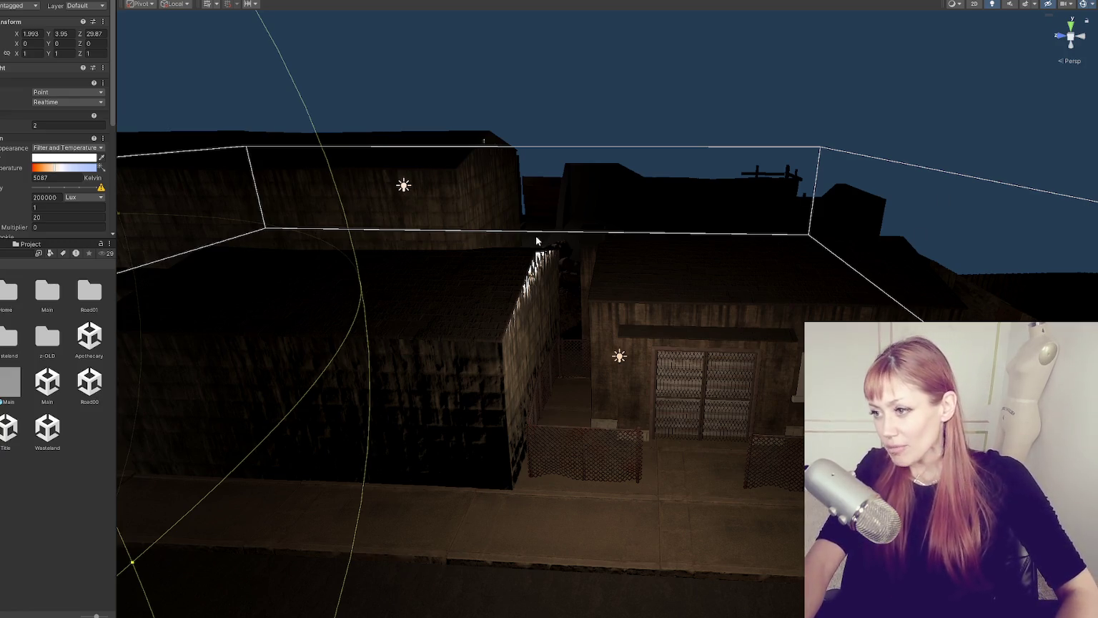
Step: Select the left building and move the view forward over the buildings toward it
left_click(520, 252)
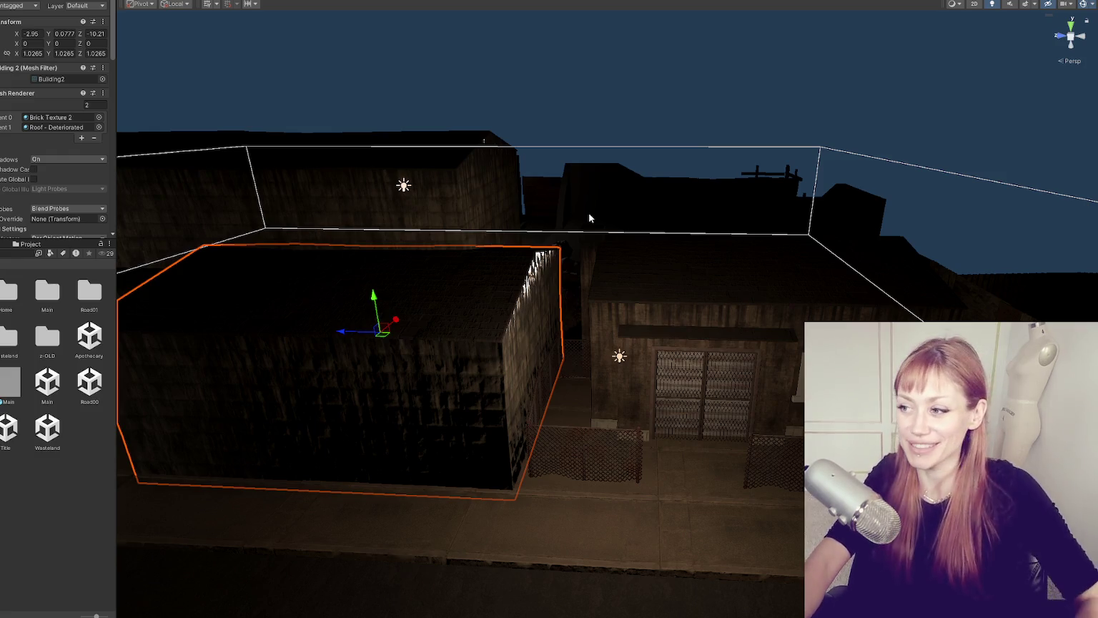
left_click(590, 217)
mouse_move(590, 217)
left_mouse_down()
mouse_move(689, 142)
mouse_move(707, 179)
left_mouse_up()
left_click(534, 213)
mouse_move(534, 213)
left_mouse_down()
mouse_move(711, 226)
mouse_move(544, 215)
left_mouse_up()
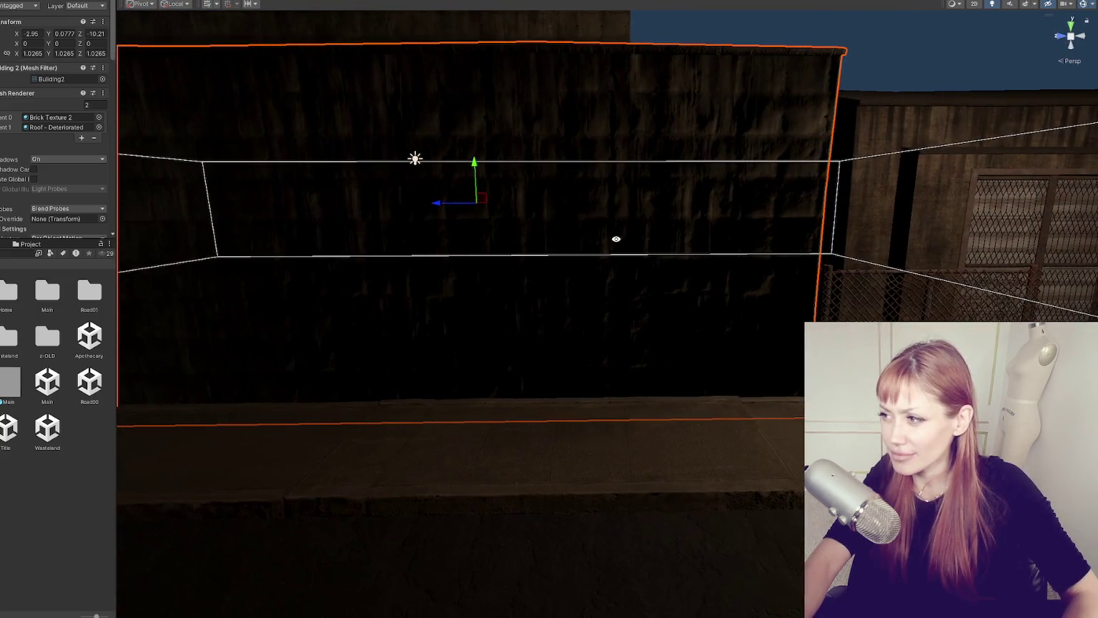
Step: Toggle scene lighting off and on, frame the building with F, and select its wall
left_click(991, 5)
left_click(991, 5)
left_click_drag(821, 147, 783, 166)
key("f")
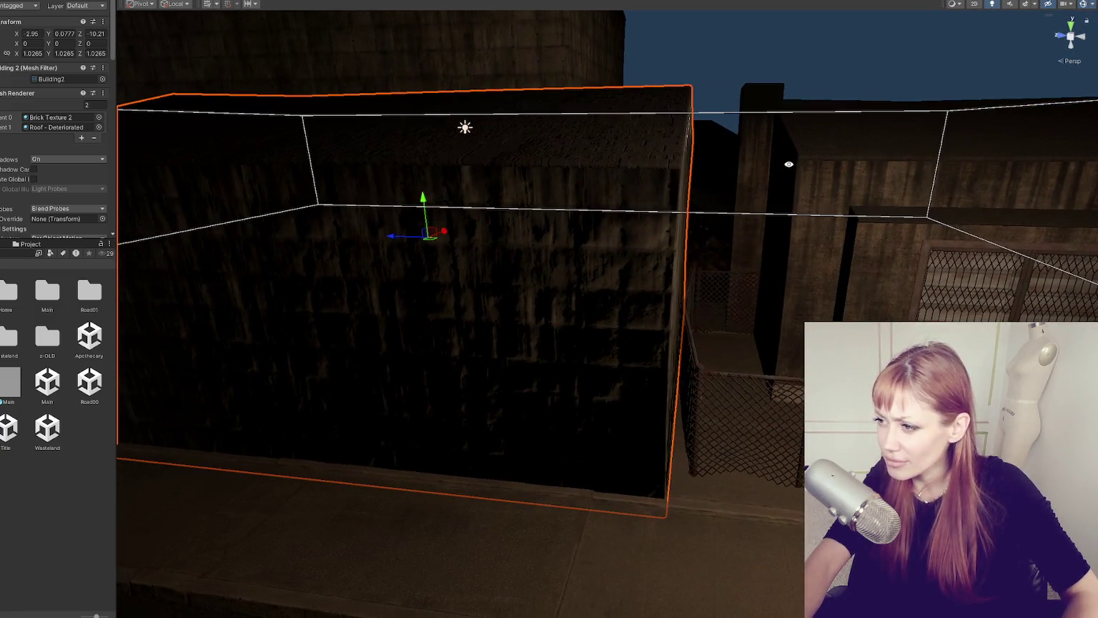
scroll(799, 164, "up", 3)
left_click(748, 120)
left_click(576, 243)
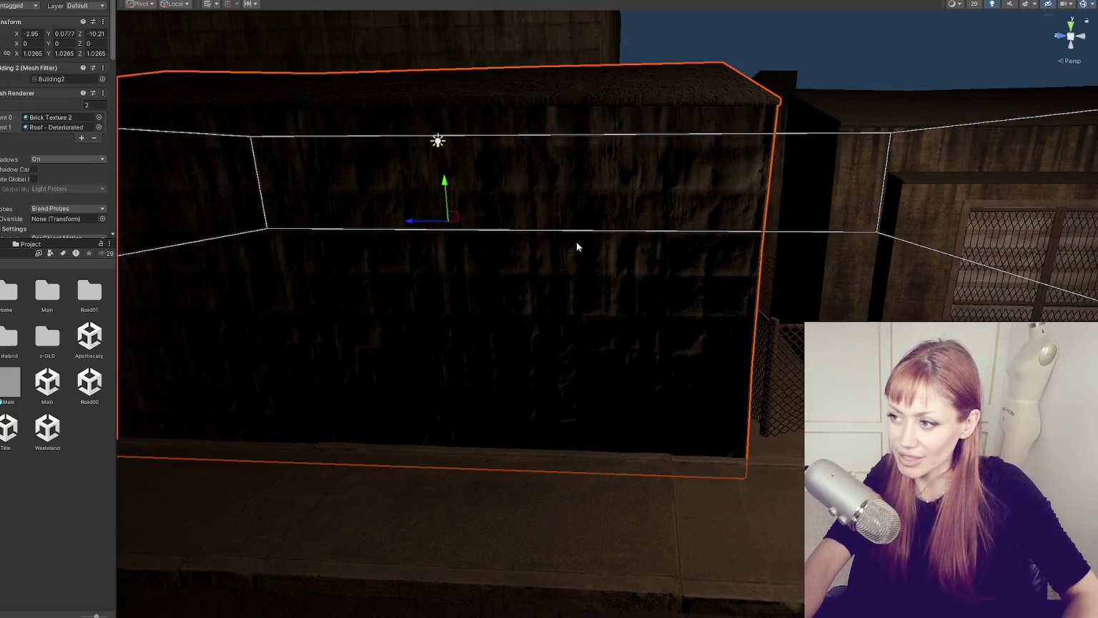
Step: Adjust the wall material's Normal Map scale in the Inspector, settling on 0.7
scroll(76, 187, "down", 5)
scroll(10, 134, "down", 5)
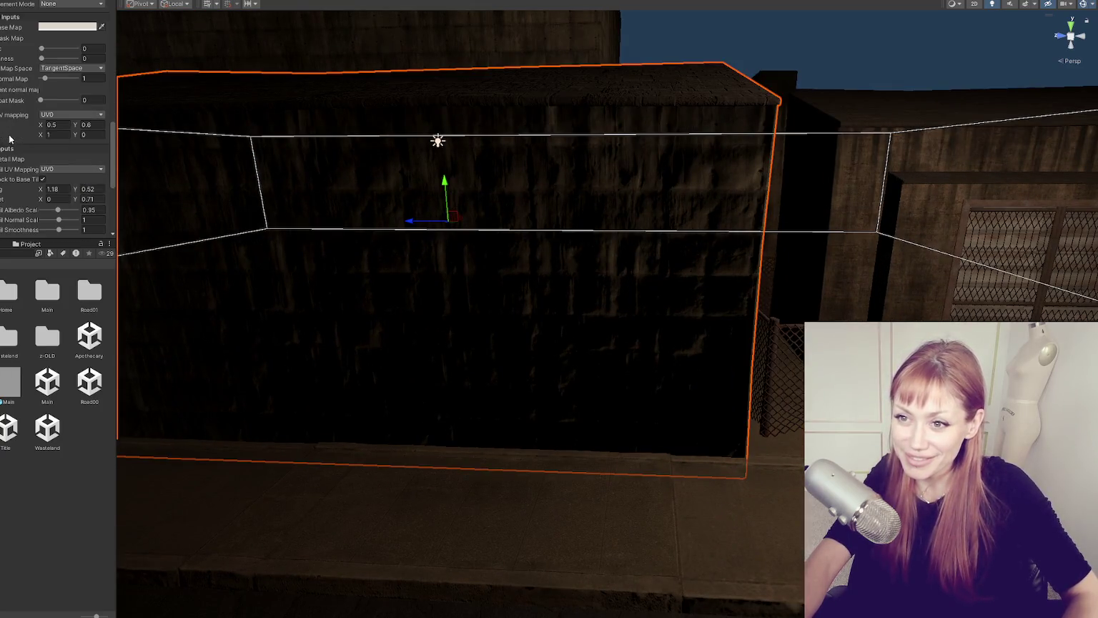
left_click(43, 80)
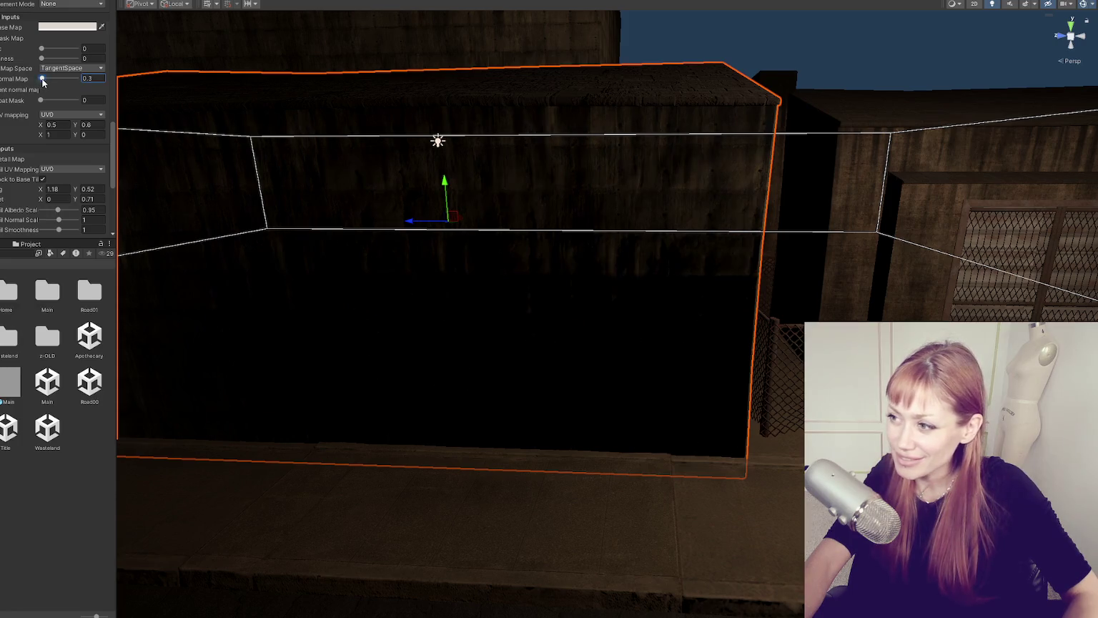
type("1")
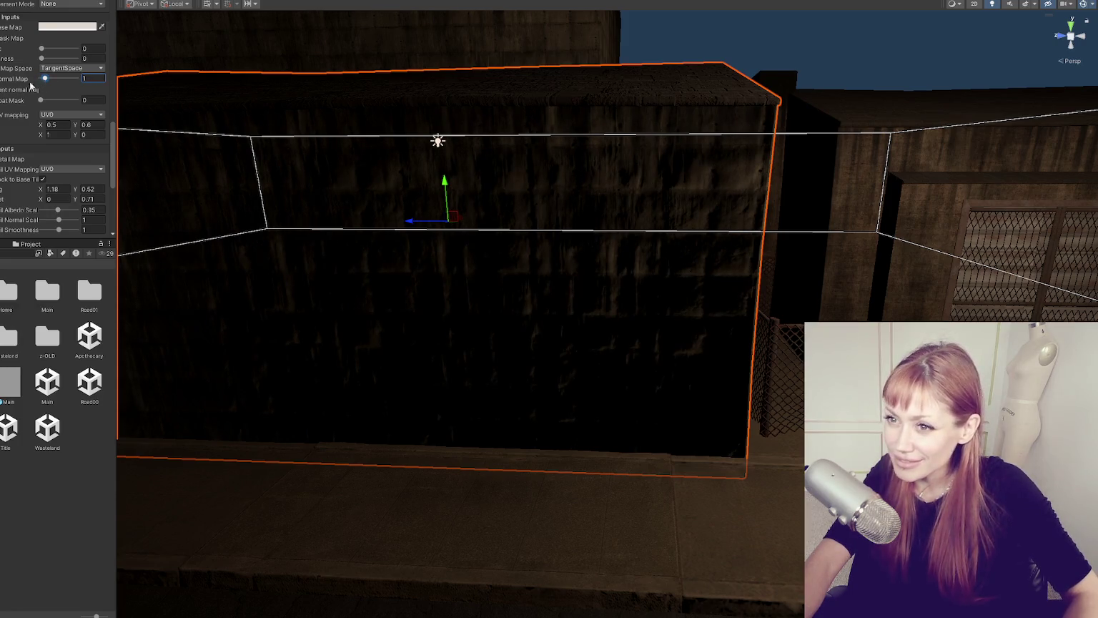
mouse_move(42, 80)
left_mouse_down()
mouse_move(60, 81)
mouse_move(44, 80)
left_mouse_up()
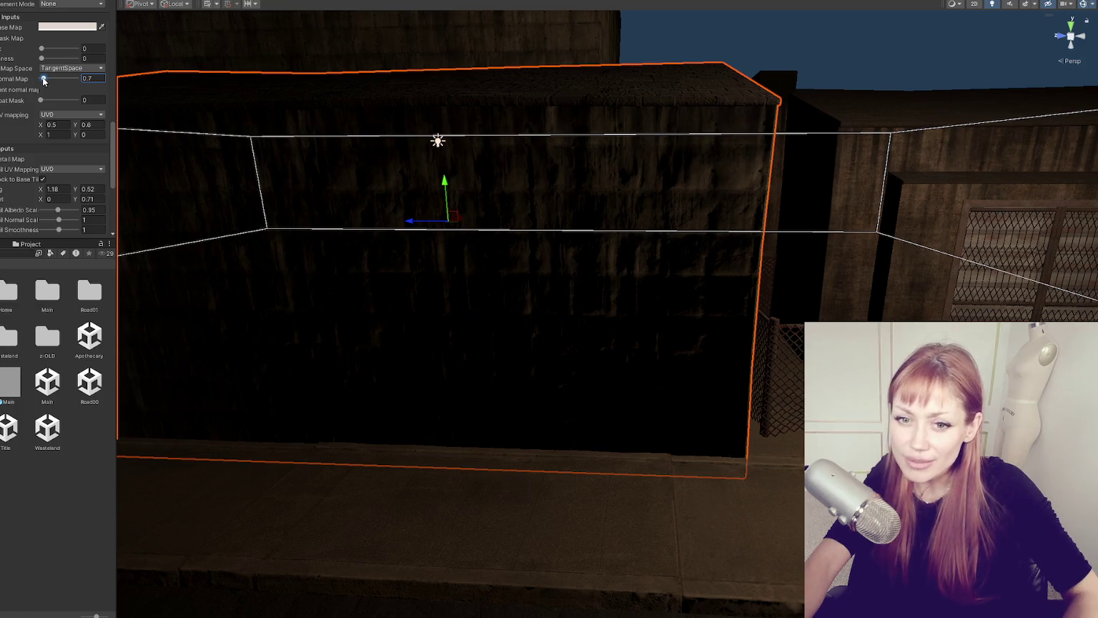
left_click(584, 55)
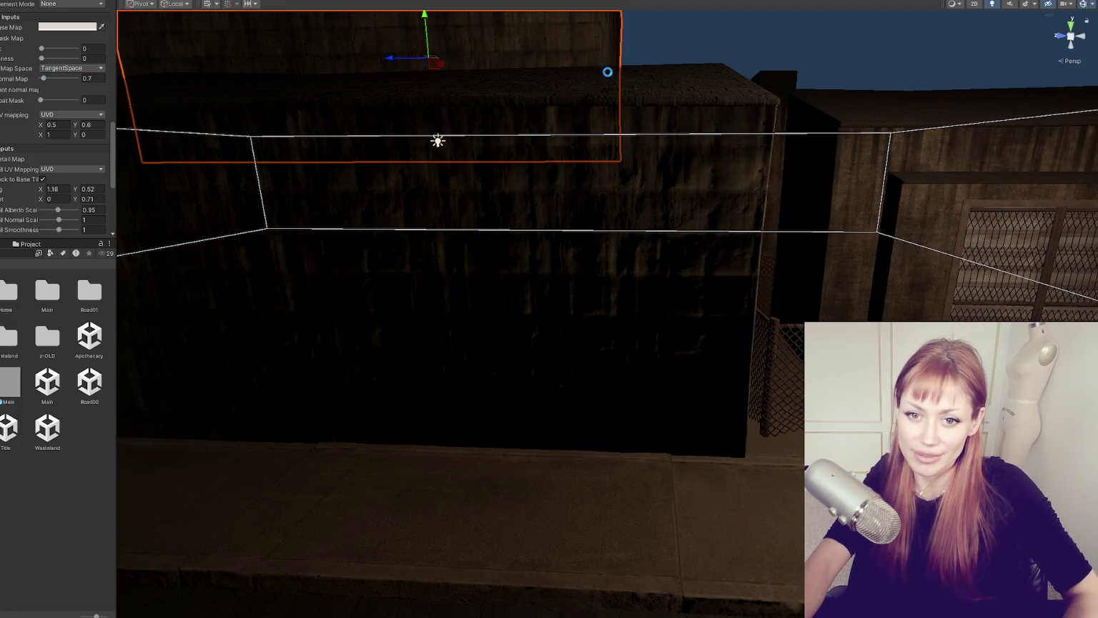
Step: Review the surrounding street, selecting a point light and deselecting the WastelandChunk1 prefab
scroll(626, 67, "down", 2)
left_click(776, 90)
scroll(779, 97, "up", 4)
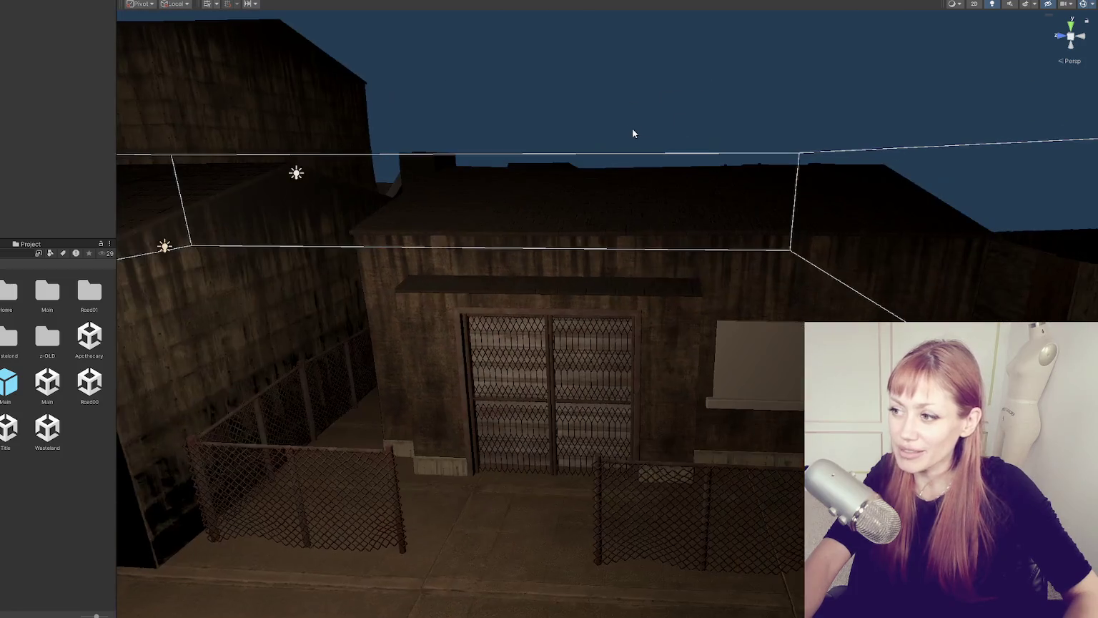
scroll(486, 183, "up", 2)
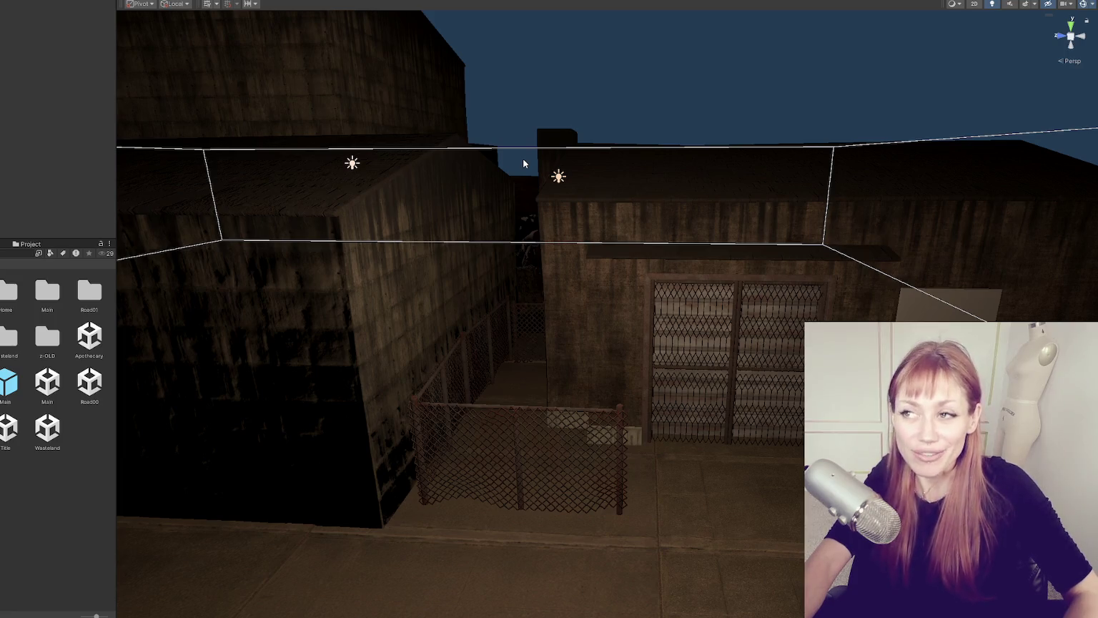
scroll(533, 161, "down", 2)
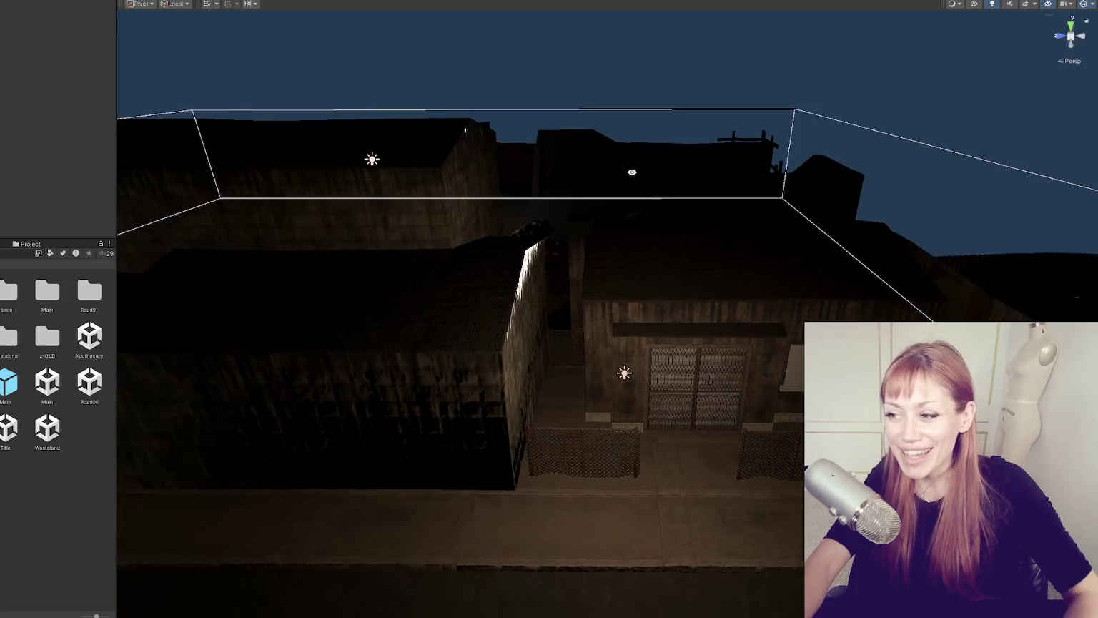
left_click(625, 374)
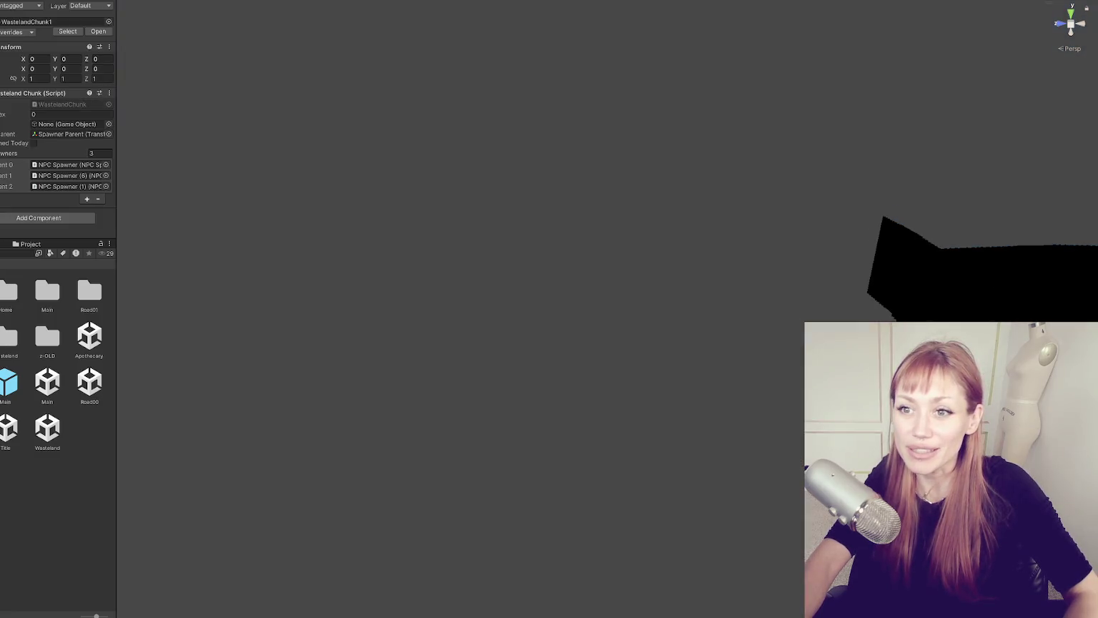
left_click(243, 187)
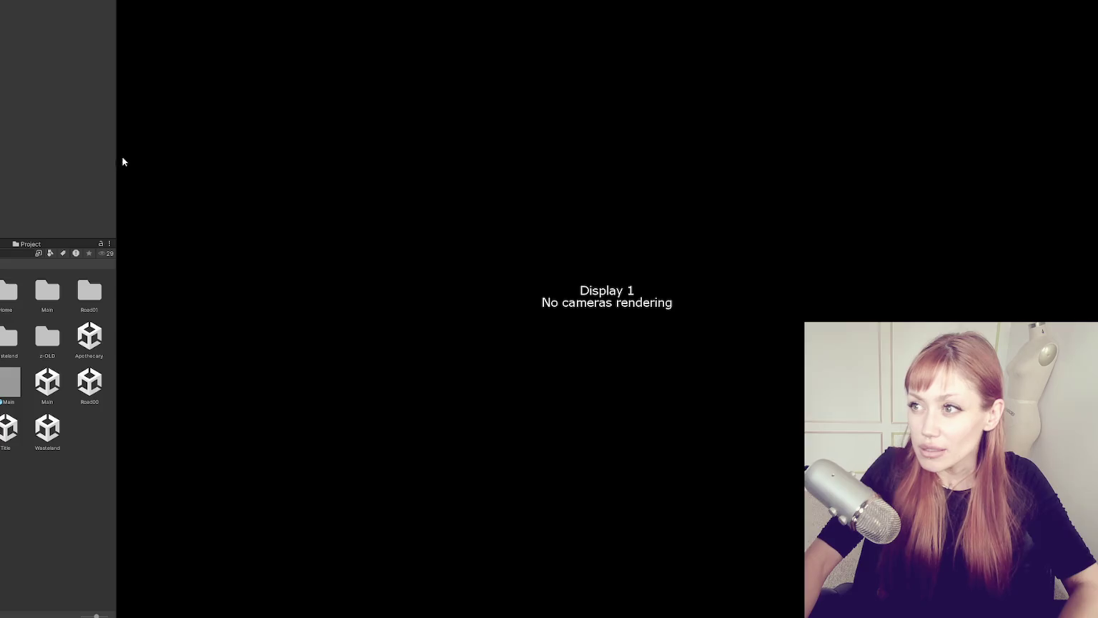
Step: Return to the Scene view, open the Title scene, and enter Play mode with Ctrl+P
key("ctrl+1")
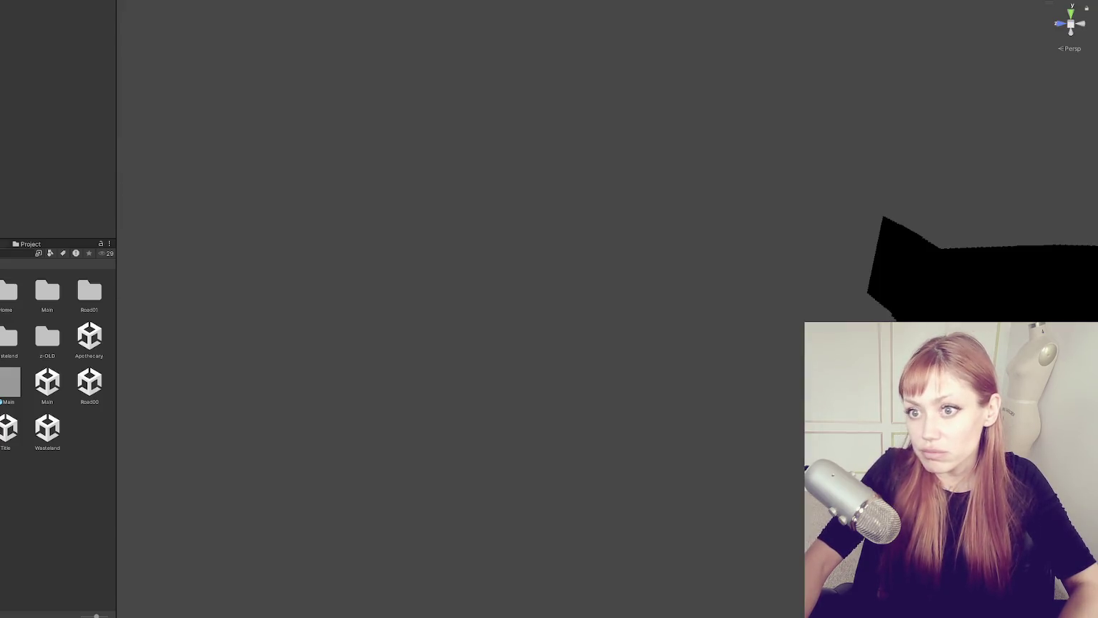
double_click(8, 428)
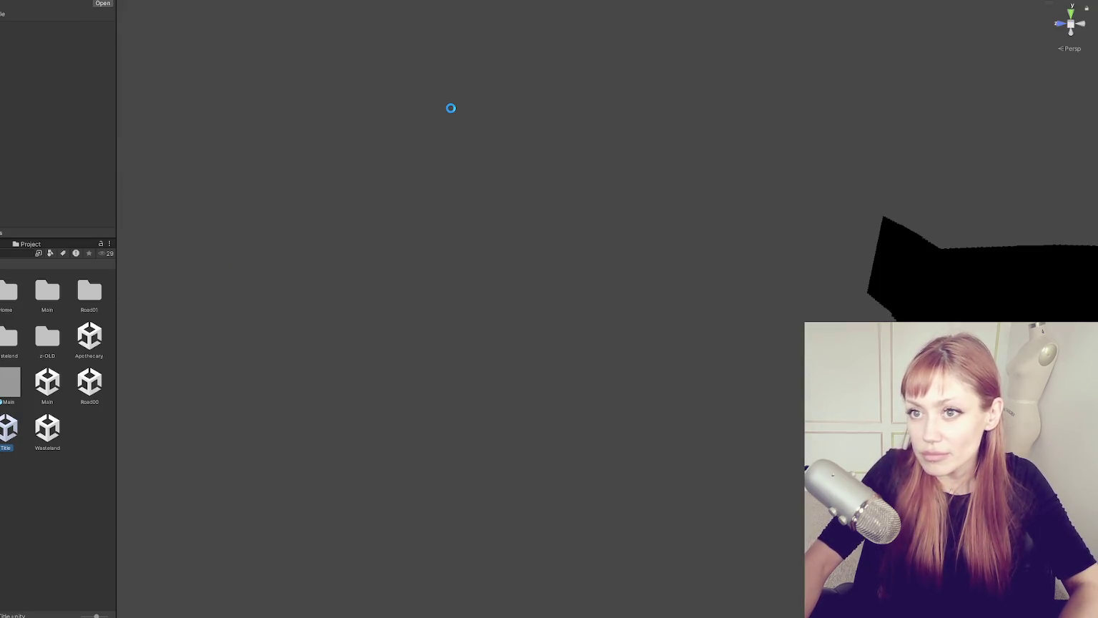
key("ctrl+p")
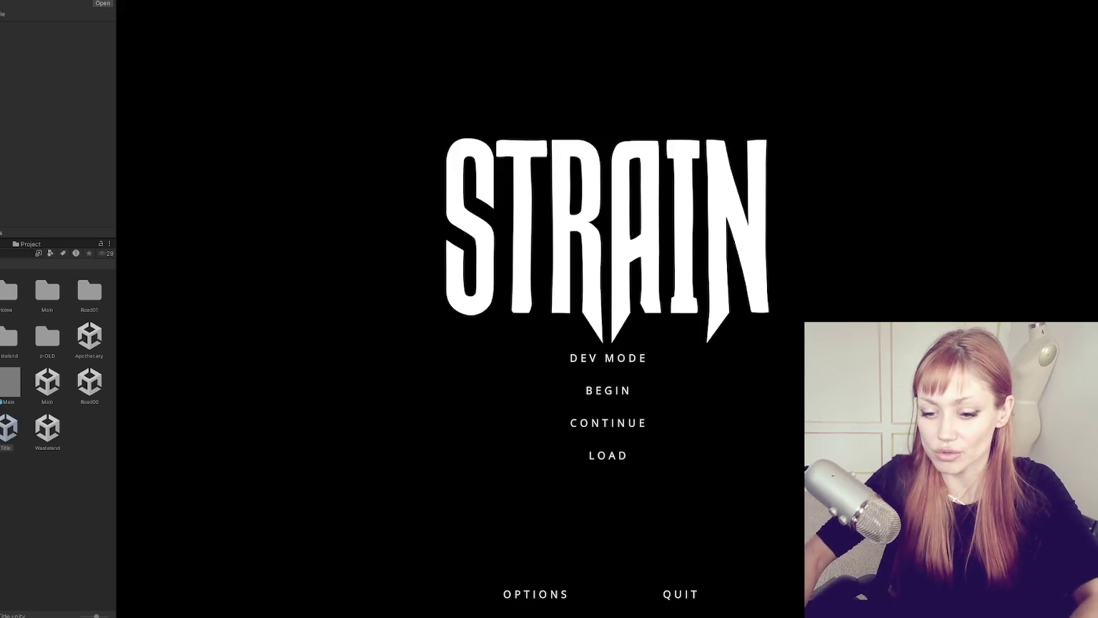
Step: Enlarge the Game view and choose CONTINUE on the STRAIN title menu
left_click_drag(118, 176, 45, 178)
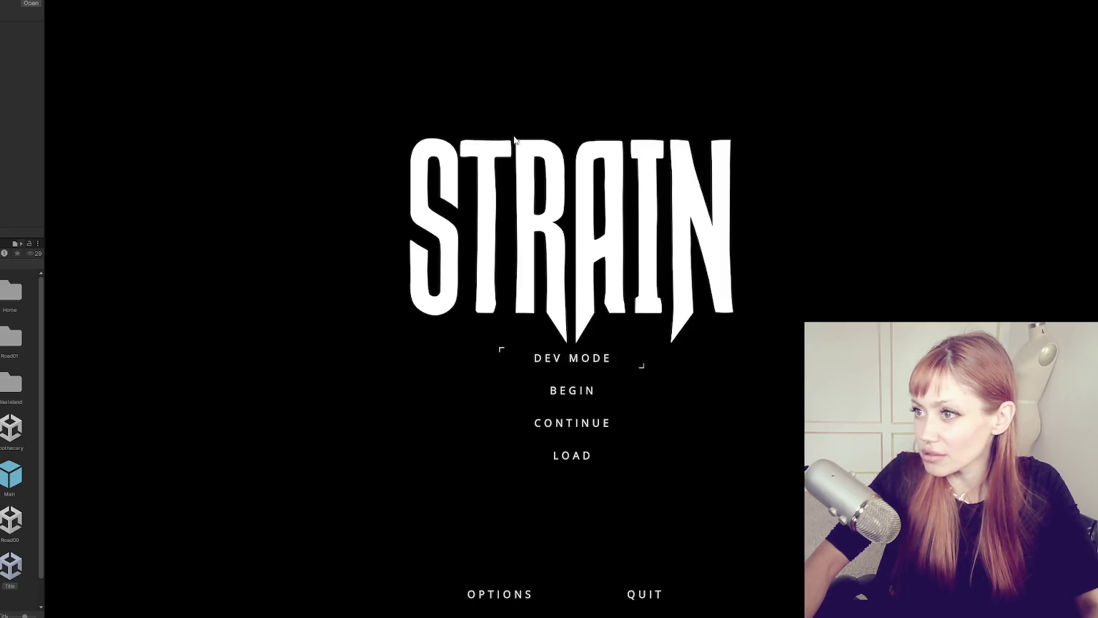
left_click(562, 423)
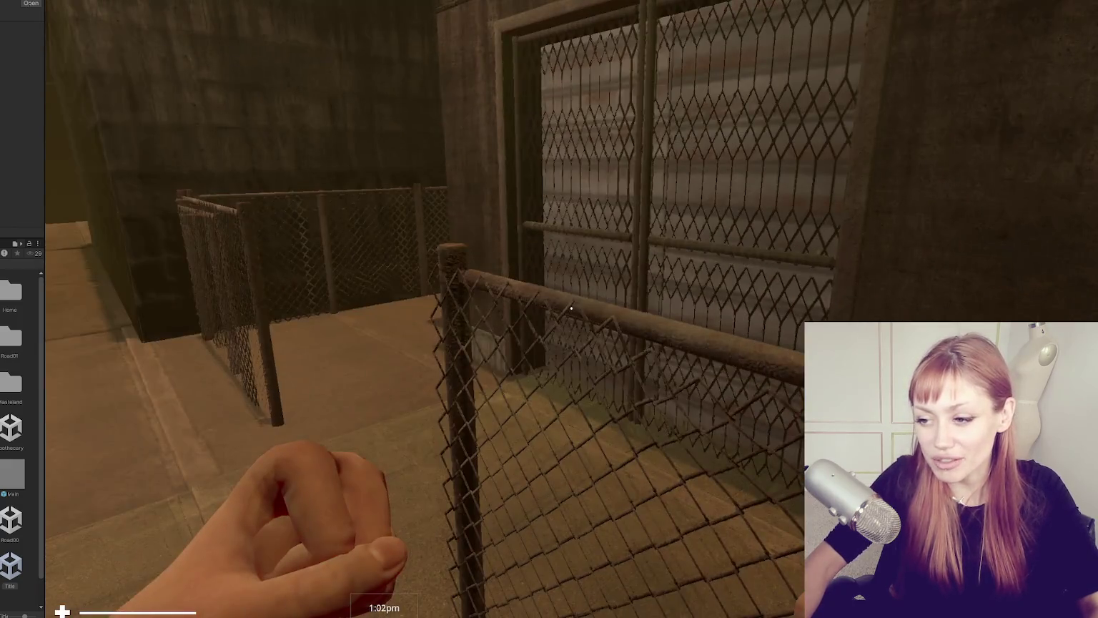
Step: Walk back and forth around the building to view its doors and window, then pause with Esc
key("s")
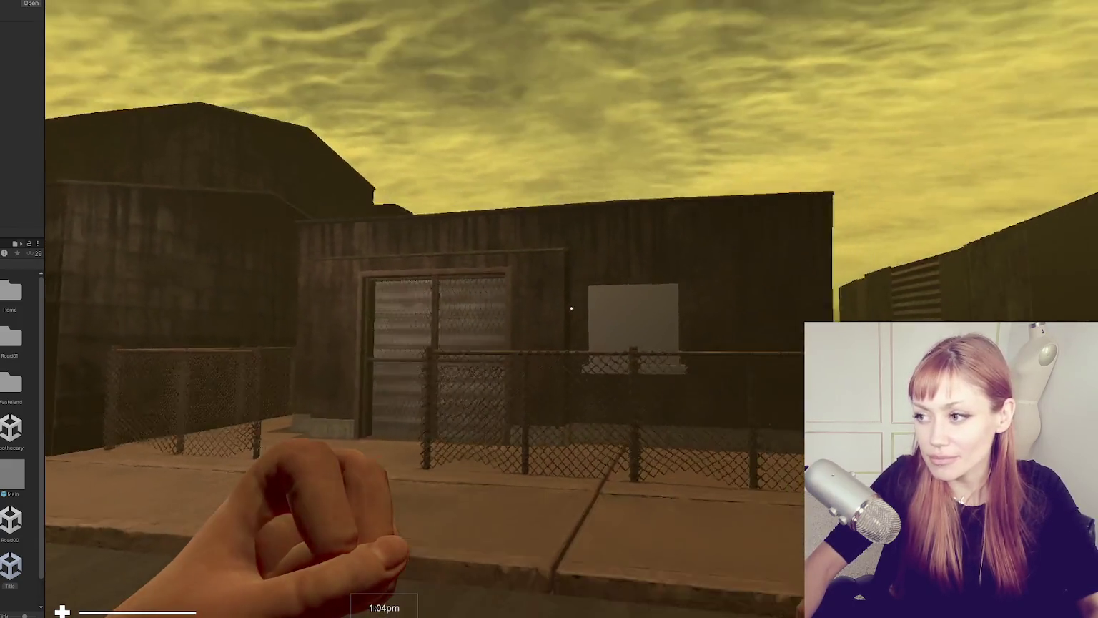
key("s")
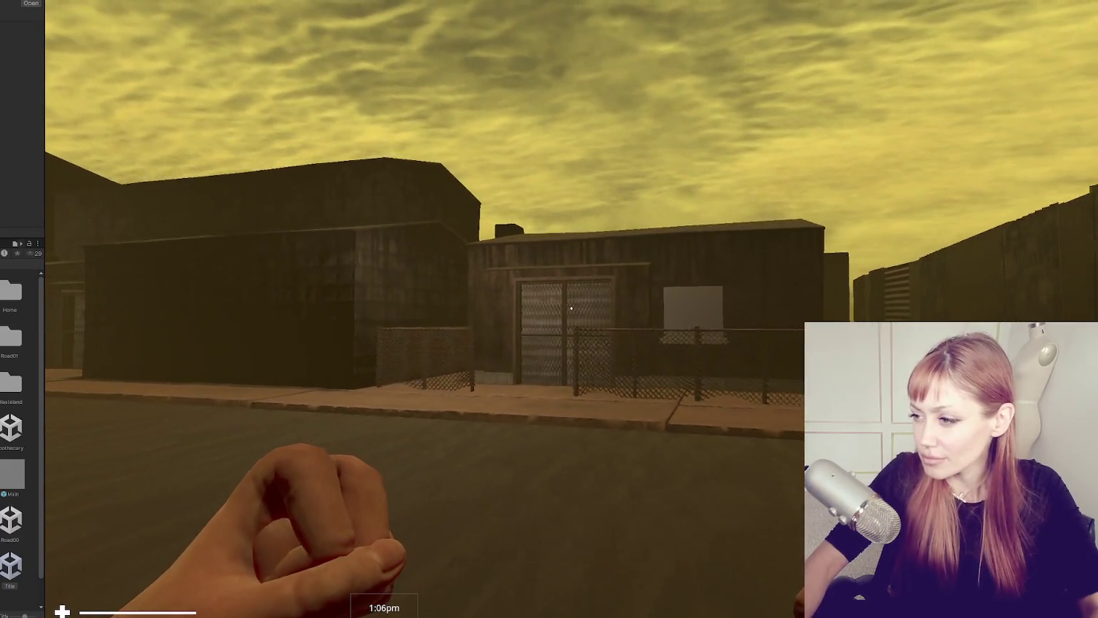
key("w")
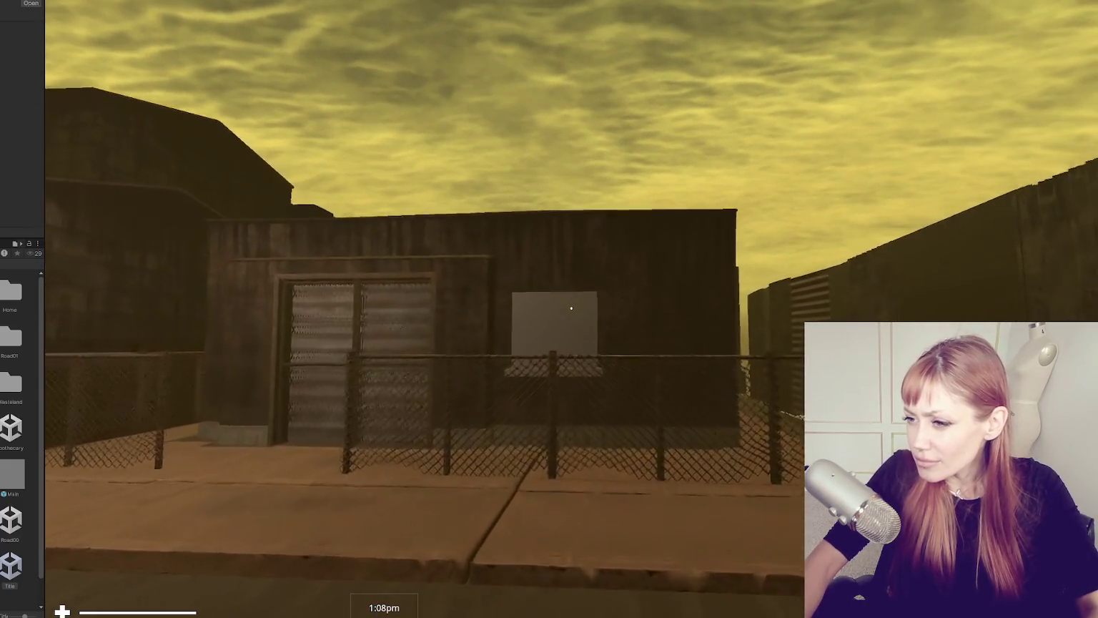
key("w")
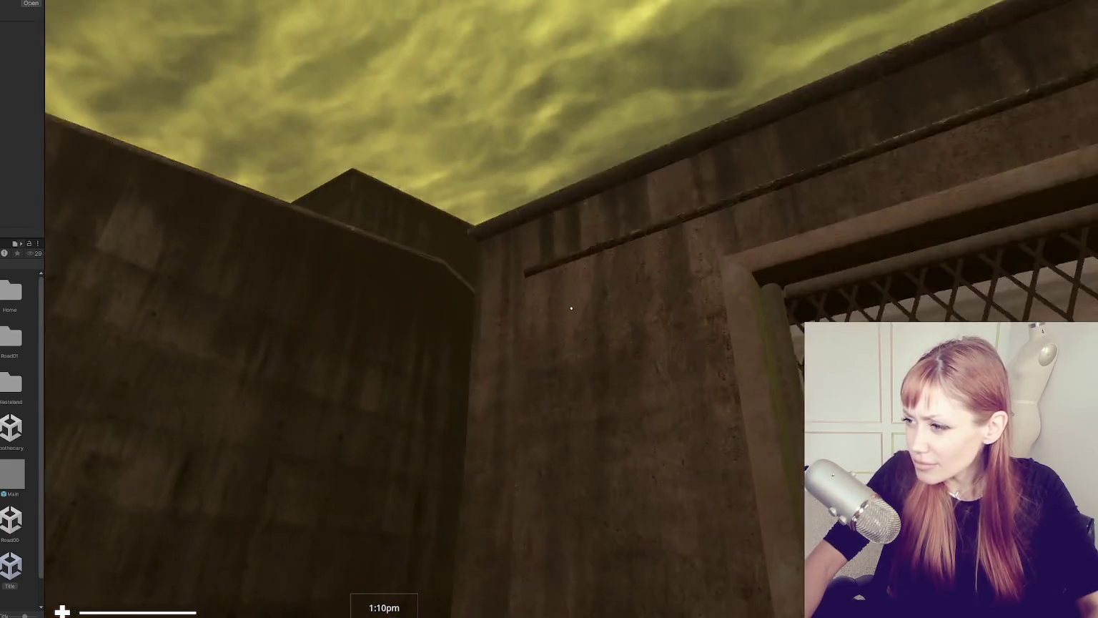
key("s")
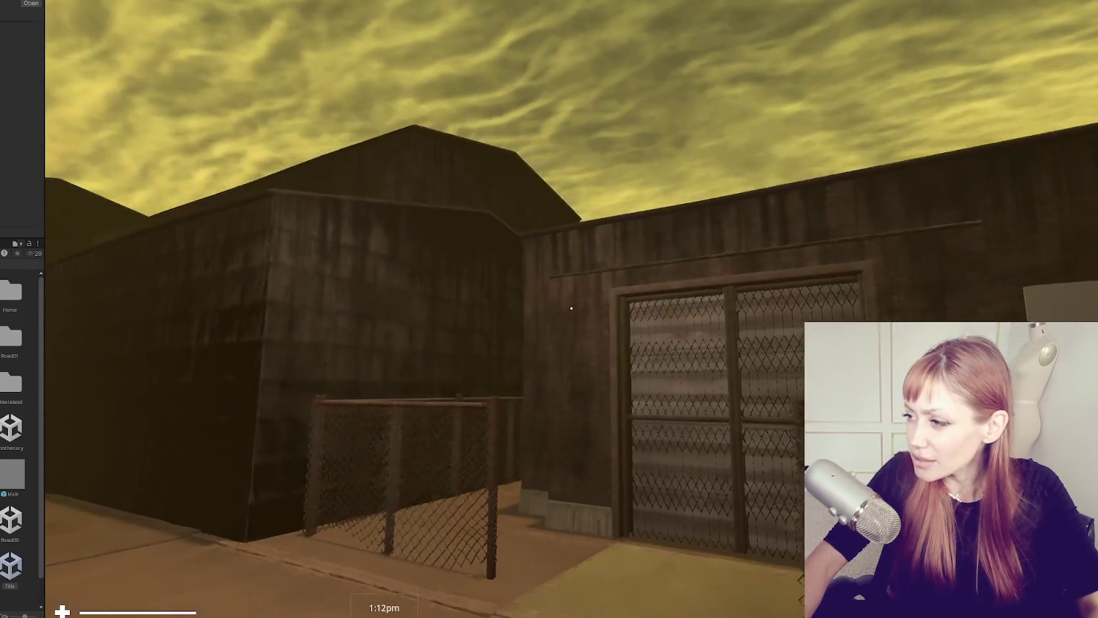
key("s")
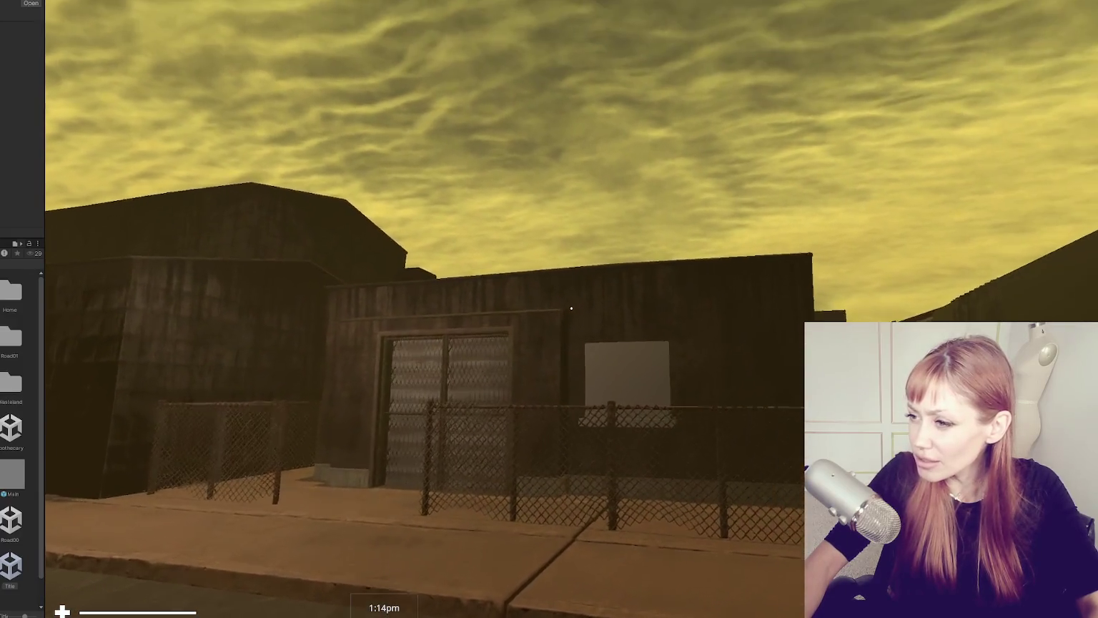
key("a")
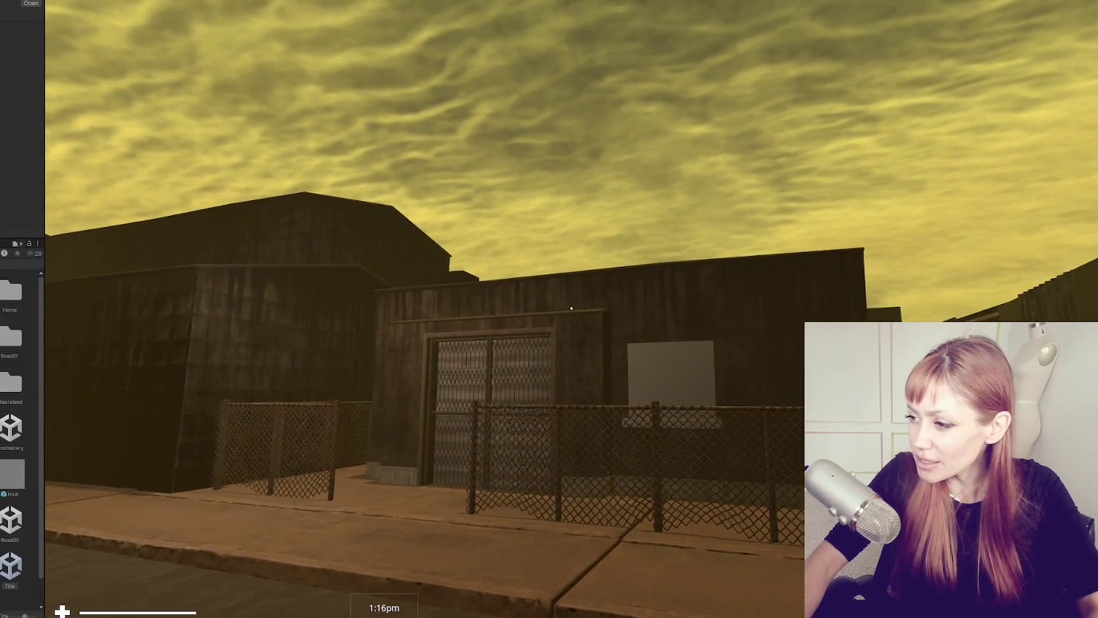
key("Escape")
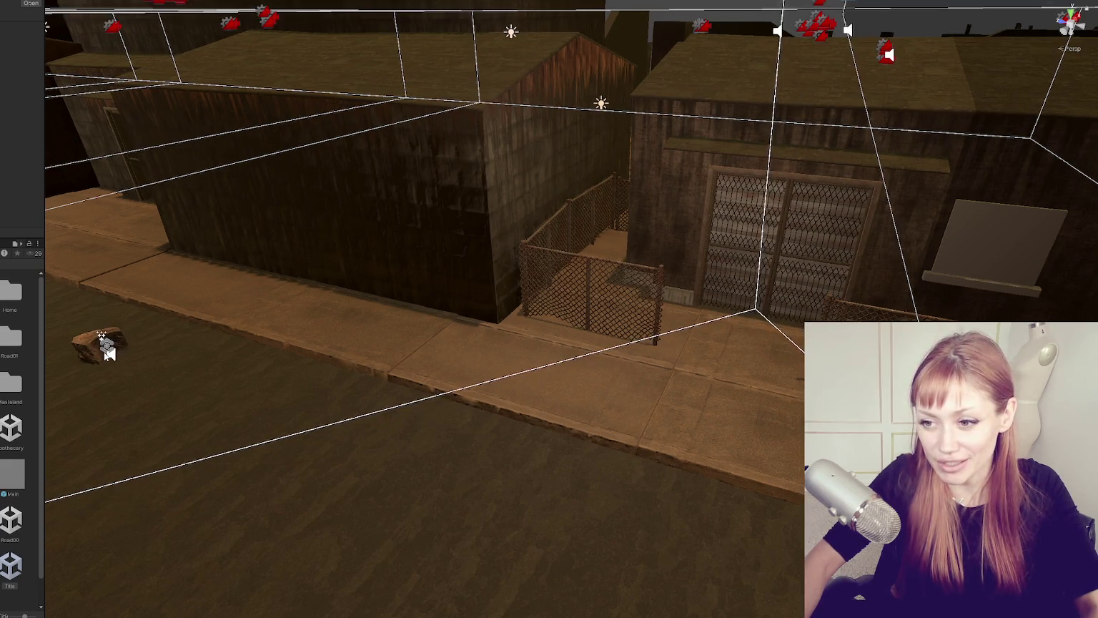
Step: Select and frame the NPC on the sidewalk by the gated door, then resume first-person play
scroll(109, 352, "down", 5)
left_click(120, 393)
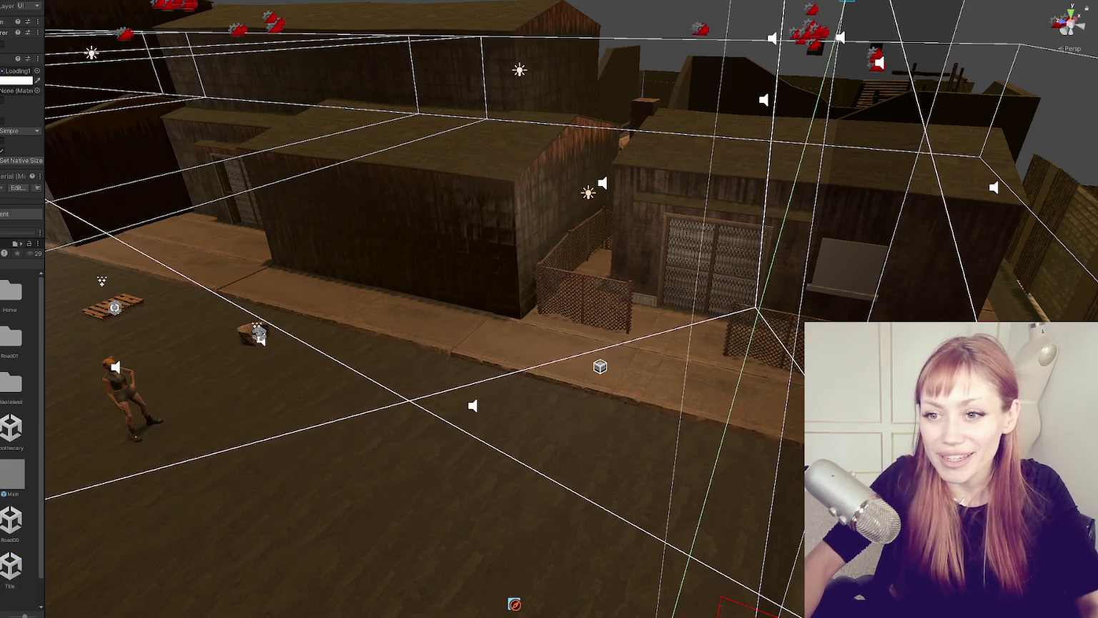
left_click(116, 390)
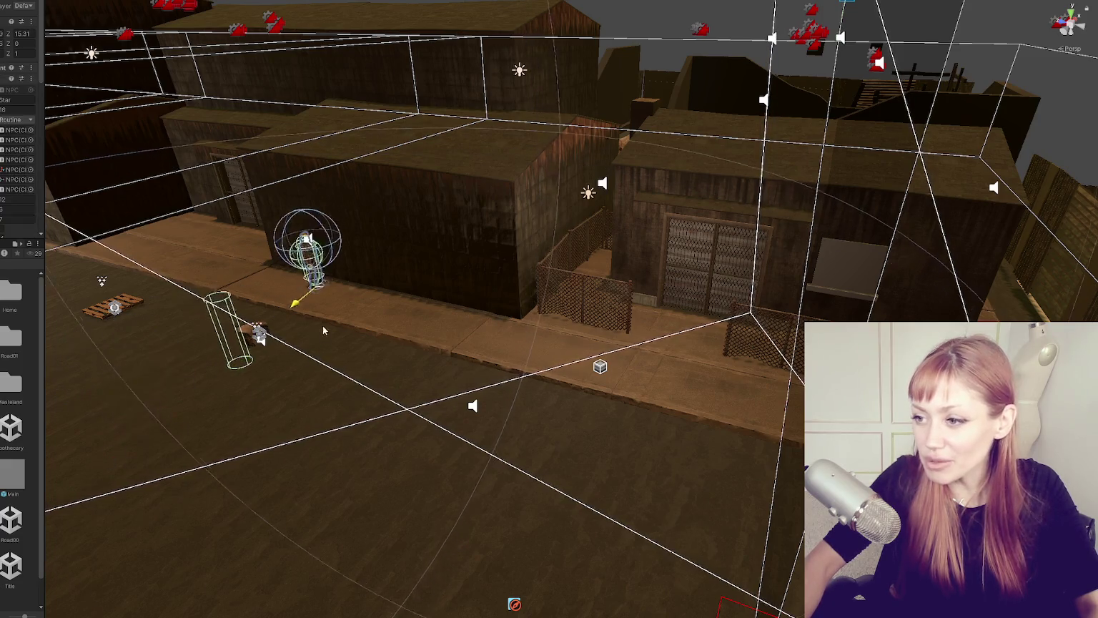
left_click(339, 218)
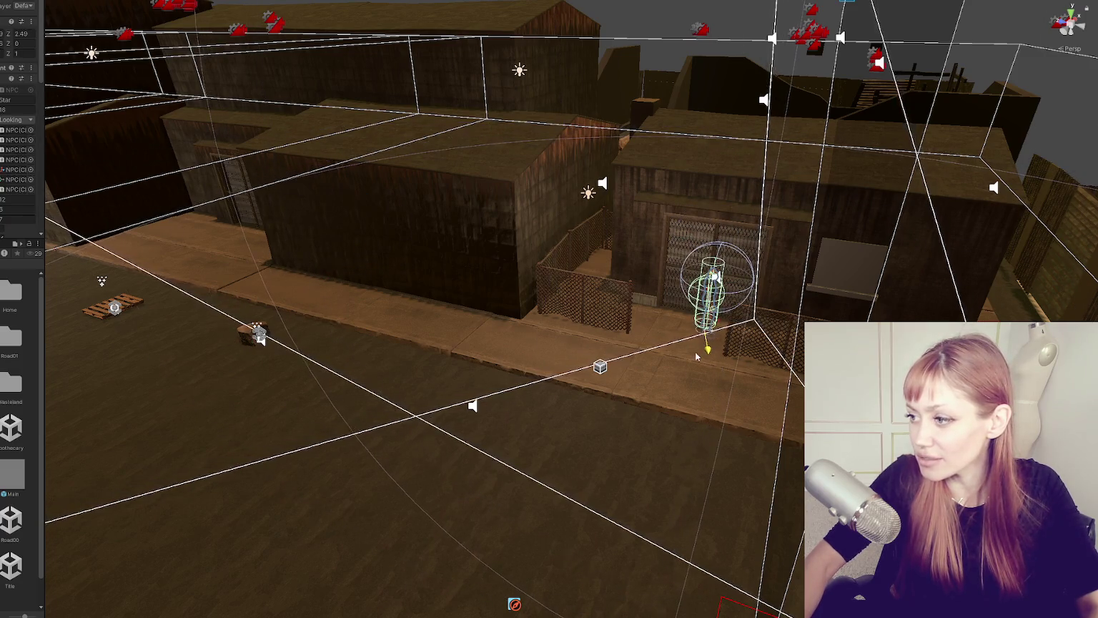
scroll(743, 333, "up", 10)
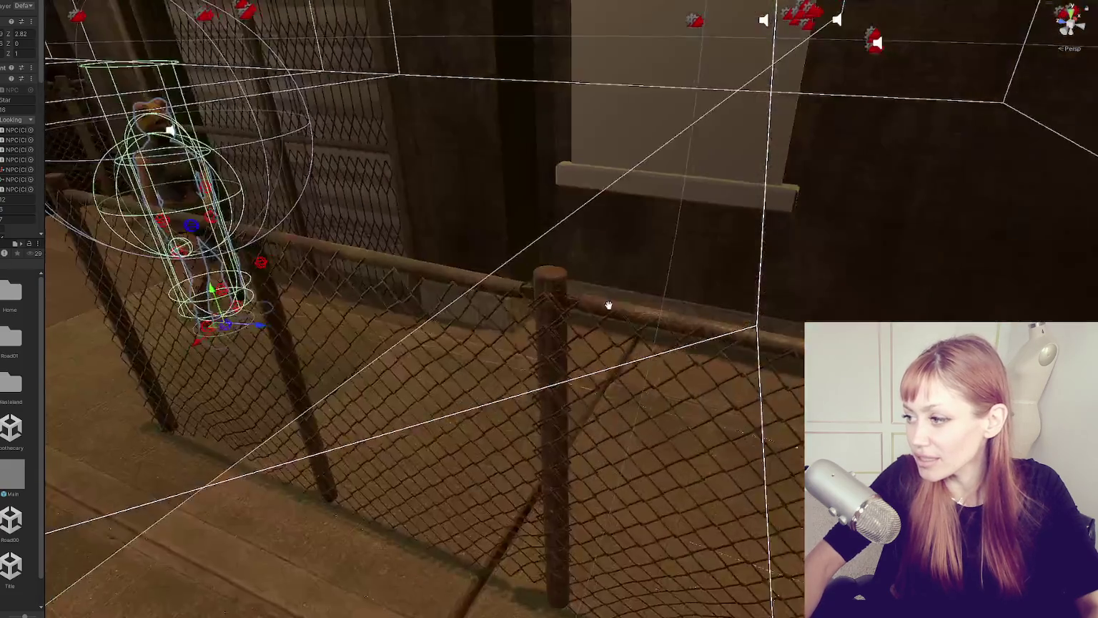
key("f")
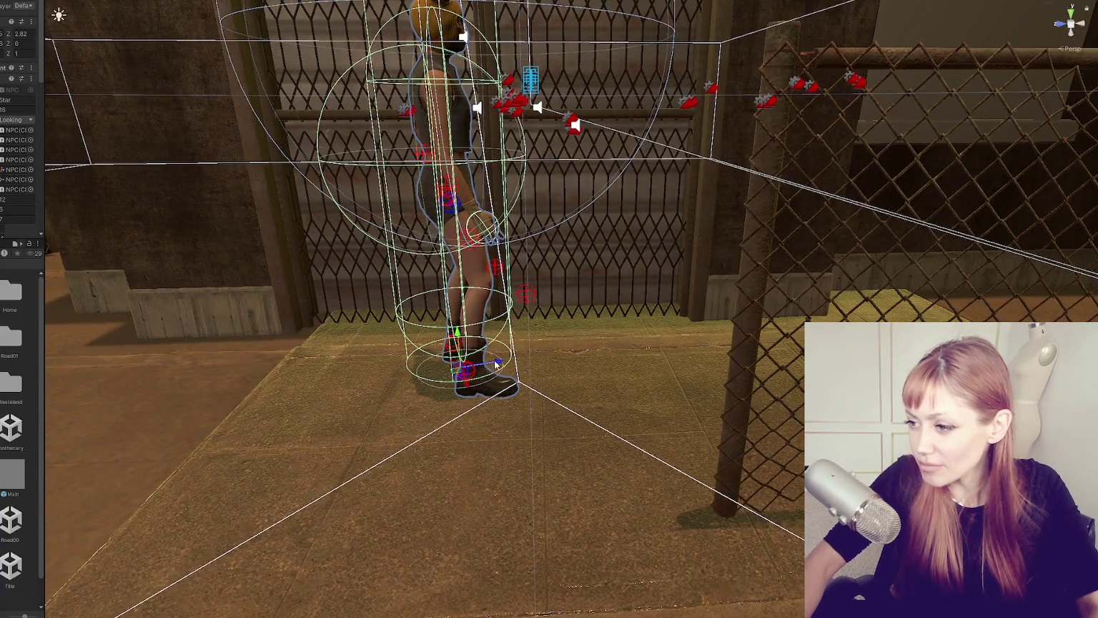
scroll(497, 363, "down", 5)
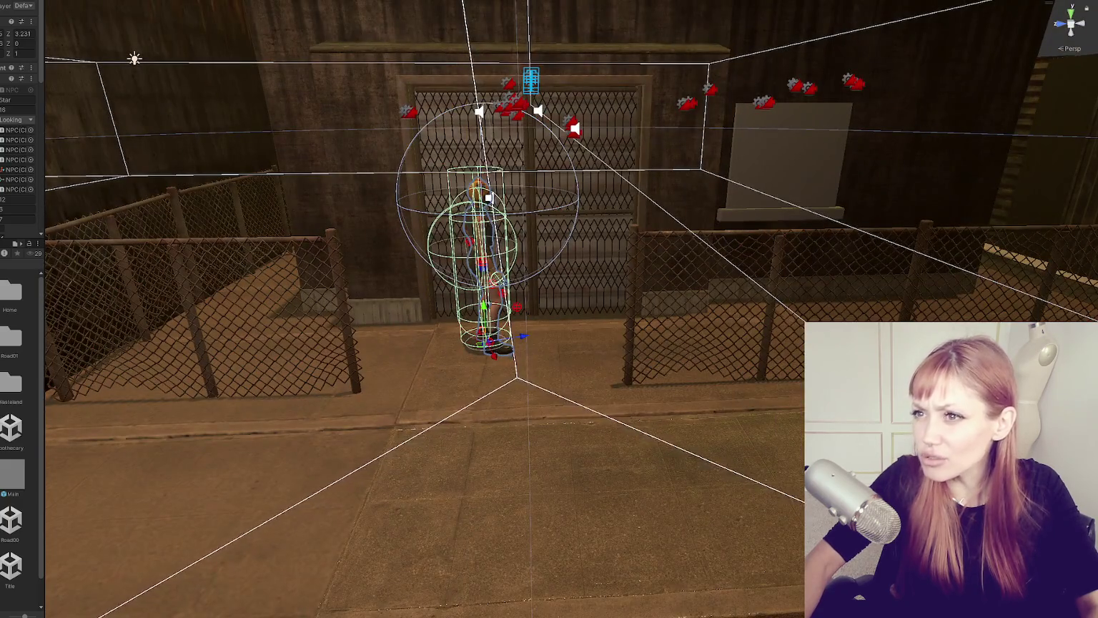
key("Escape")
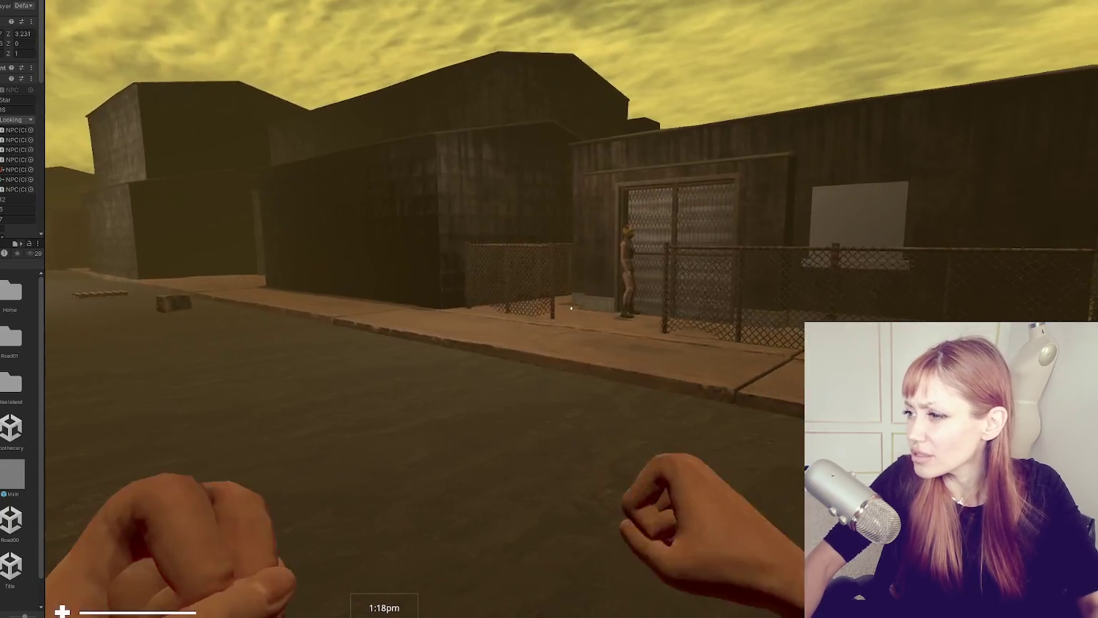
Step: Walk up to the gate lattice and masked NPC, back off for a wider view, and open the pause menu's task list
key("w")
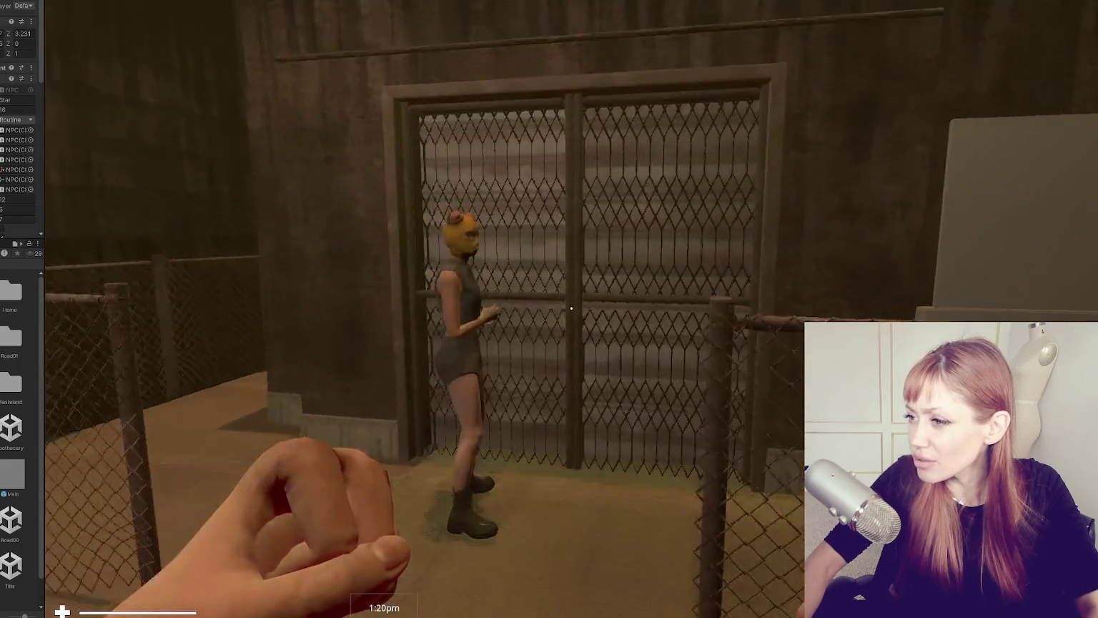
key("w")
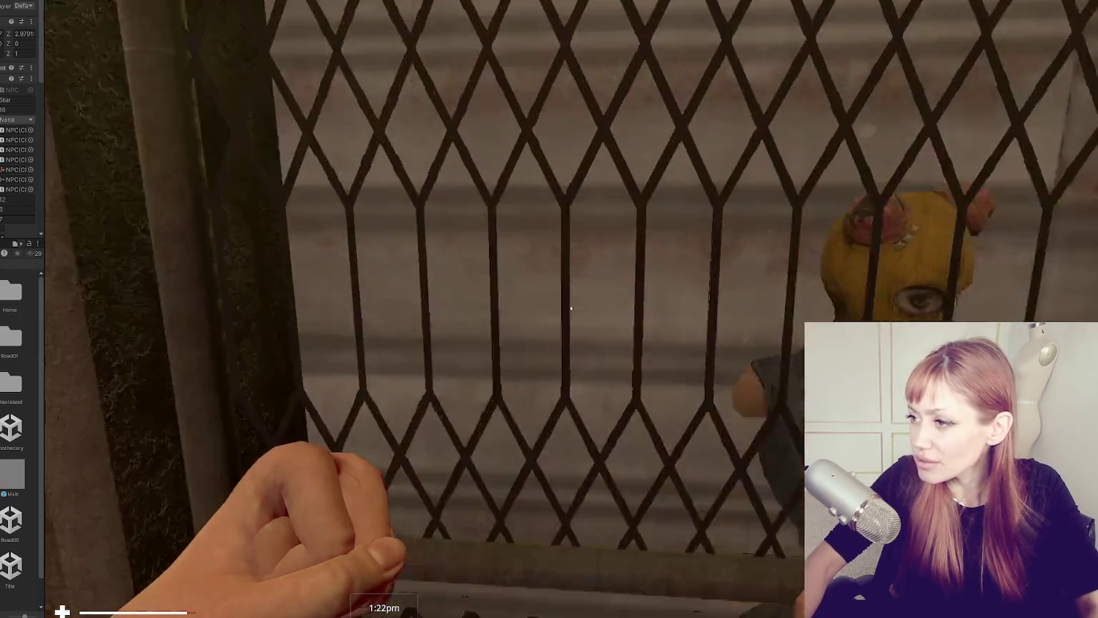
key("s")
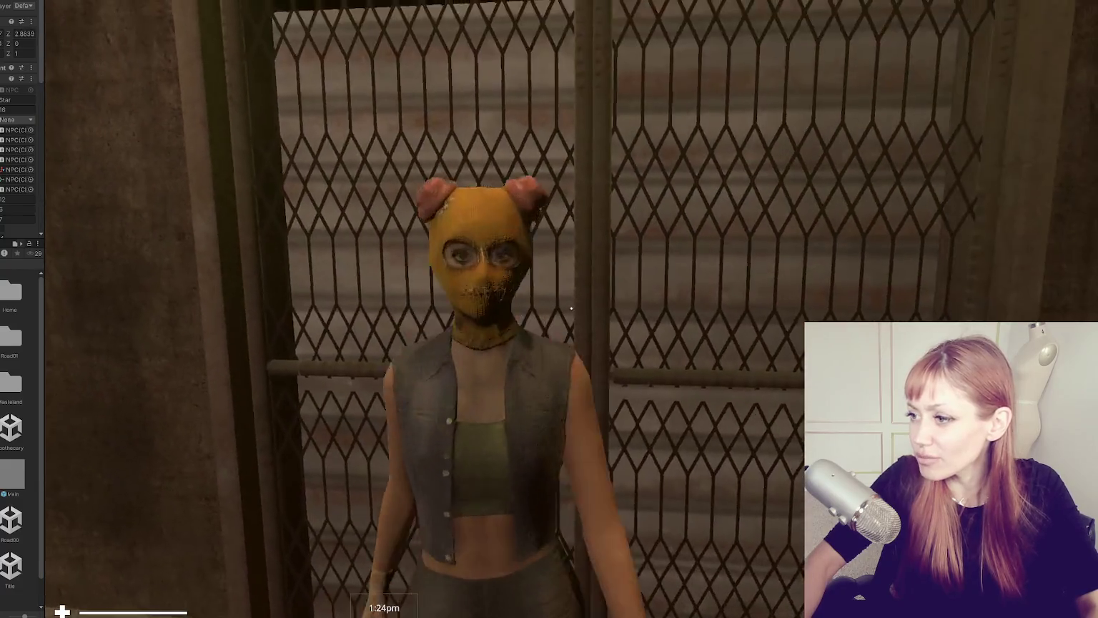
key("s")
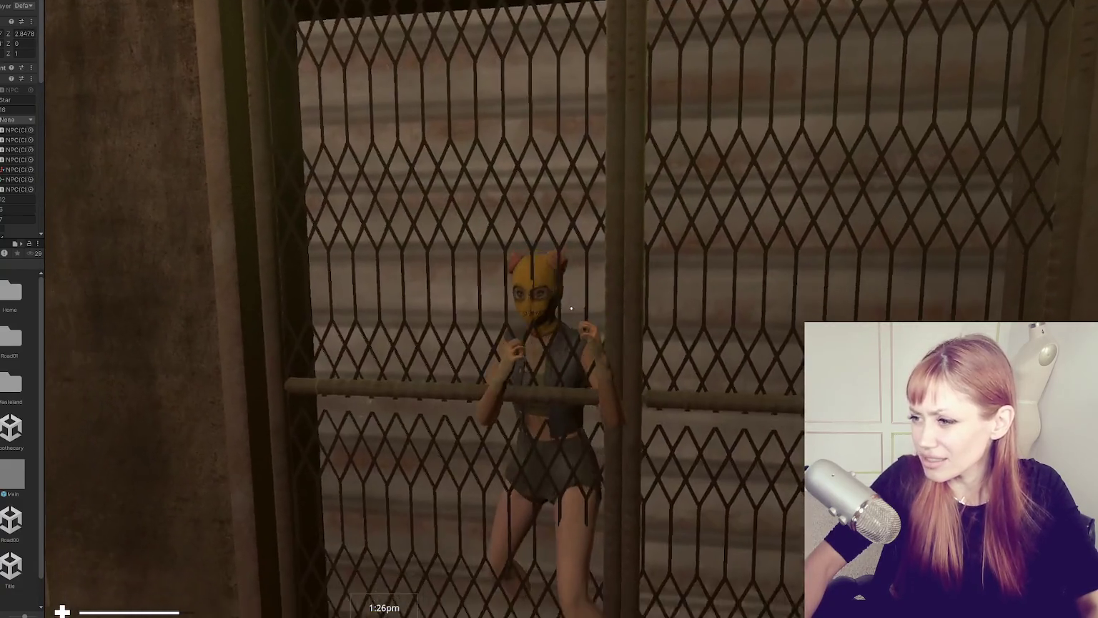
key("w")
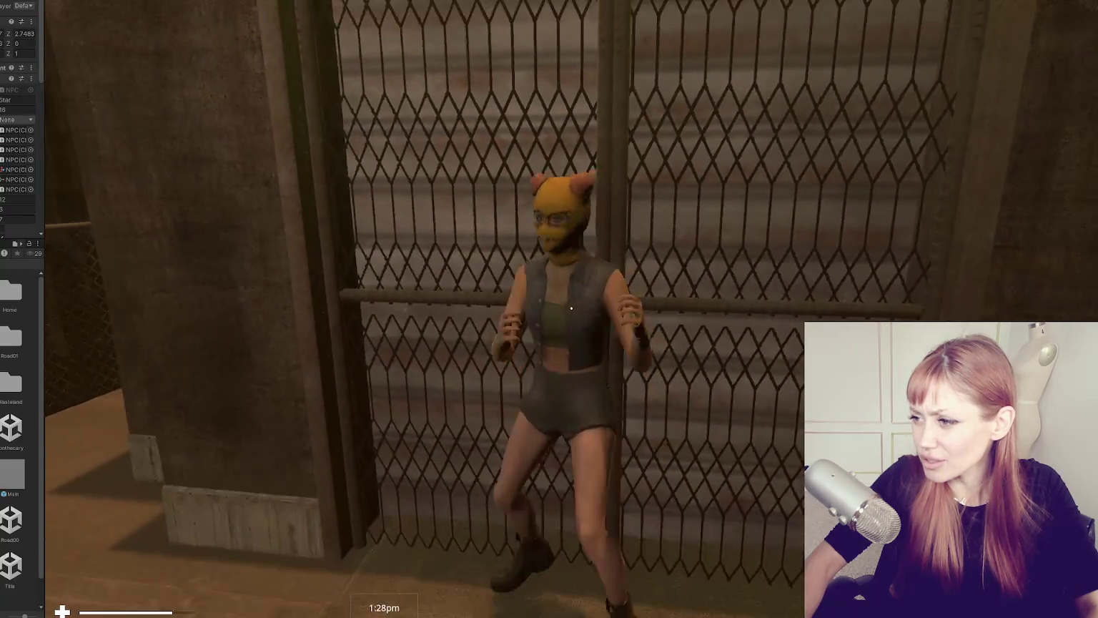
key("s")
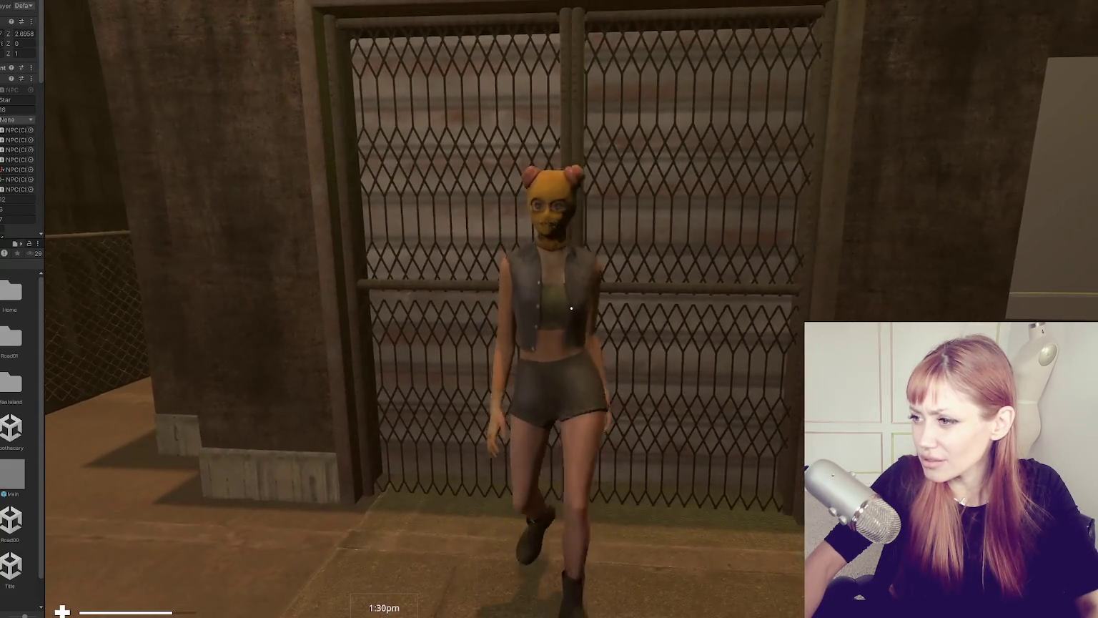
key("s")
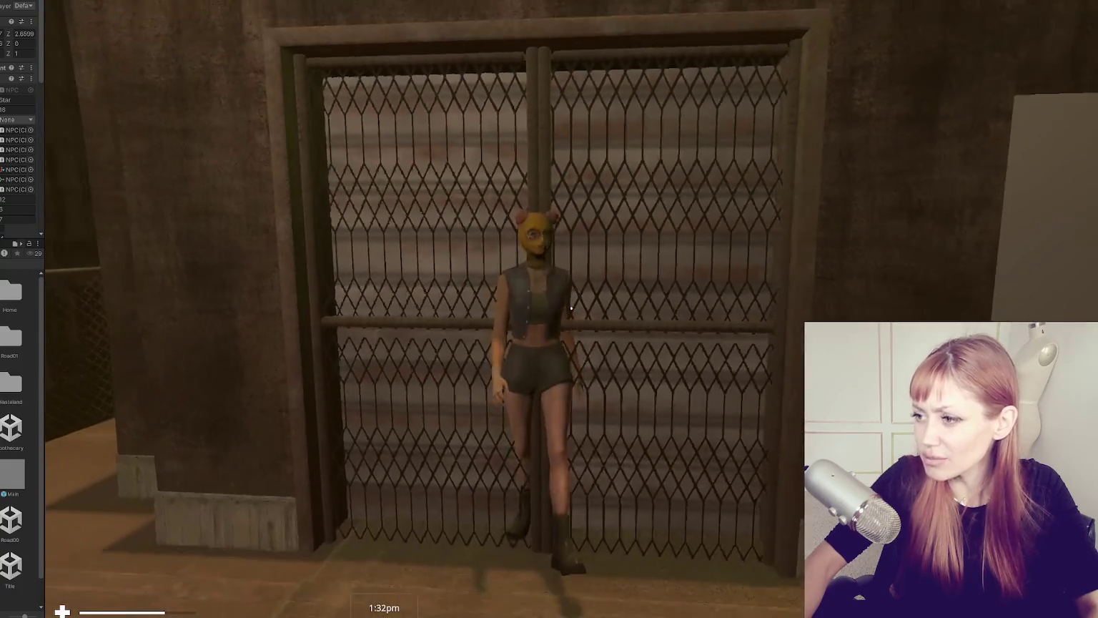
key("Escape")
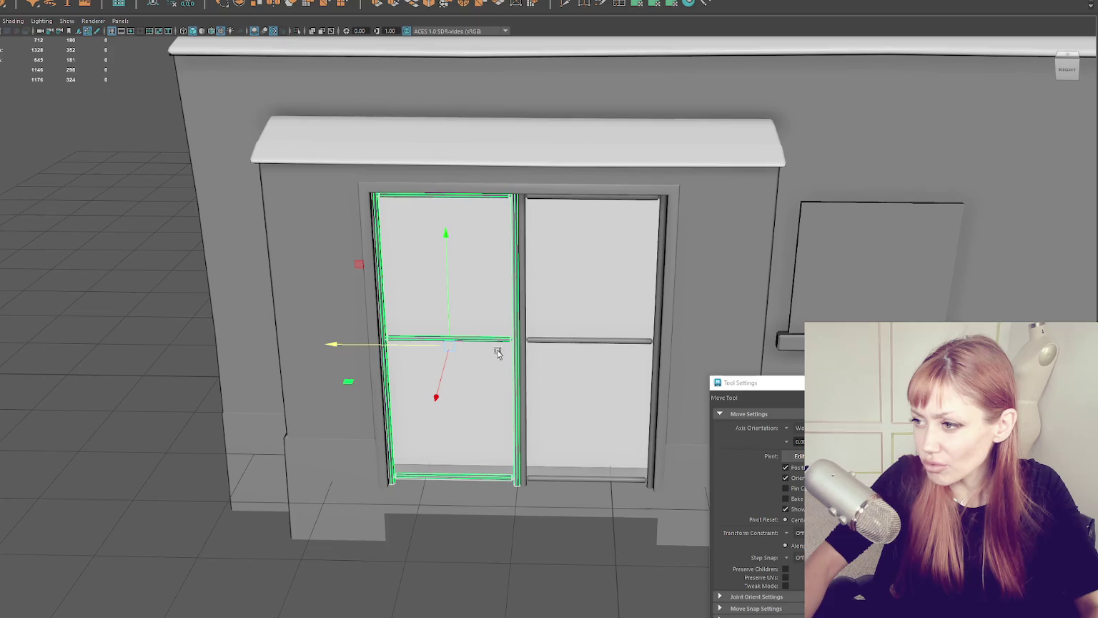
left_click(524, 241)
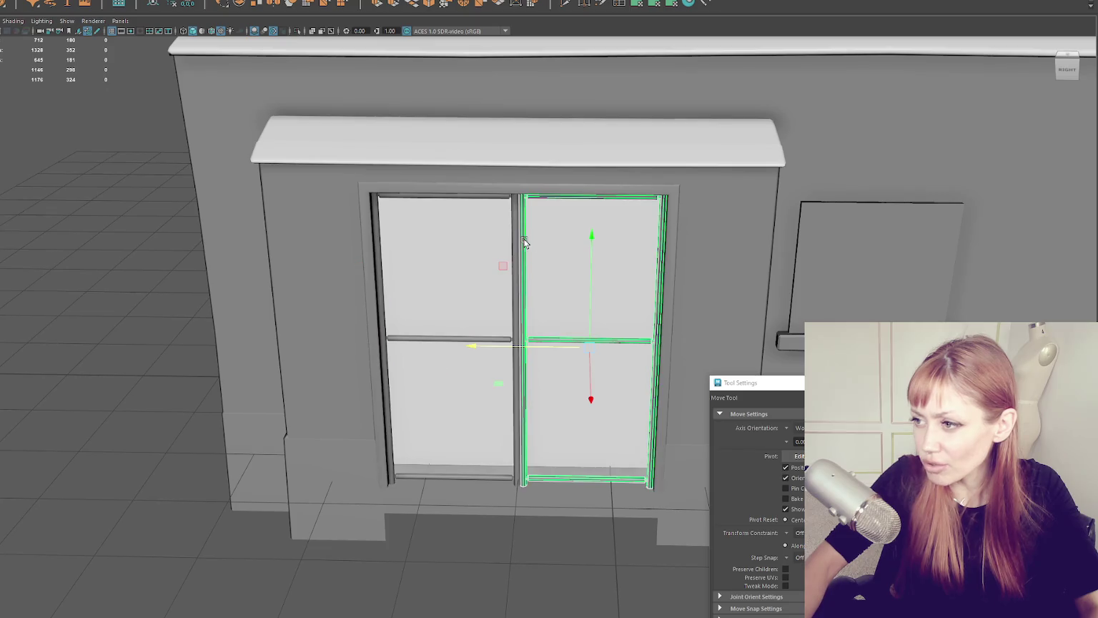
Step: Select the left door panel, expand to the whole door and canopy, then pick the base pillars
left_click(519, 241)
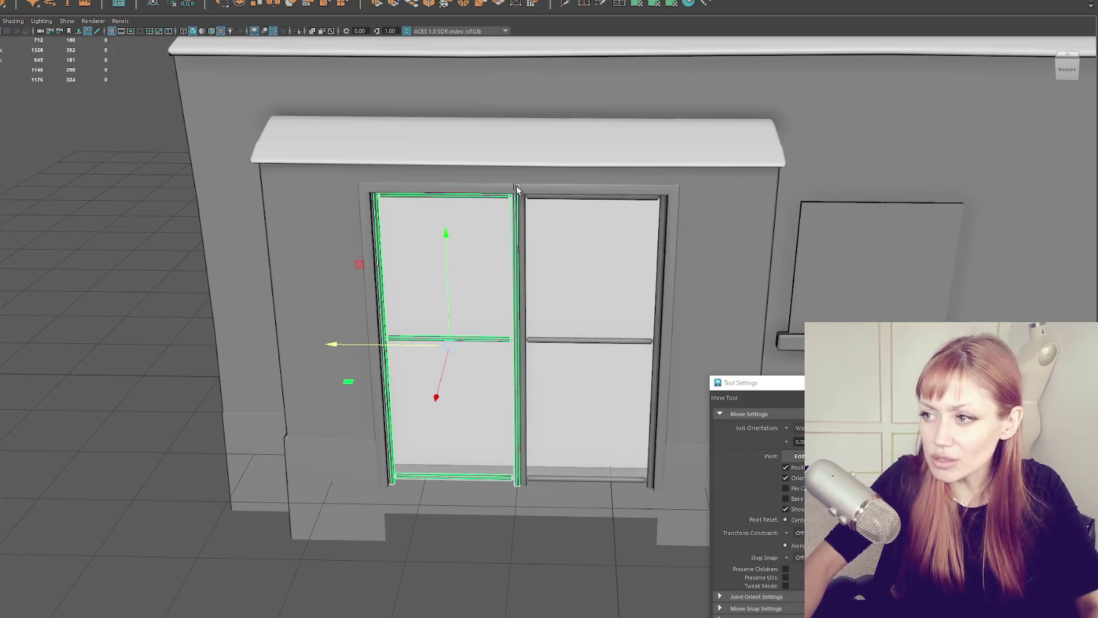
key("Up")
key("Up")
scroll(415, 249, "down", 5)
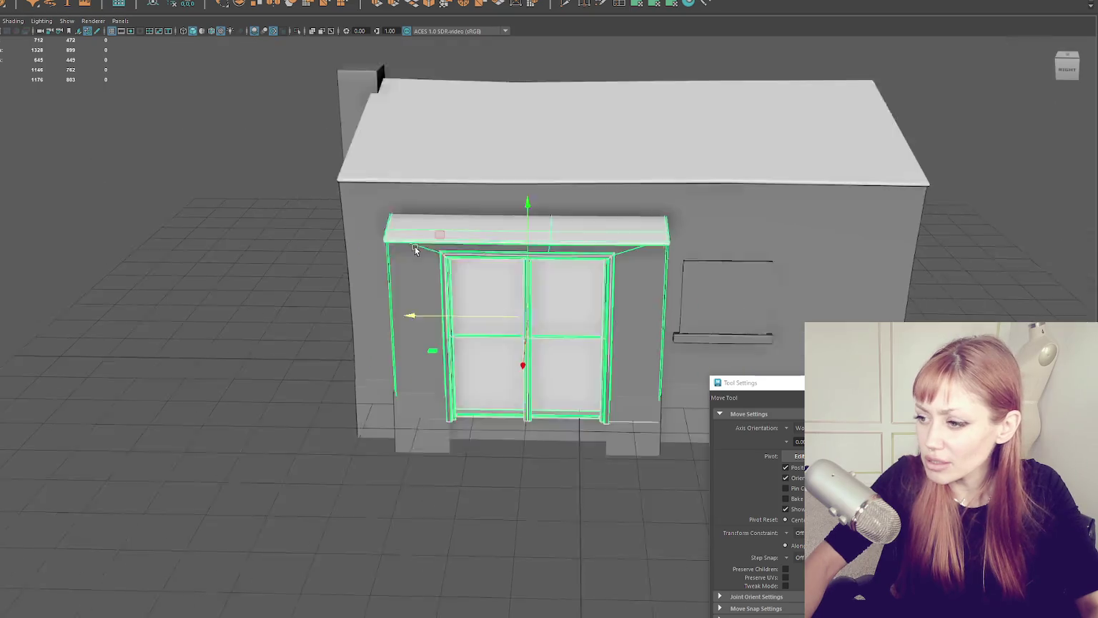
left_click(645, 487)
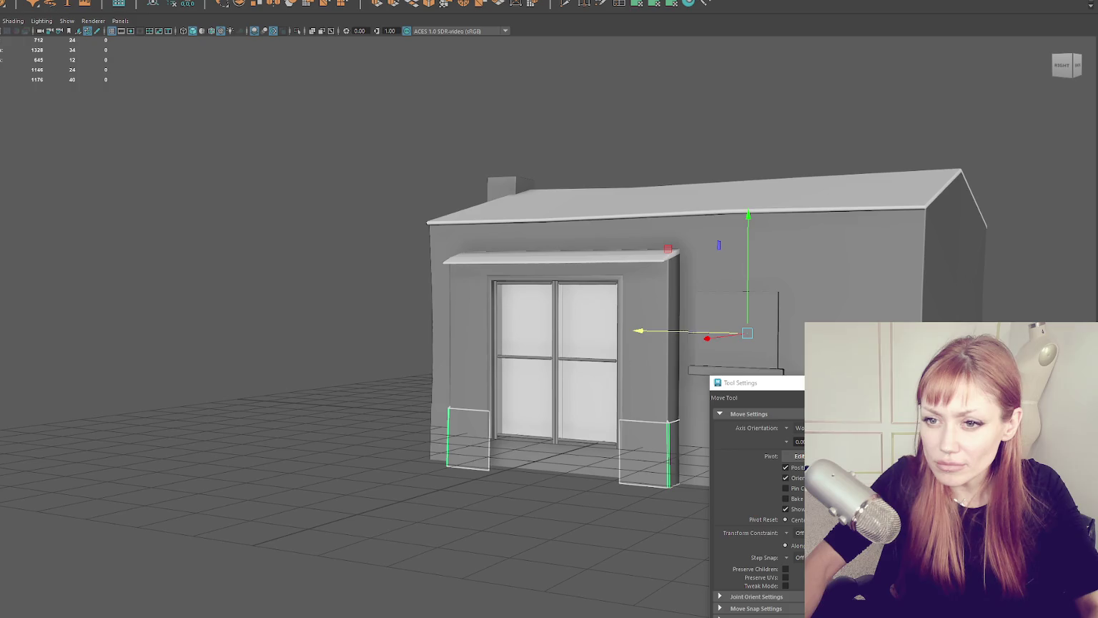
Step: Orbit around the house from the left and select the pillar base, then the wall piece beside the door
left_click_drag(178, 277, 64, 229, "alt")
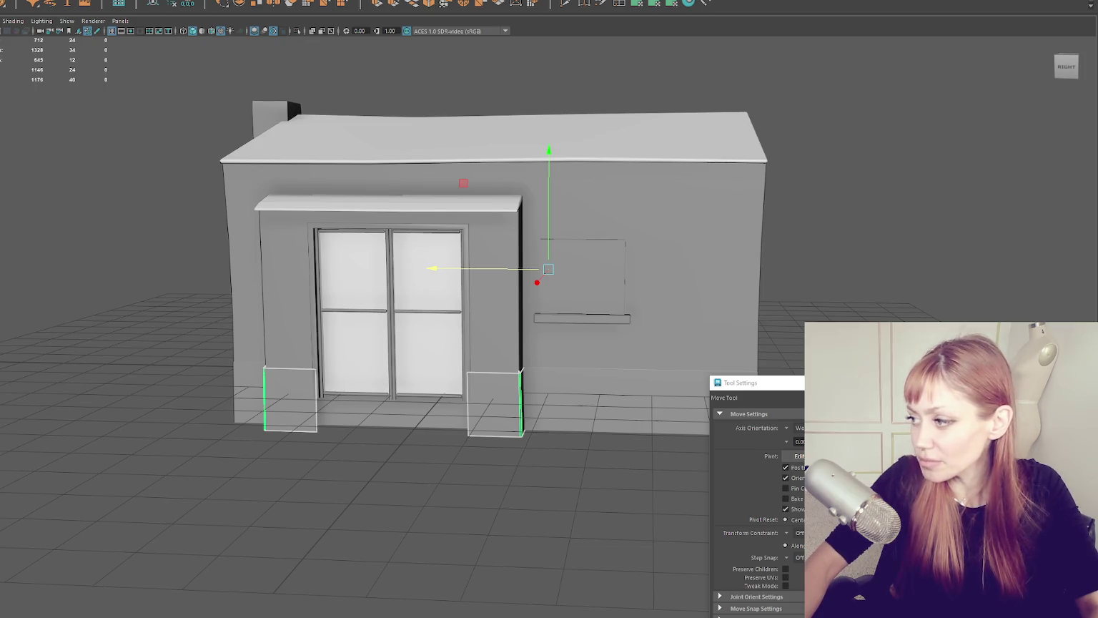
scroll(479, 444, "up", 3)
left_click_drag(480, 445, 524, 439)
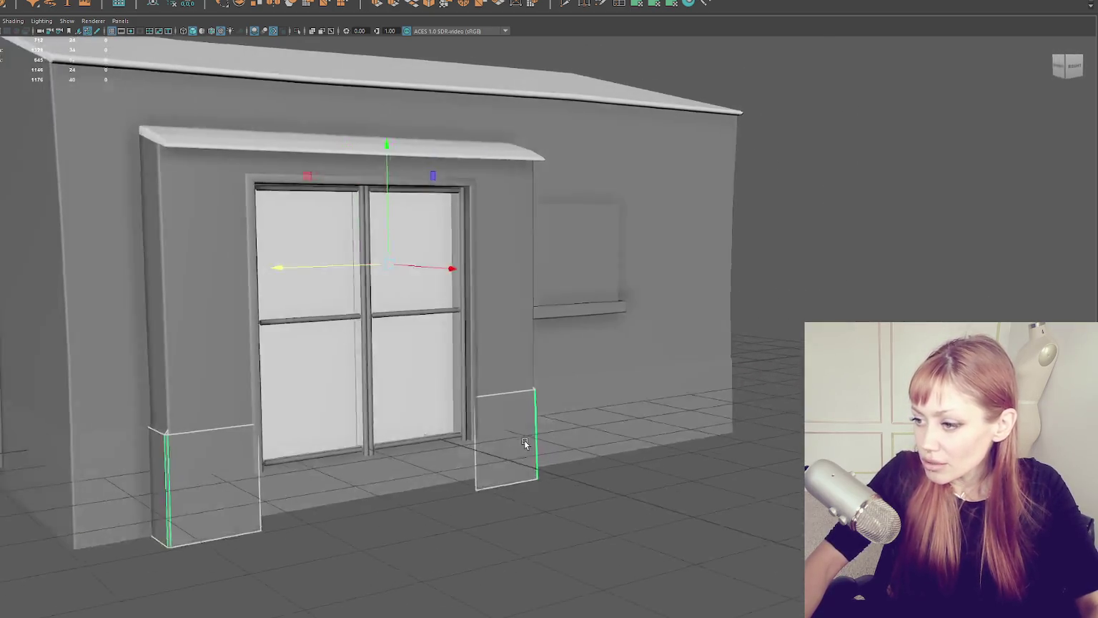
scroll(524, 439, "down", 5)
scroll(636, 319, "up", 8)
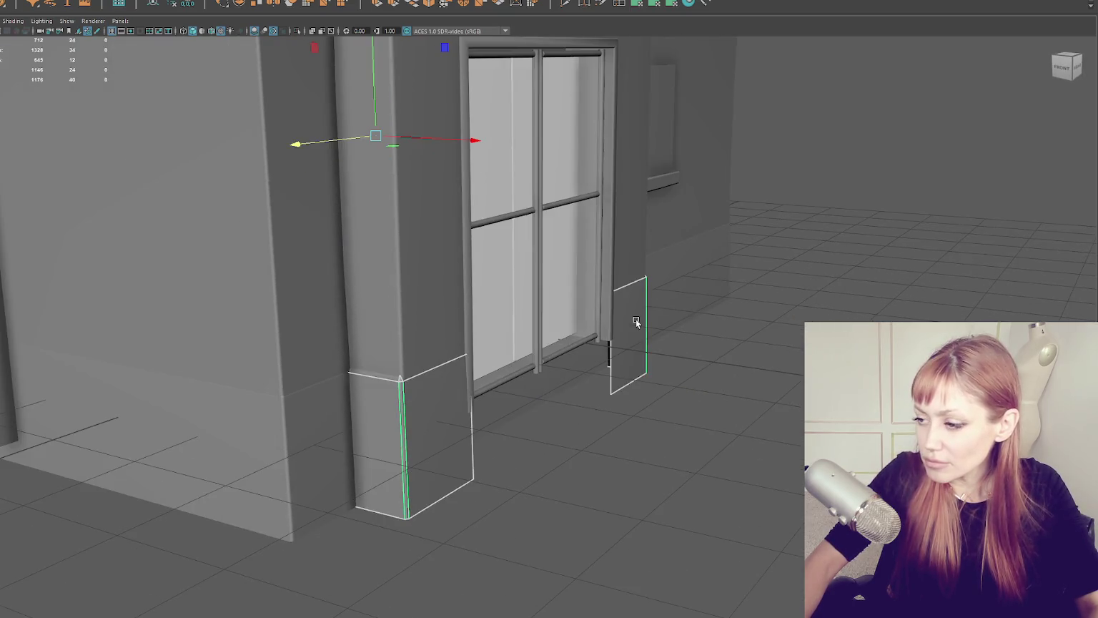
left_click(636, 319)
scroll(780, 353, "up", 4)
left_click(347, 432)
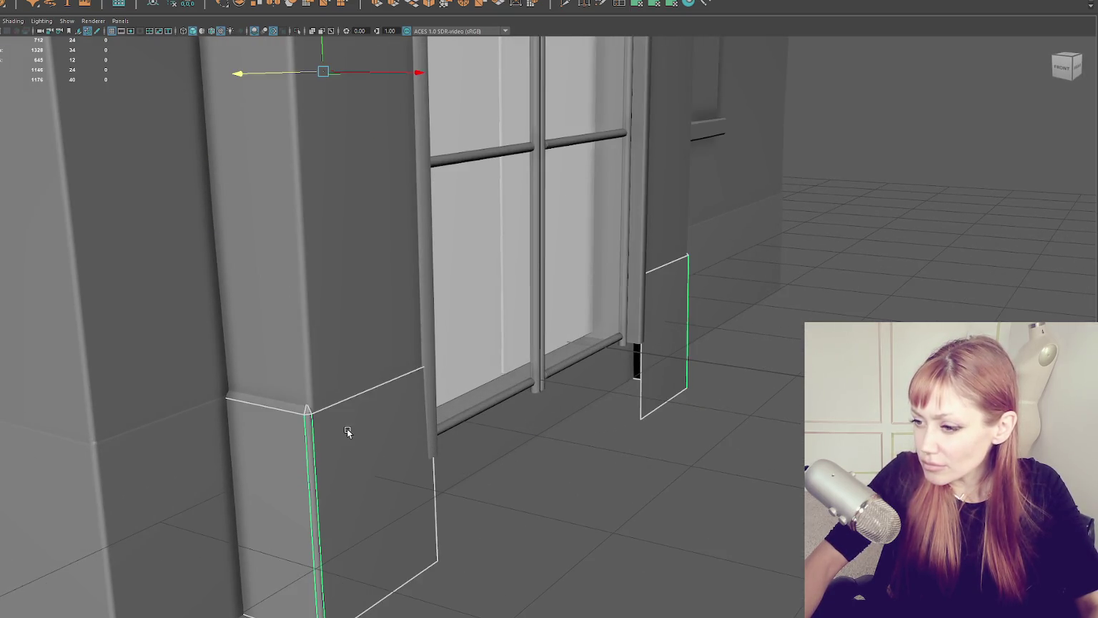
left_click(368, 355)
left_click_drag(367, 355, 390, 272)
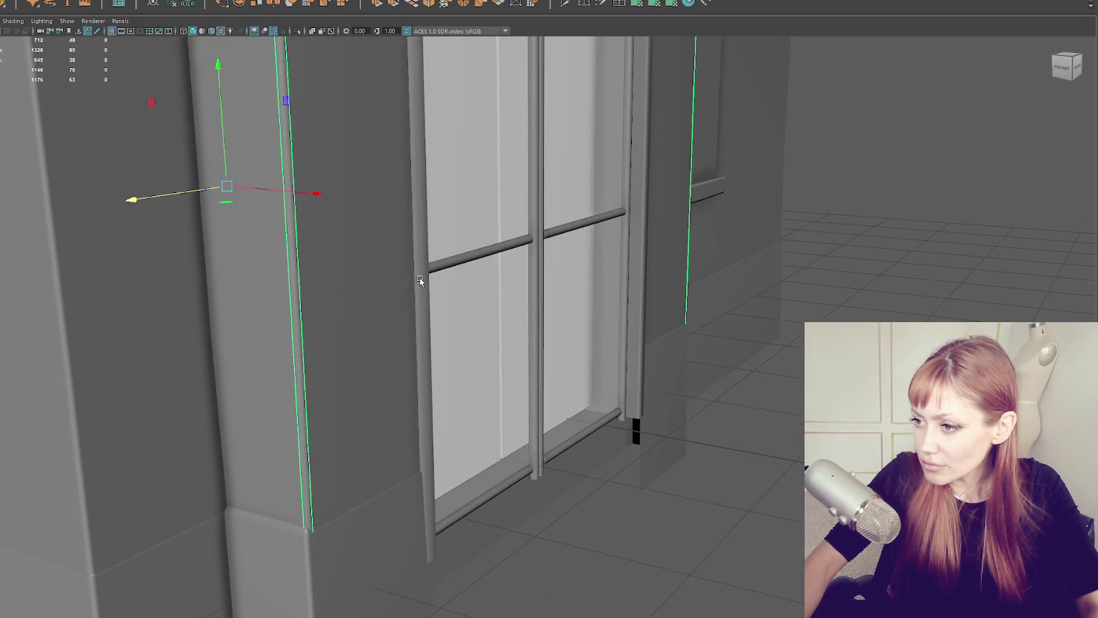
Step: Nudge the door-frame side piece slightly along X and check it in wireframe and textured display
left_click(420, 281)
left_click_drag(473, 274, 487, 272)
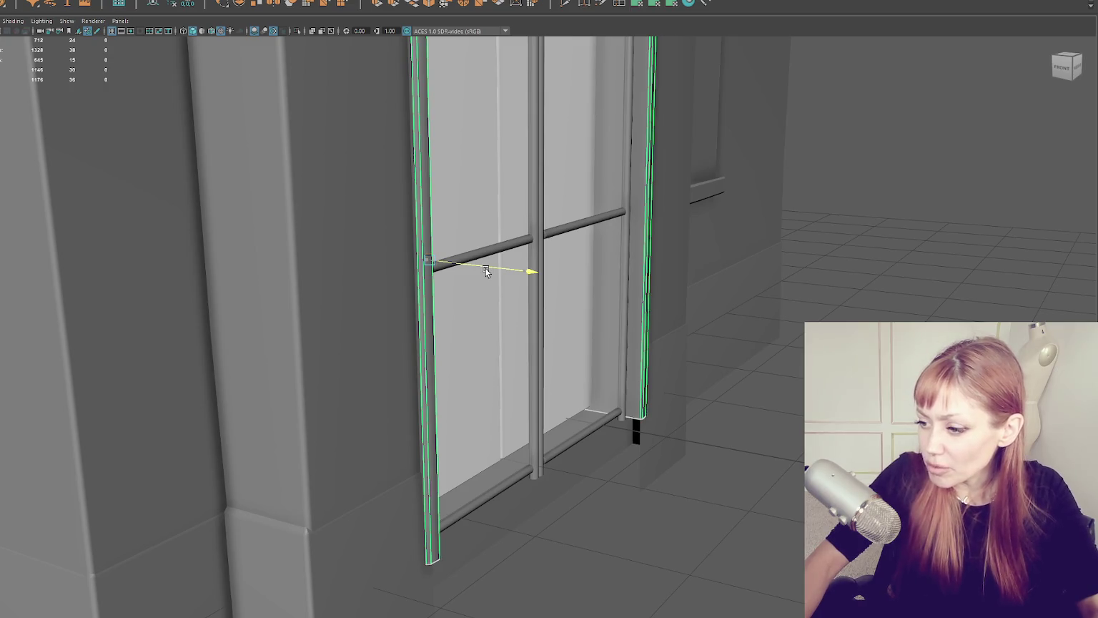
left_click_drag(486, 272, 484, 271)
mouse_move(308, 528)
left_mouse_down()
mouse_move(408, 514)
mouse_move(807, 301)
left_mouse_up()
key("4")
mouse_move(812, 251)
left_mouse_down()
mouse_move(735, 520)
mouse_move(739, 448)
mouse_move(759, 440)
mouse_move(632, 421)
mouse_move(720, 445)
left_mouse_up()
key("6")
scroll(759, 439, "down", 5)
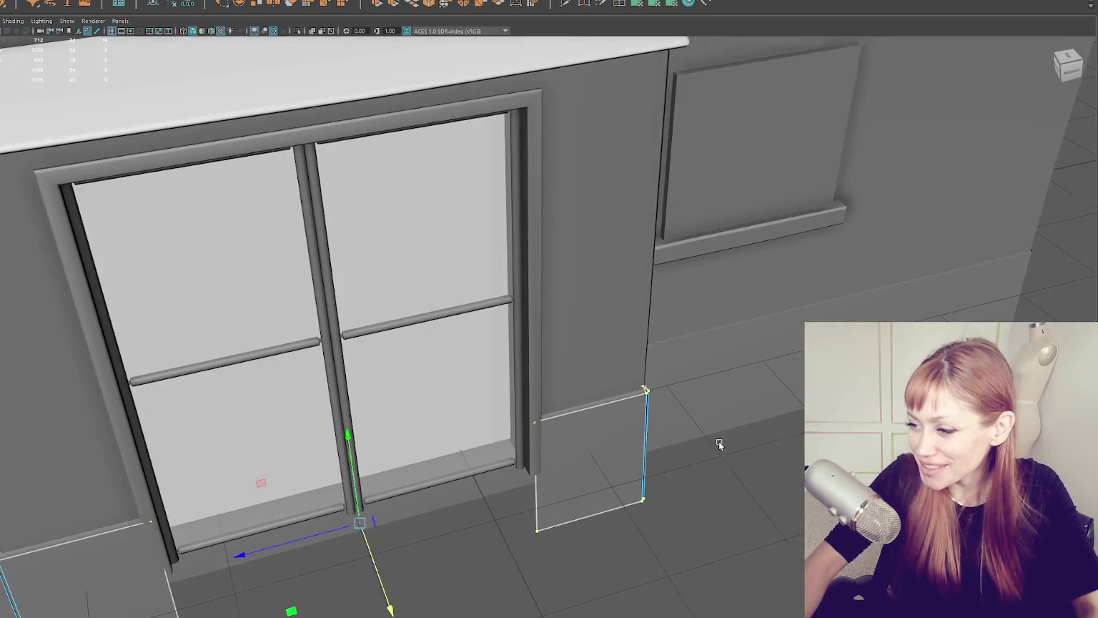
scroll(719, 441, "down", 5)
left_click(873, 141)
left_click(434, 166)
key("f")
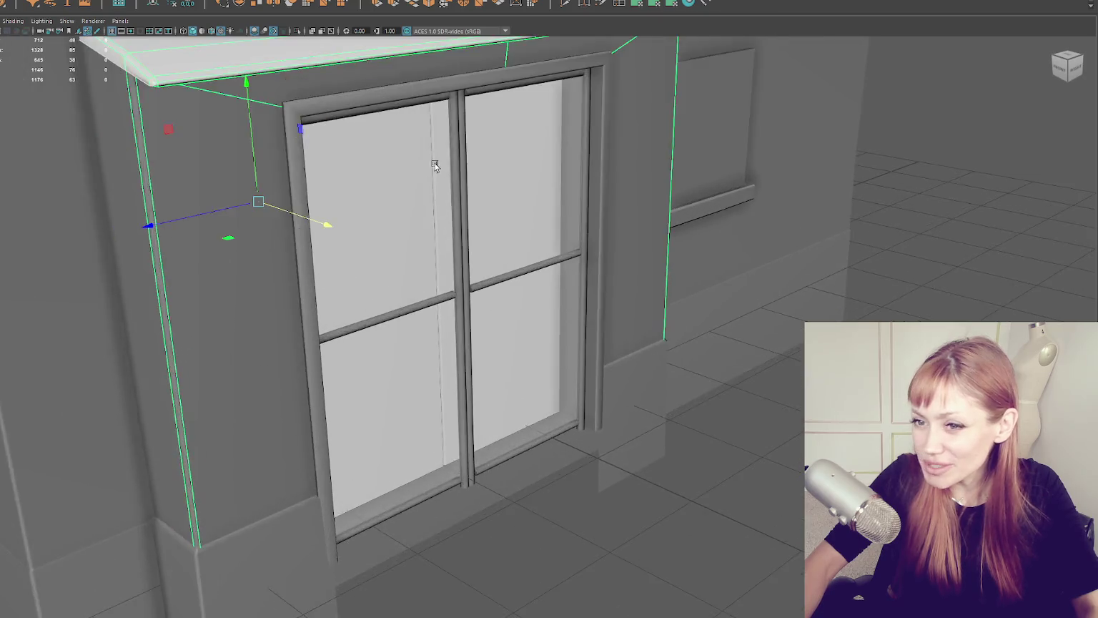
left_click_drag(434, 165, 465, 325)
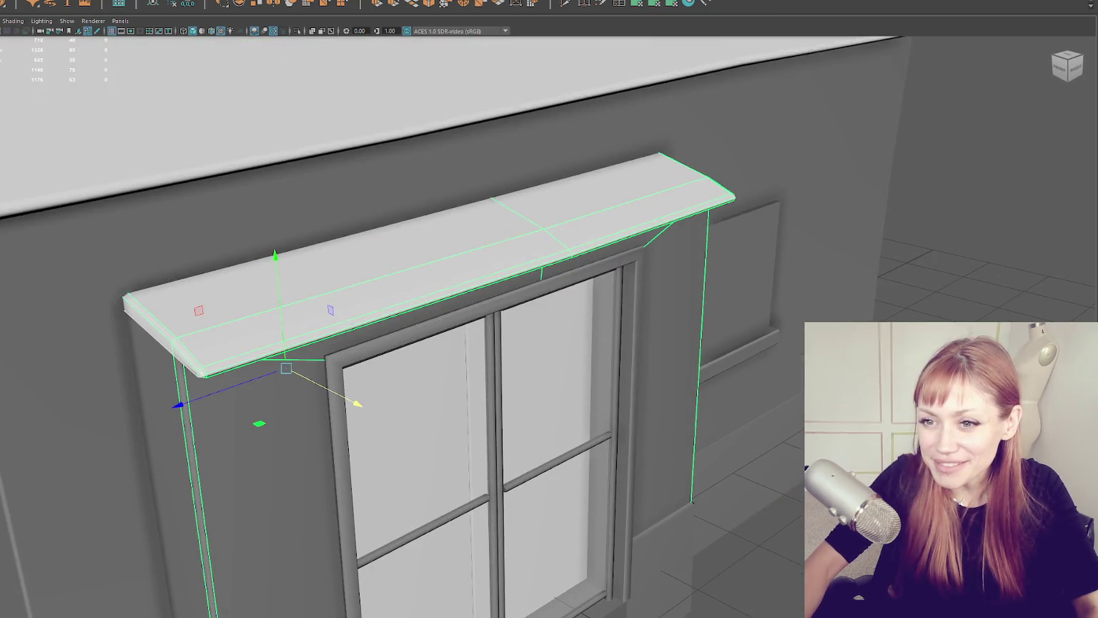
key("ctrl+g")
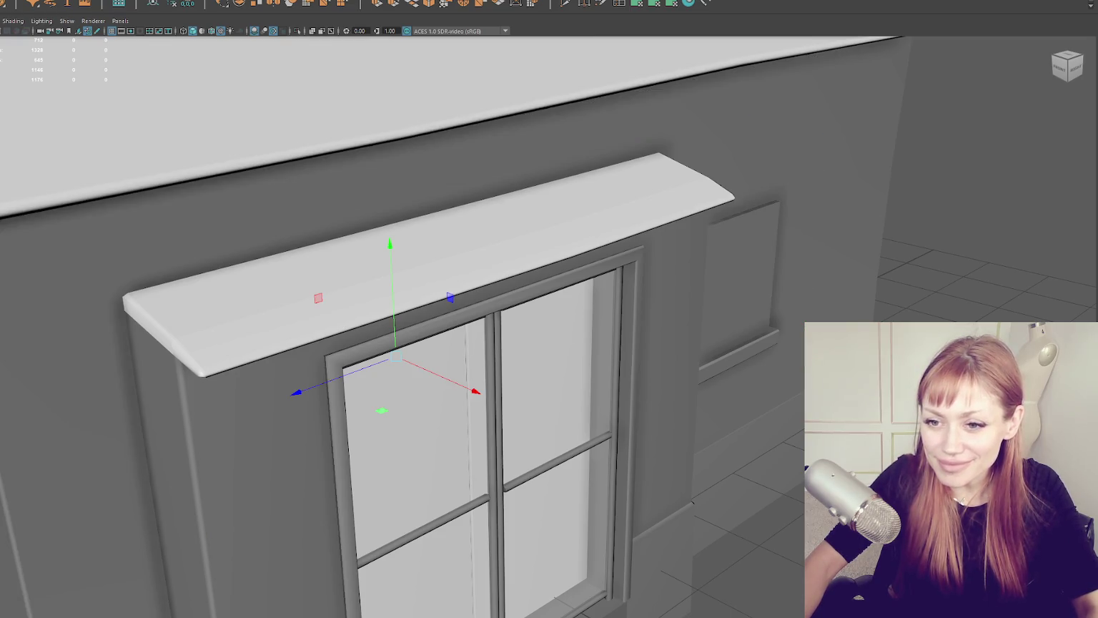
left_click(740, 272)
left_click_drag(629, 182, 551, 163)
left_click(344, 206)
left_click_drag(344, 207, 503, 224)
left_click(352, 229)
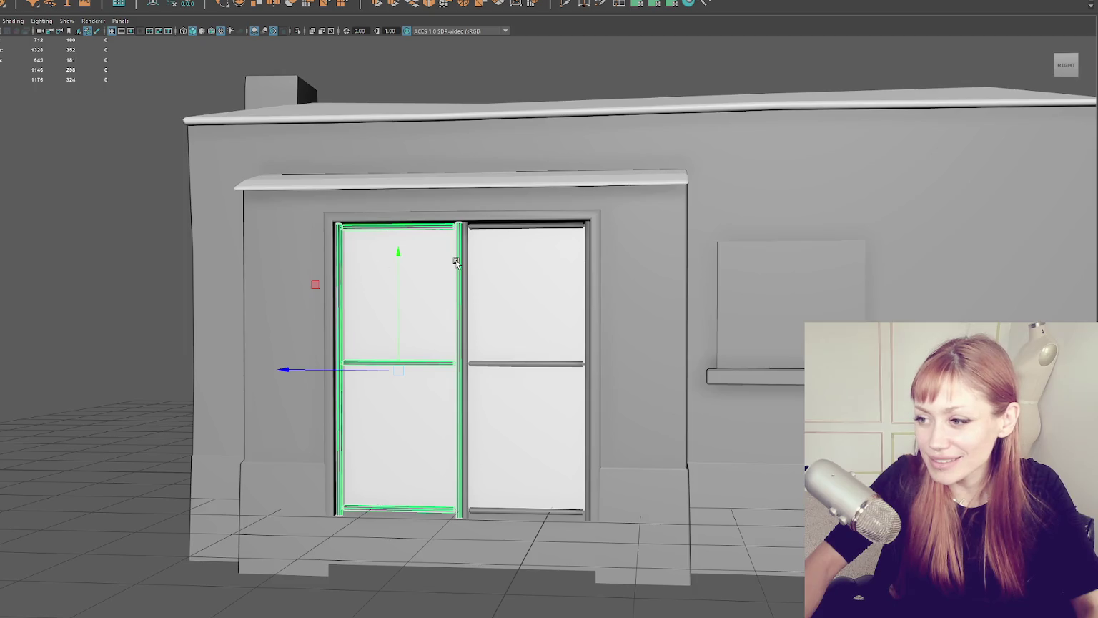
Step: Select the door panels and surrounding pieces and group them with Ctrl+G
key("Right")
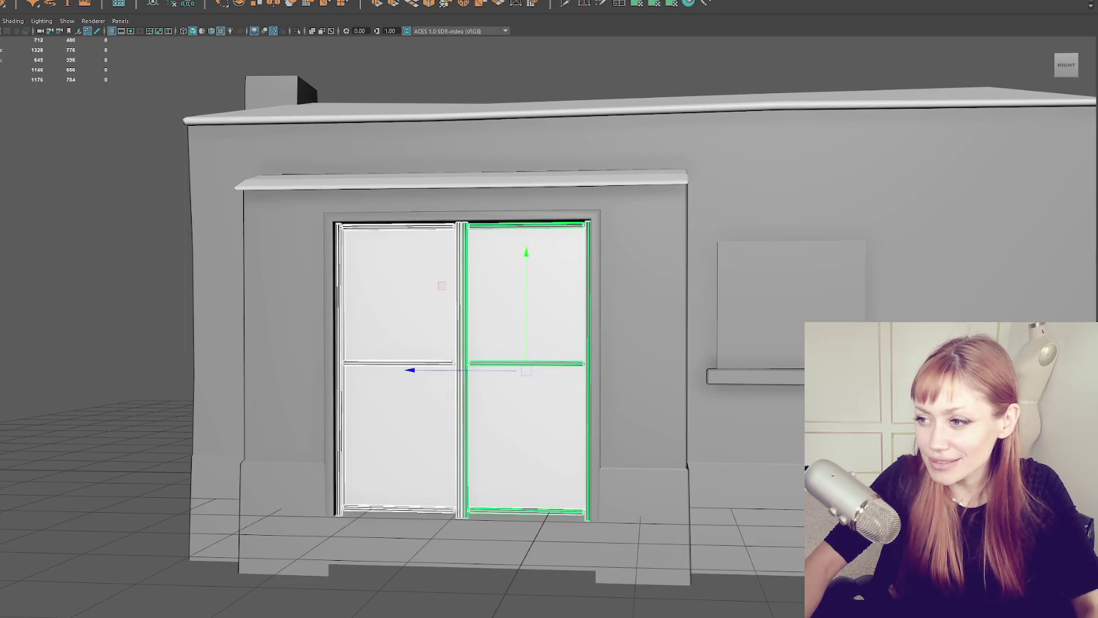
key("4")
key("5")
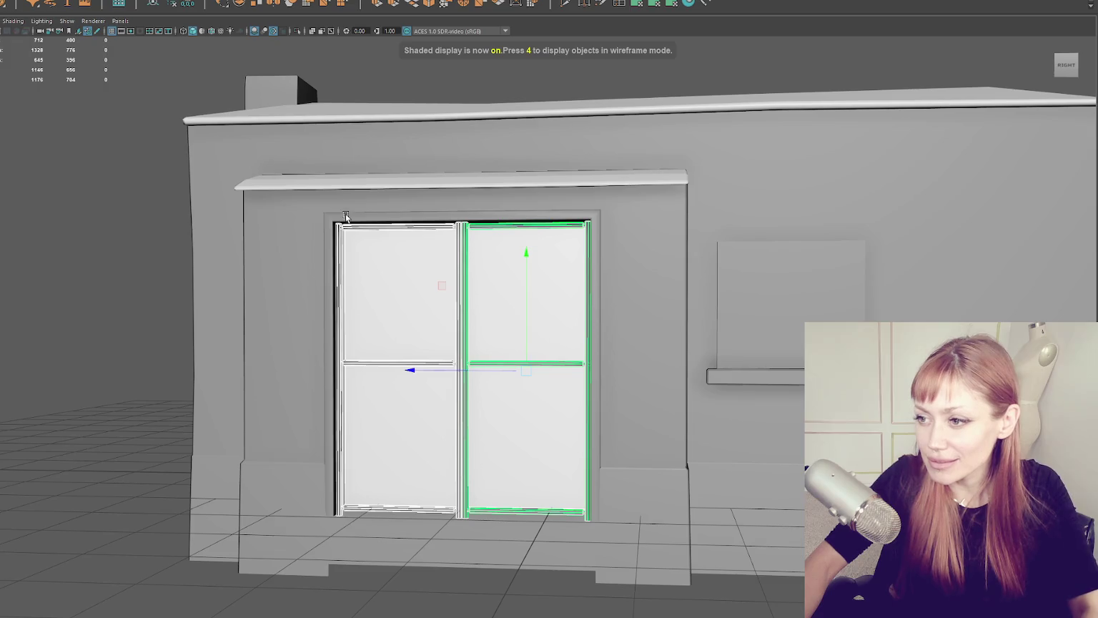
key("Up")
key("Right")
key("Up")
key("Down")
key("Down")
key("Down")
scroll(201, 263, "down", 5)
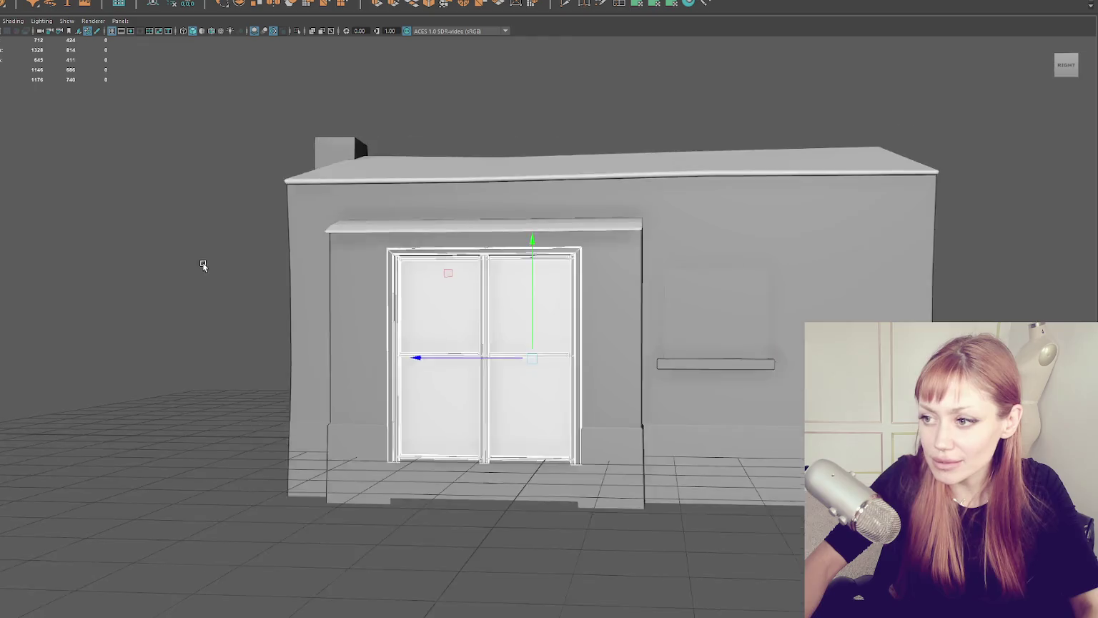
left_click_drag(201, 262, 139, 222)
key("ctrl+g")
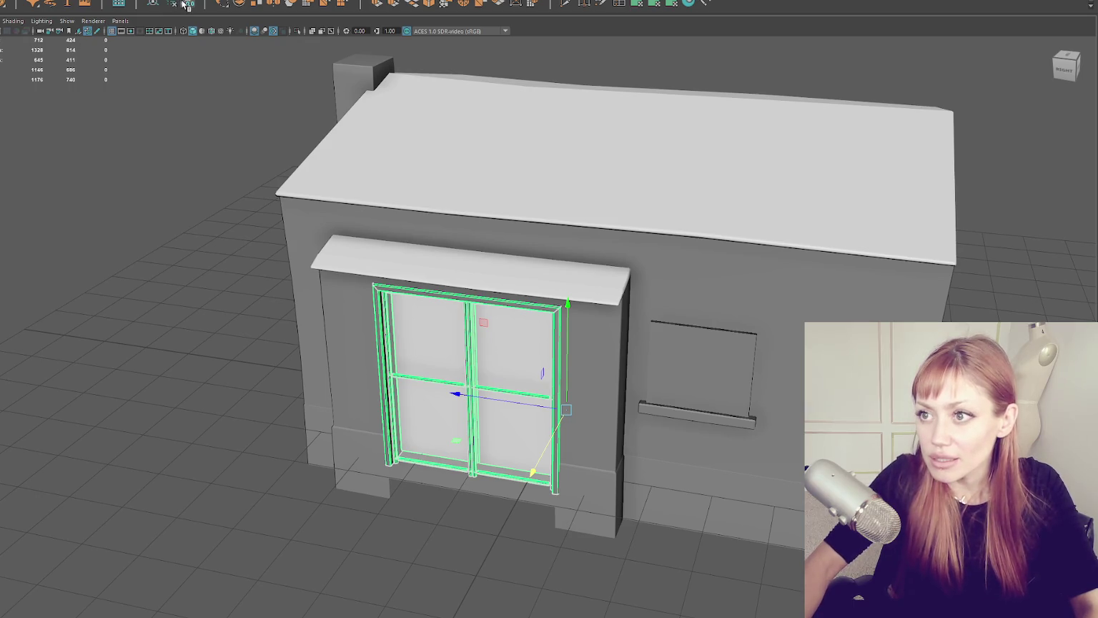
Step: View the door straight on, then select the door surround's top trim
left_click(1065, 69)
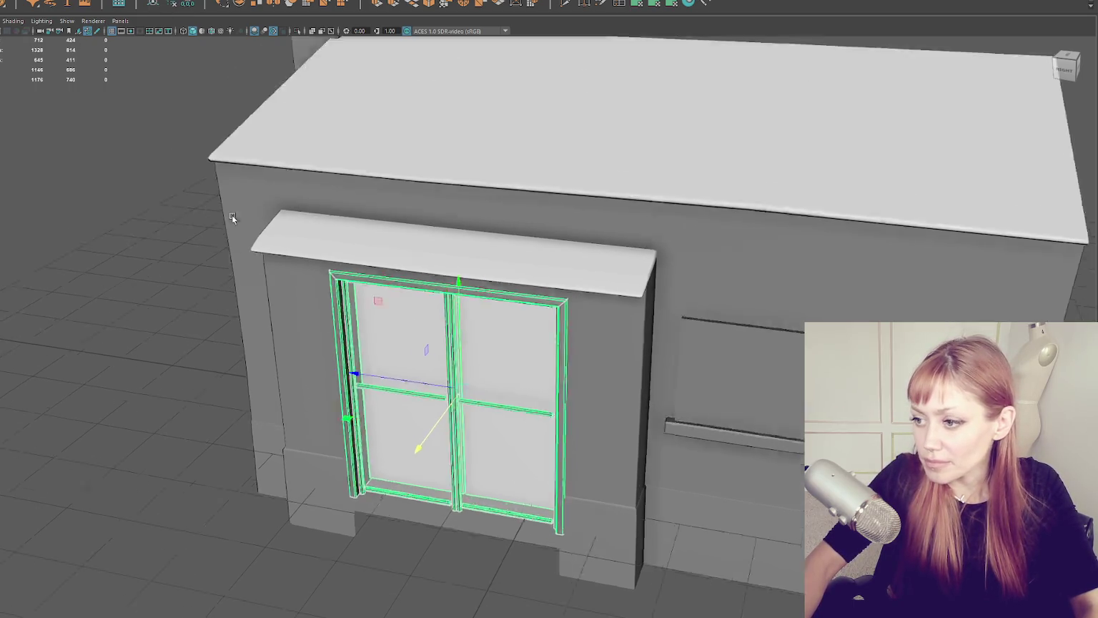
scroll(462, 377, "down", 2)
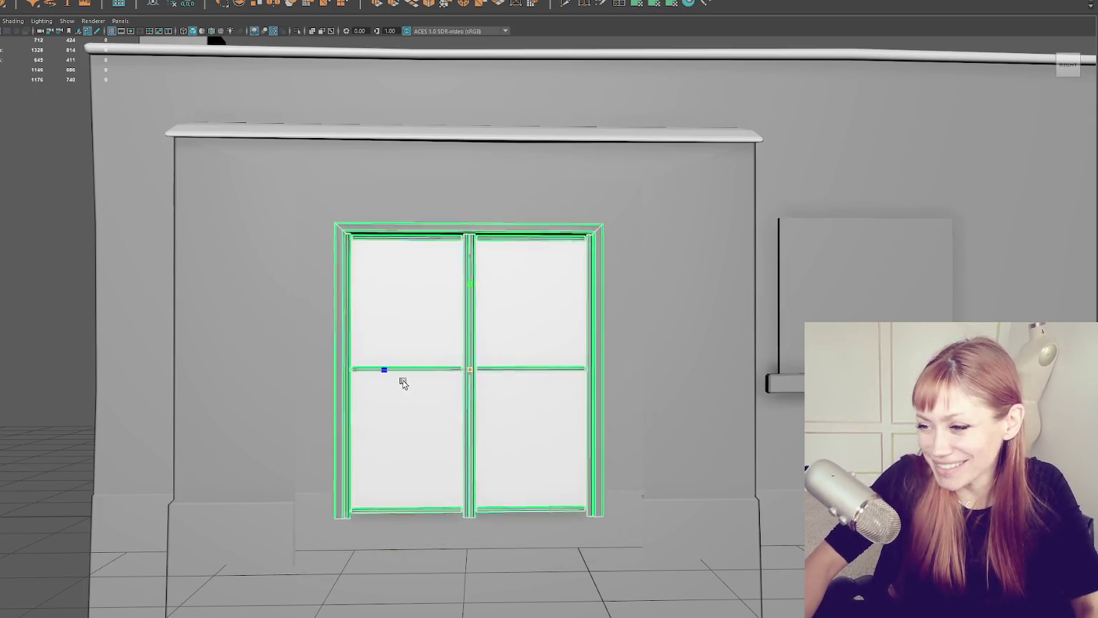
mouse_move(498, 383)
left_mouse_down()
mouse_move(480, 399)
mouse_move(343, 385)
mouse_move(368, 389)
left_mouse_up()
key("bracketleft")
scroll(416, 265, "down", 2)
mouse_move(417, 264)
left_mouse_down()
mouse_move(434, 278)
mouse_move(468, 201)
mouse_move(465, 214)
mouse_move(491, 216)
left_mouse_up()
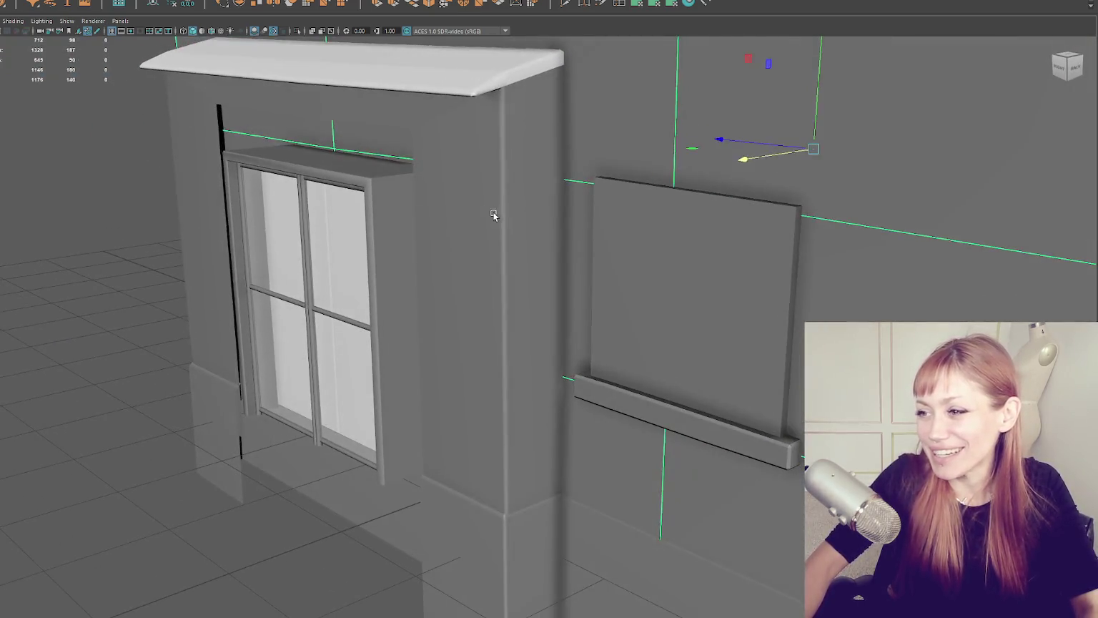
left_click(429, 179)
left_click_drag(429, 179, 172, 191)
Step: In vertex mode, marquee-select the surround's vertices and scale them inward on X to hug the doors
key("F9")
left_click_drag(279, 229, 453, 253)
key("4")
mouse_move(591, 225)
left_mouse_down()
mouse_move(373, 461)
mouse_move(324, 490)
mouse_move(339, 487)
left_mouse_up()
key("5")
key("r")
left_click_drag(385, 357, 395, 357)
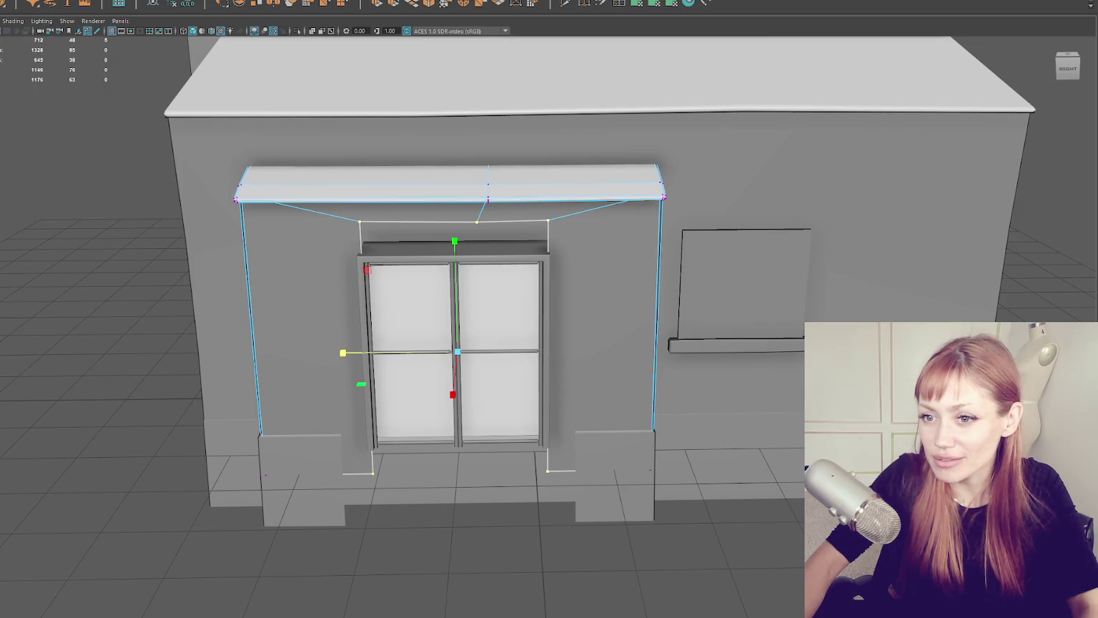
Step: Nudge the side window sideways and lower an edge of the awning frame
left_click(415, 308)
left_click_drag(370, 348, 370, 348)
key("Right")
key("Right")
key("Right")
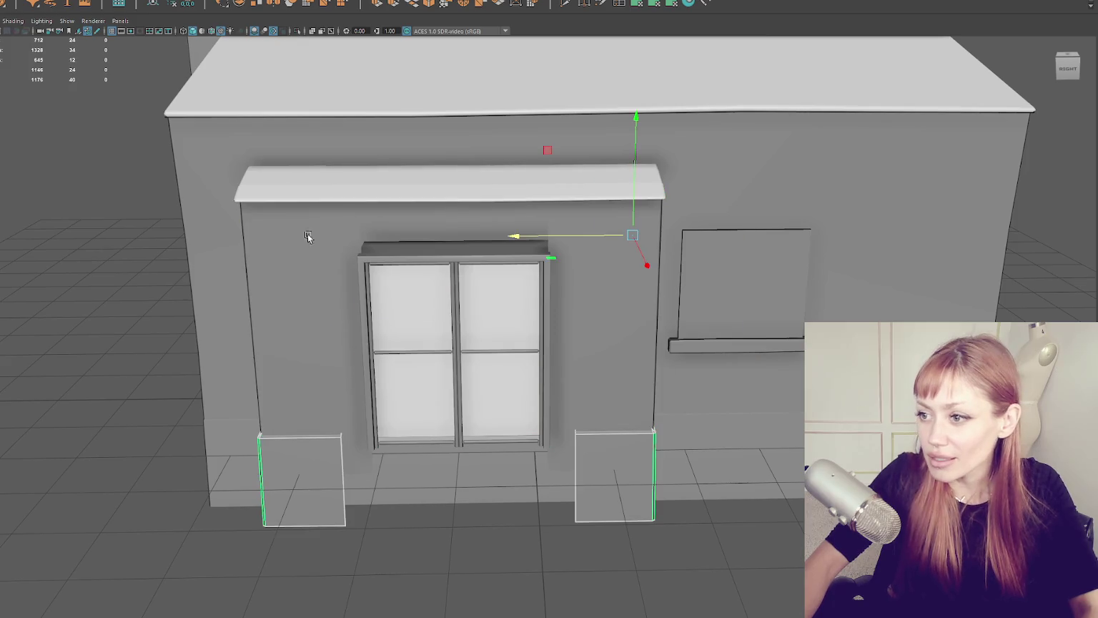
key("f")
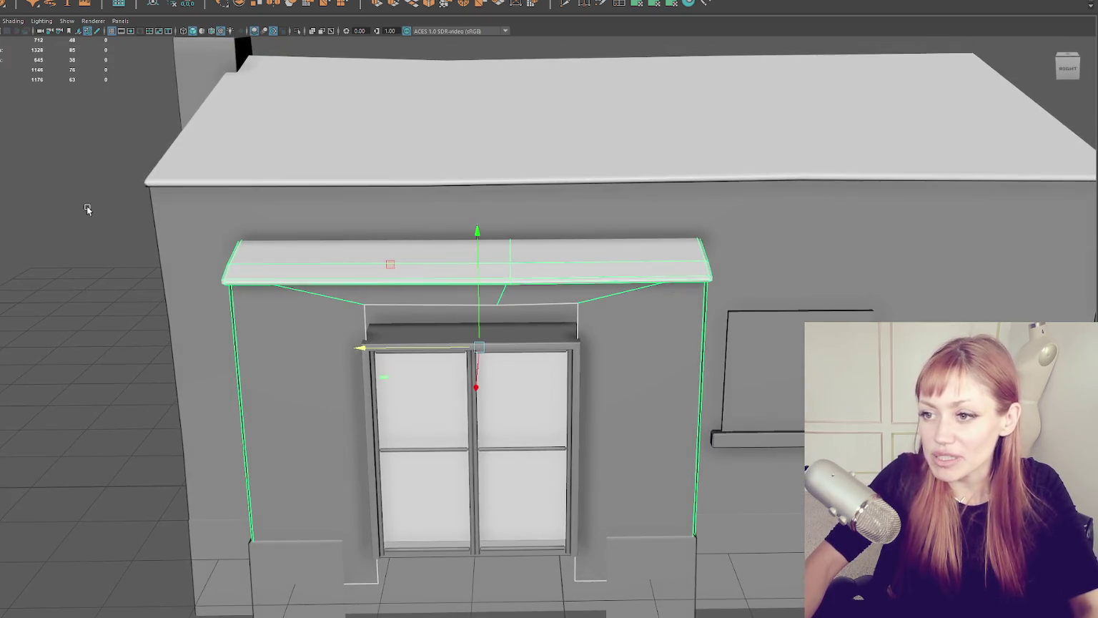
right_click(83, 164)
mouse_move(519, 310)
left_mouse_down()
mouse_move(537, 319)
mouse_move(542, 272)
mouse_move(524, 324)
mouse_move(350, 297)
mouse_move(494, 299)
mouse_move(467, 297)
left_mouse_up()
Step: Select the left base block's inner vertices and move them along X toward the door
scroll(494, 298, "down", 3)
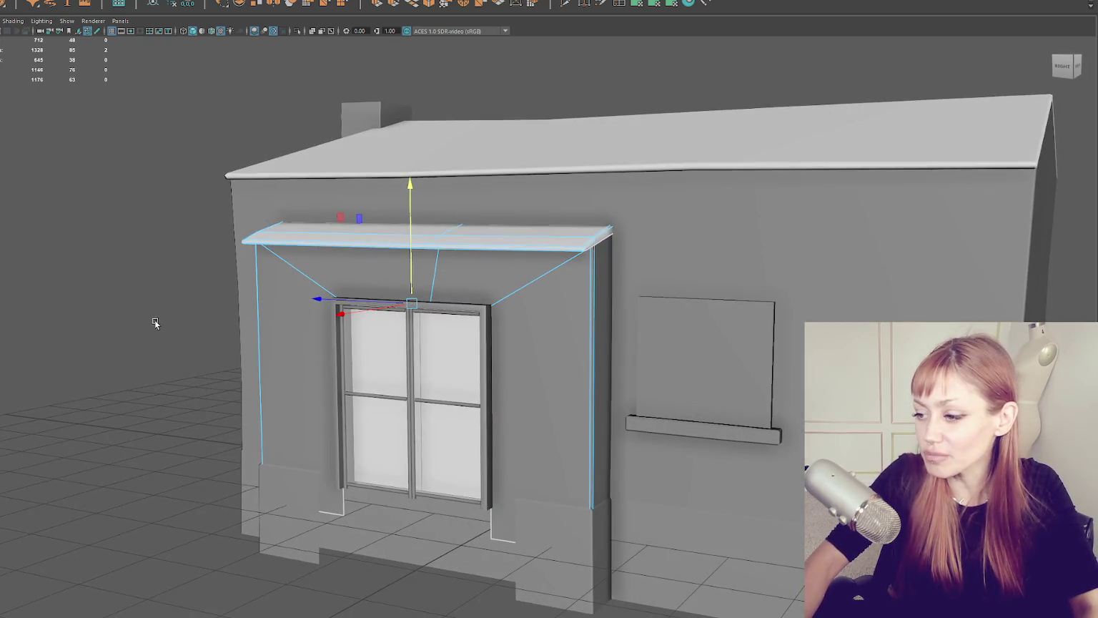
left_click(281, 536)
mouse_move(281, 535)
left_mouse_down()
mouse_move(326, 273)
mouse_move(357, 292)
left_mouse_up()
right_click(54, 278)
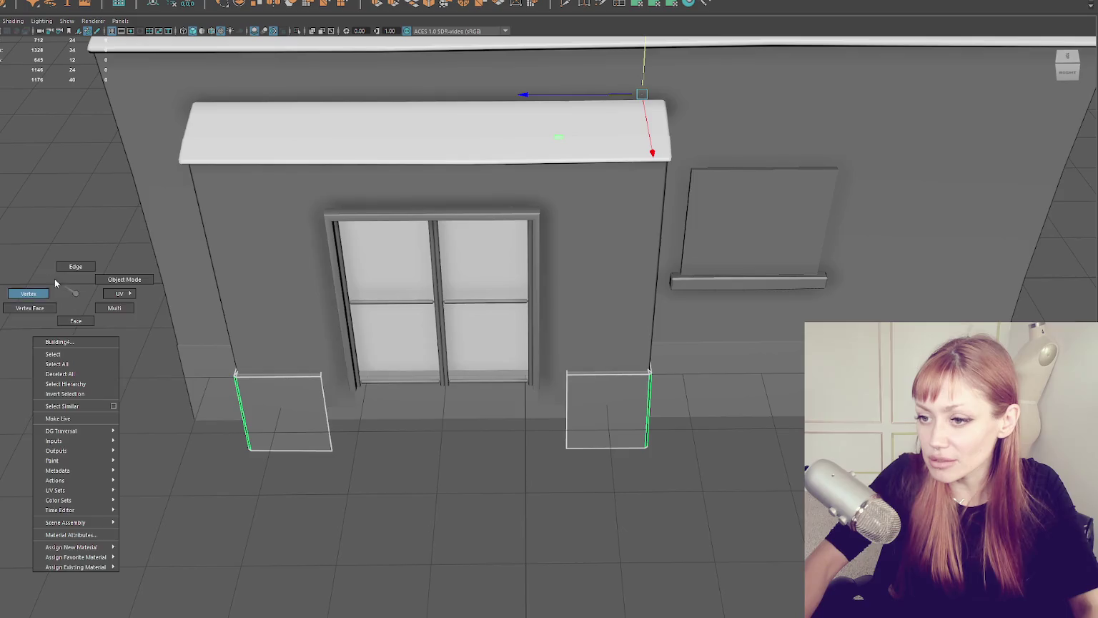
key("4")
left_click_drag(303, 358, 353, 452)
key("5")
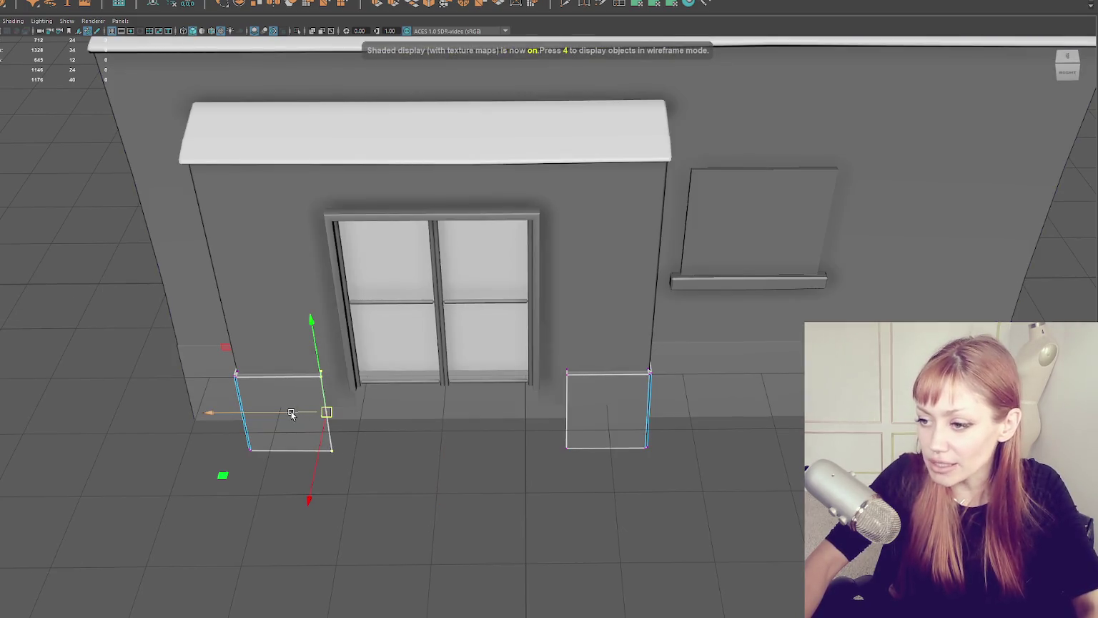
left_click_drag(290, 414, 320, 415)
Step: Extend the right base block's inner vertices left until it meets the door frame
left_click(429, 399)
left_click_drag(510, 326, 589, 515)
left_click_drag(528, 413, 496, 413)
left_click_drag(400, 358, 99, 234, "alt")
Step: Select the awning piece and start an edge loop on the surround
left_click_drag(92, 157, 122, 124, "alt")
left_click(429, 156)
mouse_move(429, 156)
left_mouse_down("alt")
mouse_move(328, 300)
mouse_move(442, 303)
mouse_move(451, 286)
mouse_move(527, 252)
mouse_move(641, 113)
left_mouse_up("alt")
left_click(625, 6)
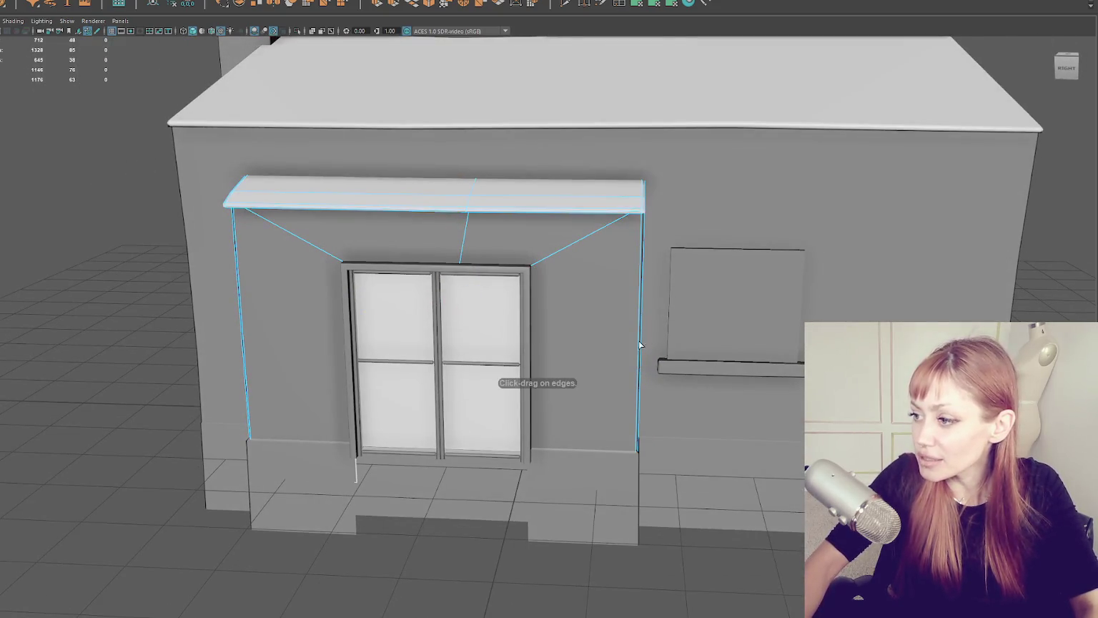
Step: Insert an edge loop across the surround wall and level it at mid-door height
left_click(628, 345)
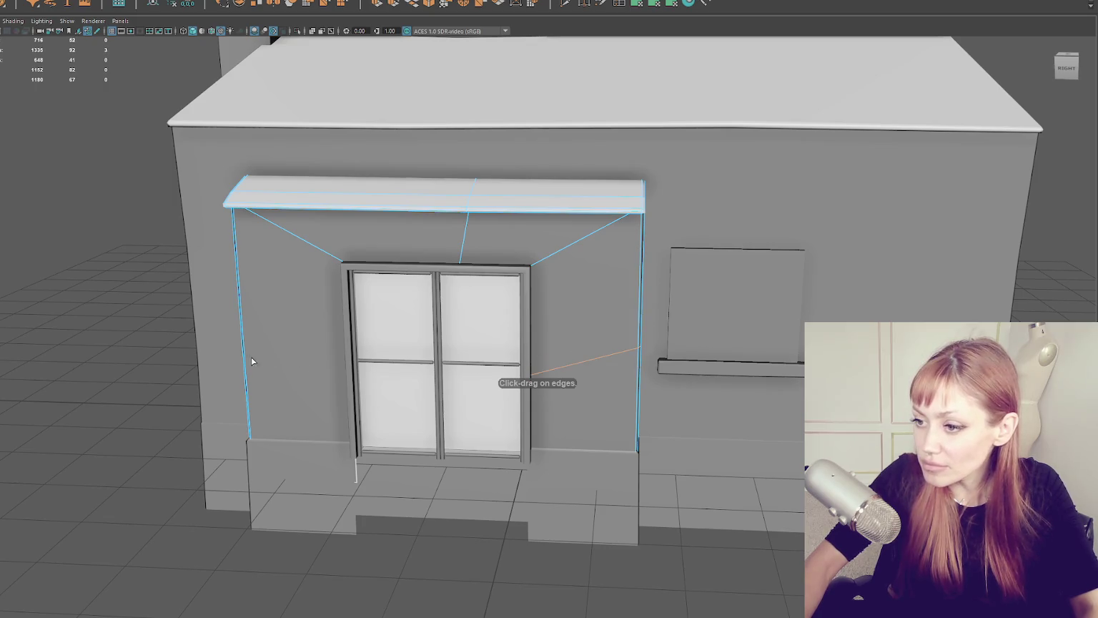
key("4")
left_click_drag(251, 315, 252, 285, "alt")
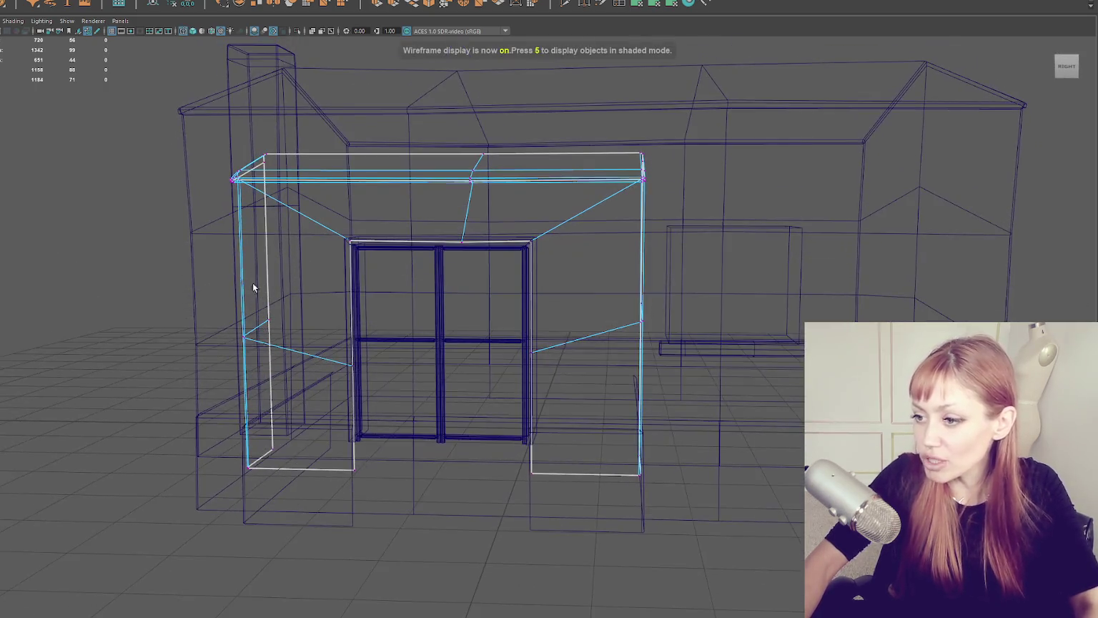
key("w")
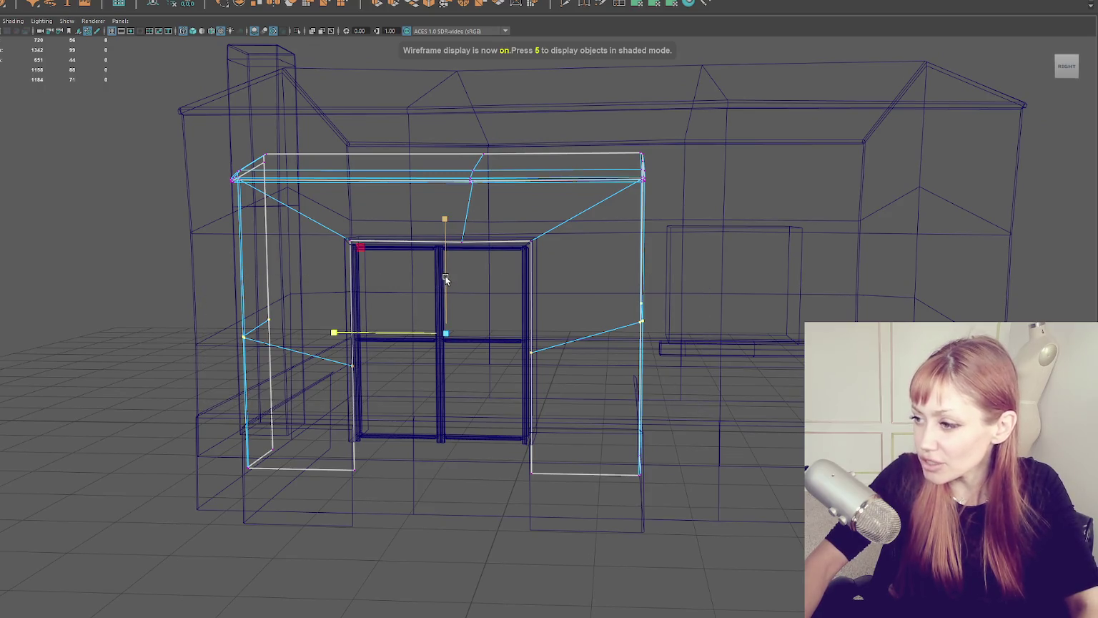
left_click_drag(445, 278, 444, 328)
left_click(582, 336)
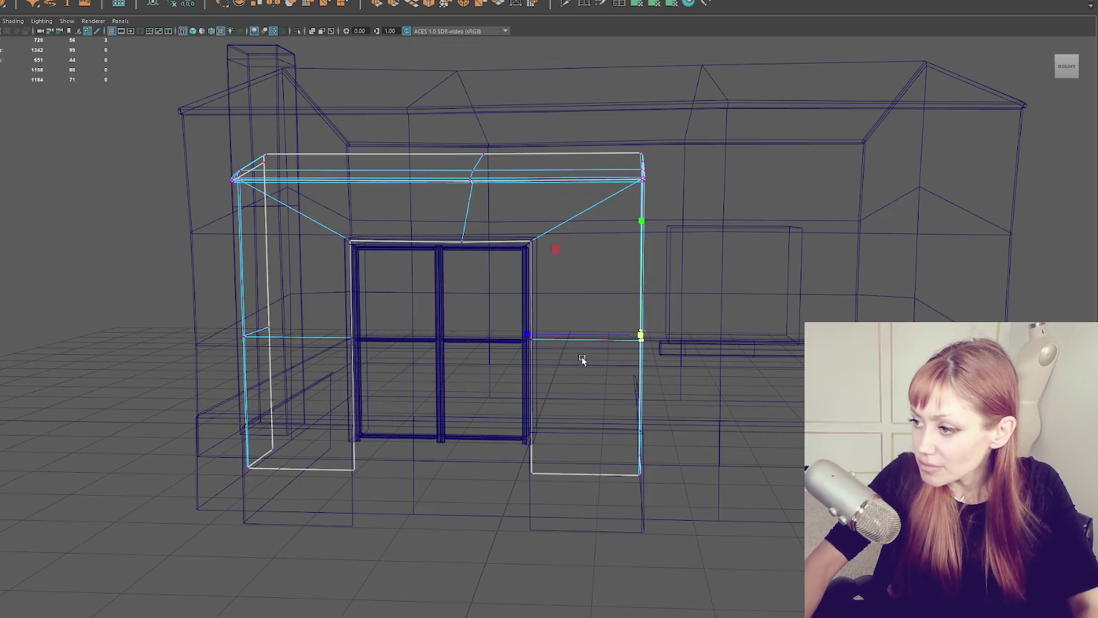
left_click_drag(589, 336, 591, 336)
left_click(245, 344)
mouse_move(200, 330)
left_mouse_down()
mouse_move(211, 329)
mouse_move(193, 349)
mouse_move(347, 336)
left_mouse_up()
Step: Check the loop's side edges, then return to object mode in shaded display
left_click(427, 334)
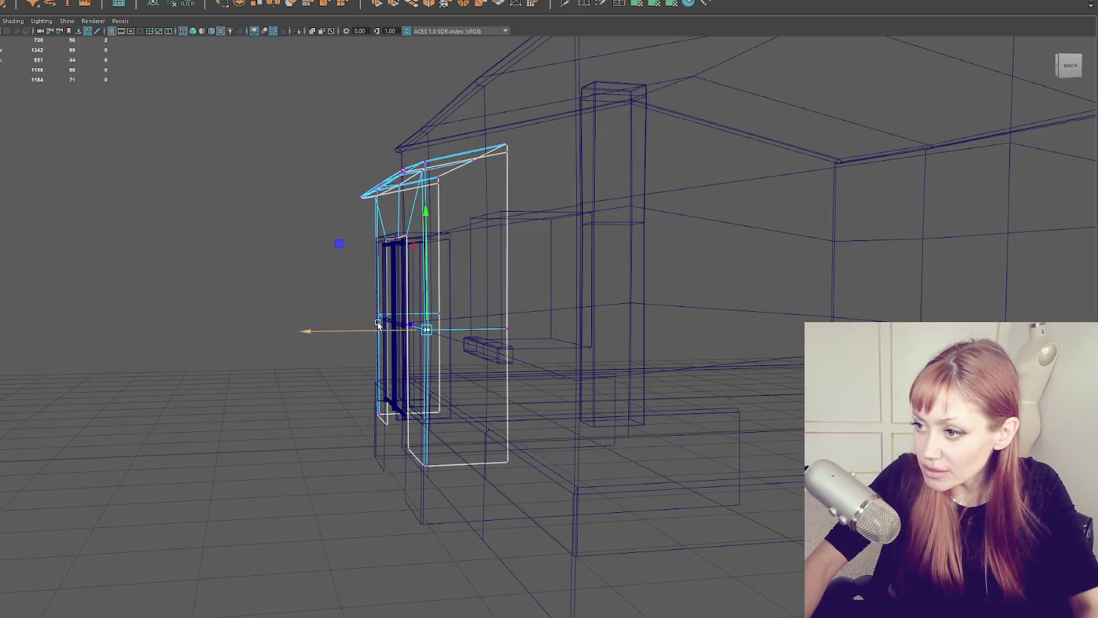
left_click_drag(378, 324, 294, 307, "alt")
left_click(293, 309)
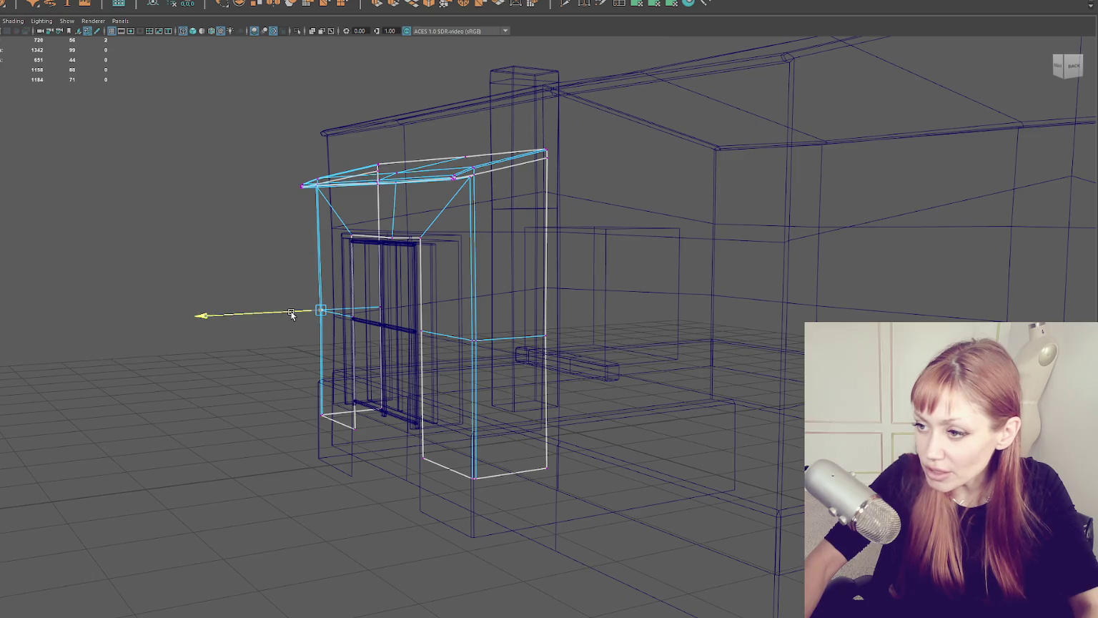
right_click(142, 172)
left_click(183, 181)
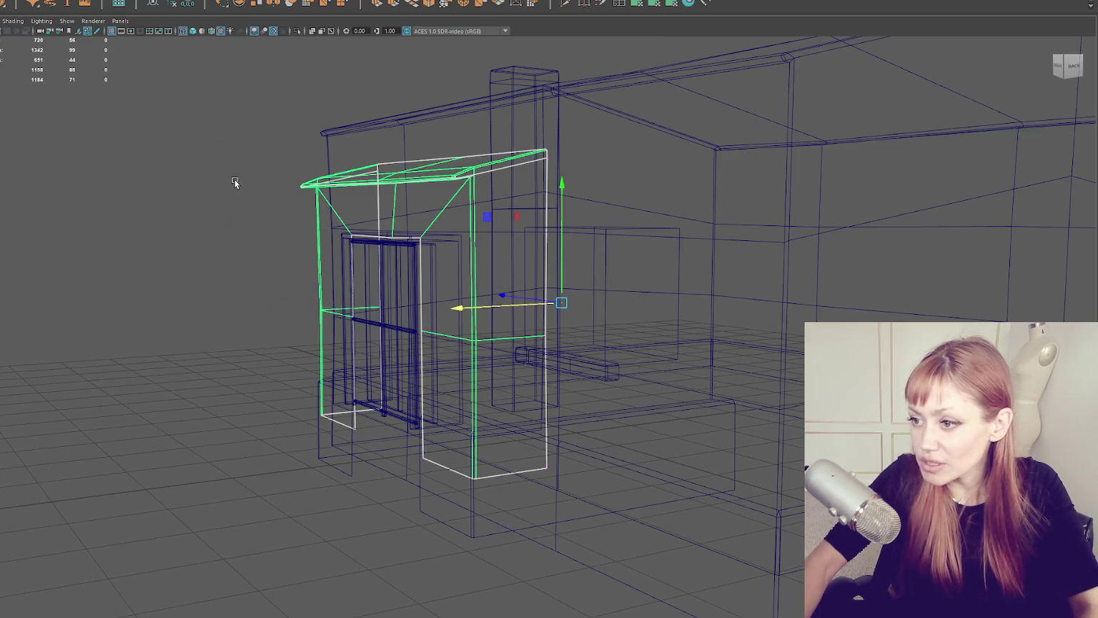
key("5")
Step: Select the diagonal edge above the door and bring up its edge softening options
mouse_move(240, 289)
left_mouse_down("alt")
mouse_move(424, 281)
mouse_move(490, 326)
mouse_move(560, 326)
left_mouse_up("alt")
left_click(584, 263)
mouse_move(585, 264)
left_mouse_down("alt")
mouse_move(647, 242)
mouse_move(635, 245)
left_mouse_up("alt")
right_click(108, 223)
left_click(152, 210)
left_click(355, 240)
key("q")
right_click(126, 212)
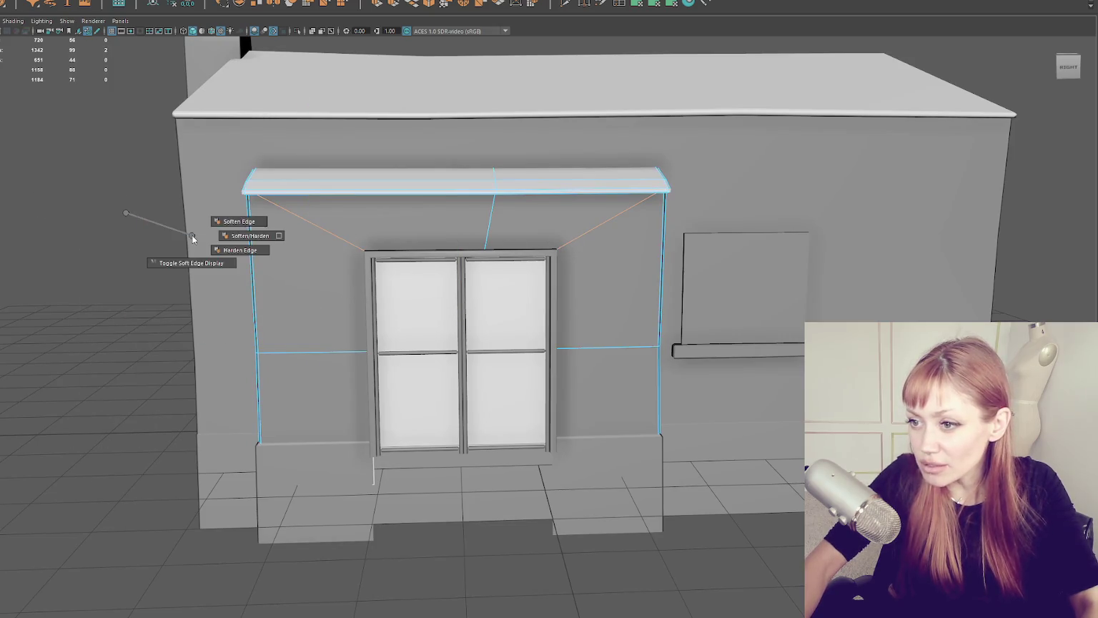
Step: Select the right and left window sashes, frame them, and group them together
mouse_move(108, 258)
left_mouse_down("alt")
mouse_move(67, 207)
mouse_move(12, 230)
mouse_move(385, 308)
left_mouse_up("alt")
left_click(384, 307)
key("f")
left_click(488, 265)
scroll(488, 265, "down", 3)
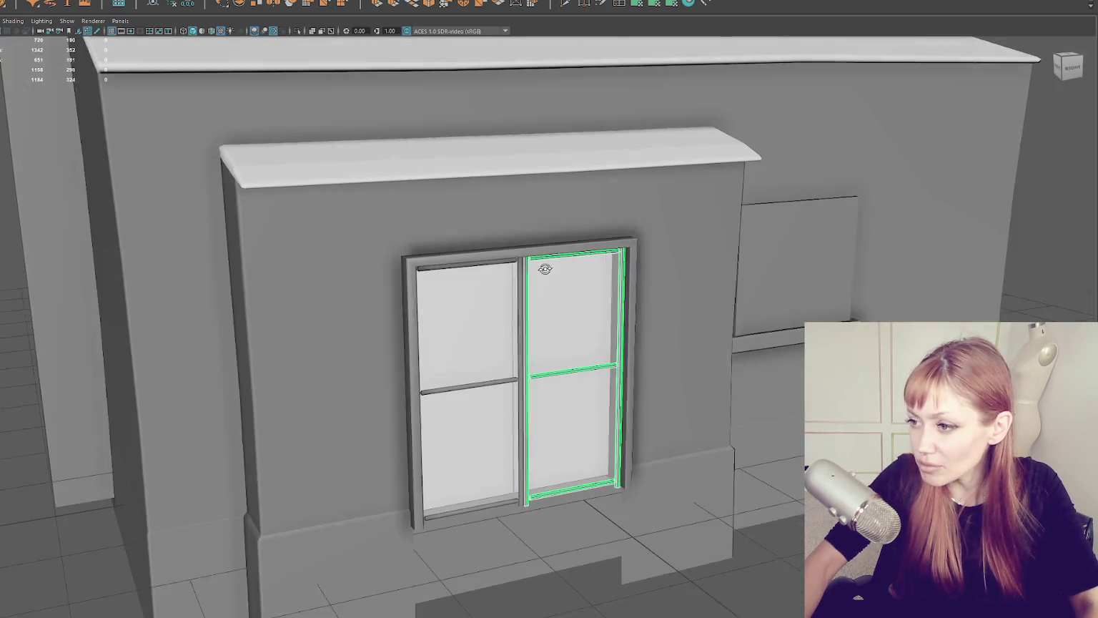
left_click(472, 322, "shift")
key("f")
key("Up")
mouse_move(500, 357)
left_mouse_down("alt")
mouse_move(640, 405)
mouse_move(511, 370)
left_mouse_up("alt")
left_click(78, 366)
left_click_drag(78, 366, 238, 373, "alt")
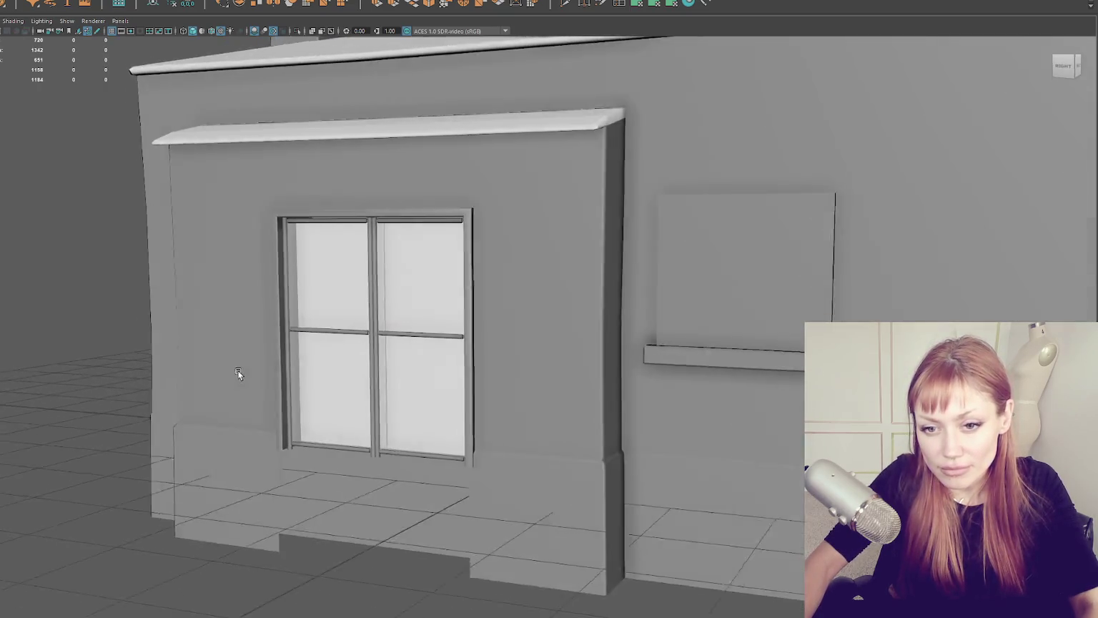
scroll(271, 383, "up", 3)
left_click_drag(304, 392, 189, 309, "alt")
scroll(256, 309, "up", 3)
left_click_drag(256, 312, 371, 332, "alt")
left_click(374, 335)
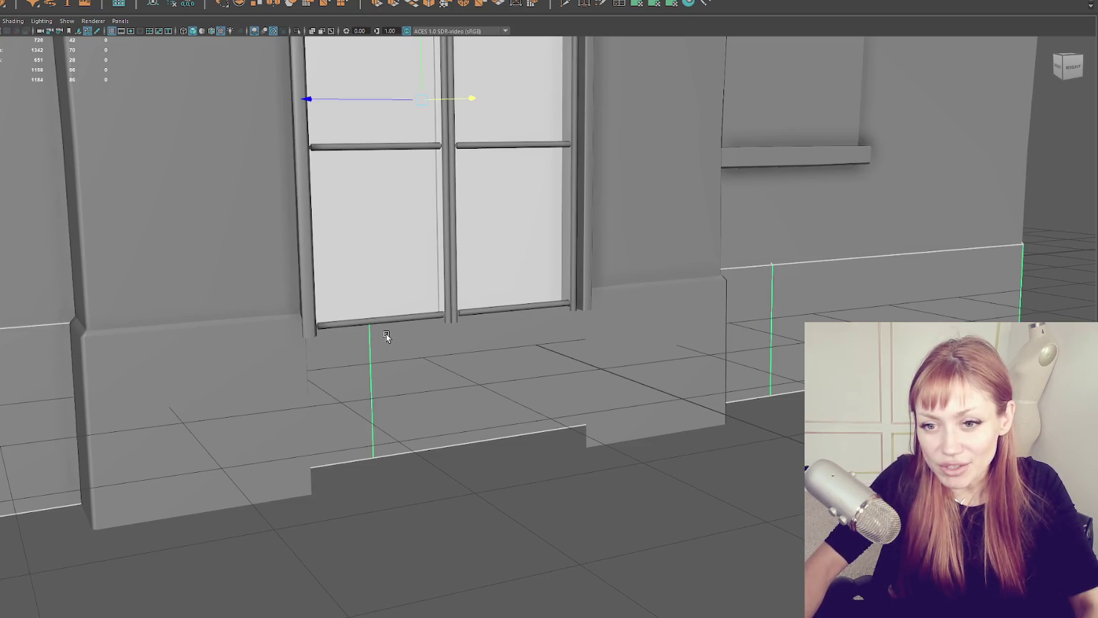
scroll(386, 337, "down", 3)
mouse_move(386, 337)
left_mouse_down("alt")
mouse_move(584, 326)
mouse_move(547, 318)
mouse_move(564, 327)
left_mouse_up("alt")
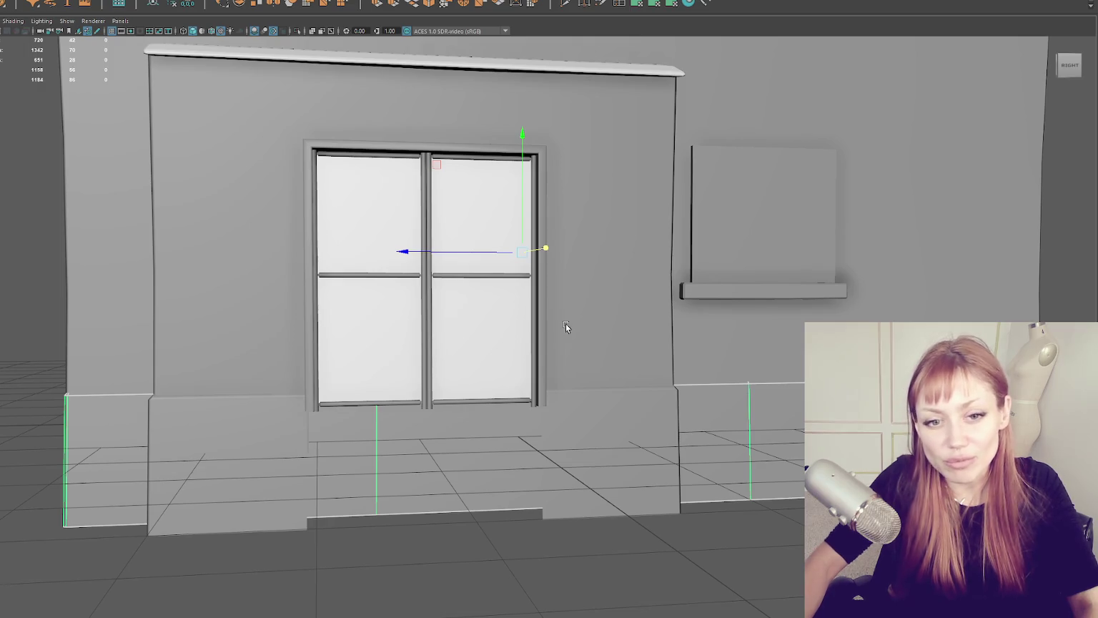
left_click(210, 373)
left_click_drag(314, 351, 273, 349)
left_click(389, 394)
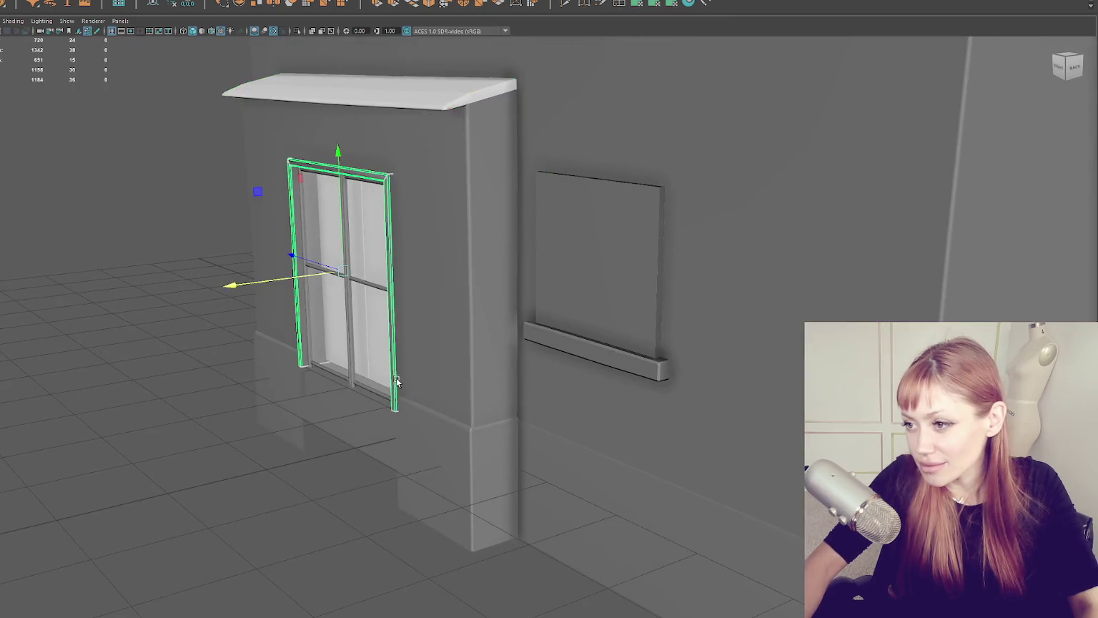
Step: Nudge the door frame's components slightly sideways in component mode
key("f")
mouse_move(364, 340)
left_mouse_down()
mouse_move(322, 336)
mouse_move(361, 336)
left_mouse_up()
right_click(206, 200)
left_click(308, 322)
mouse_move(246, 320)
left_mouse_down()
mouse_move(240, 327)
mouse_move(257, 321)
mouse_move(233, 329)
left_mouse_up()
left_click(82, 135)
Step: Soften the double door's edges and return to shaded display
mouse_move(83, 135)
left_mouse_down()
mouse_move(121, 149)
mouse_move(266, 131)
mouse_move(607, 176)
left_mouse_up()
right_click(266, 130)
key("4")
scroll(368, 167, "down", 5)
left_click_drag(367, 166, 238, 142)
right_click(238, 140, "shift")
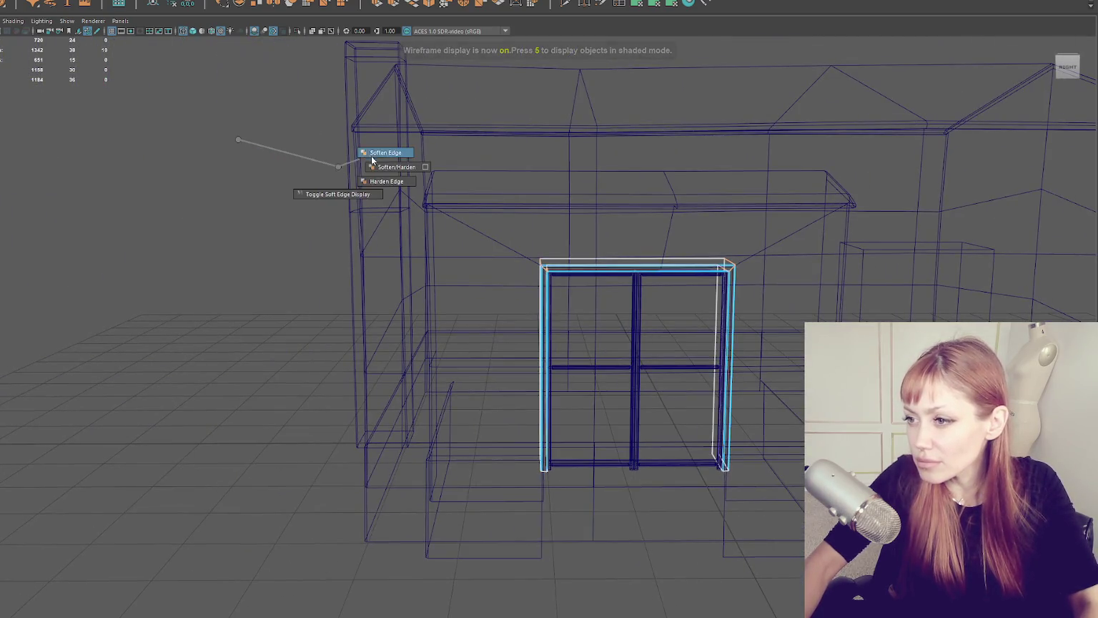
key("5")
scroll(368, 201, "up", 5)
Step: Select the window frame and view it from the front
mouse_move(368, 201)
left_mouse_down()
mouse_move(302, 196)
mouse_move(372, 189)
mouse_move(301, 189)
left_mouse_up()
left_click(594, 185)
mouse_move(593, 186)
left_mouse_down()
mouse_move(579, 208)
mouse_move(667, 206)
mouse_move(479, 150)
left_mouse_up()
scroll(490, 154, "down", 5)
scroll(490, 165, "up", 2)
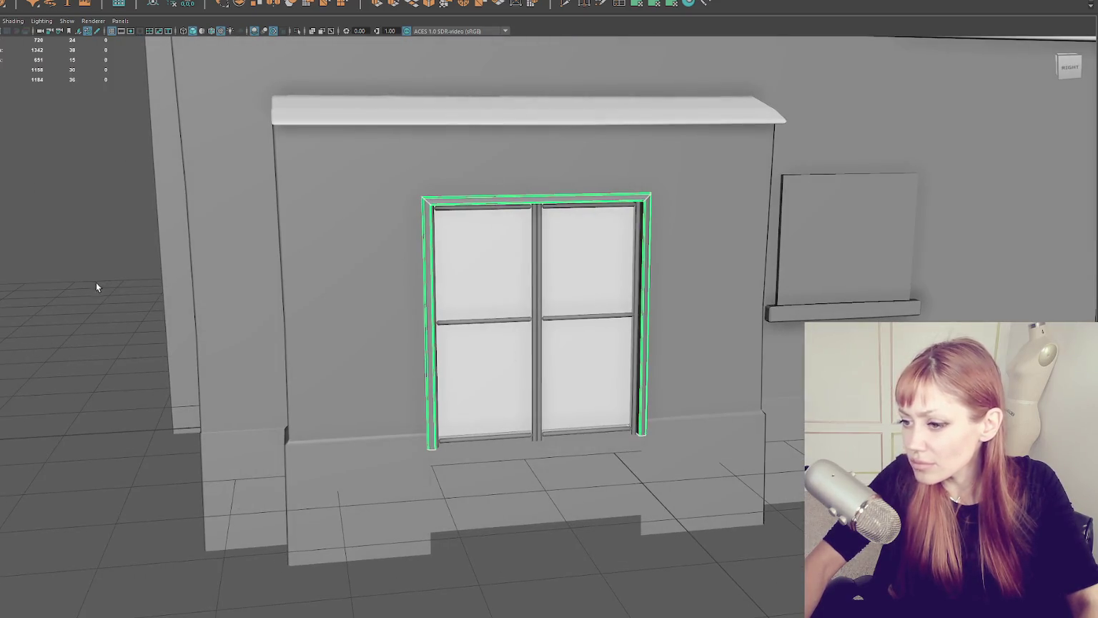
scroll(95, 282, "down", 5)
Step: Return the awning to object mode and select the whole house mesh
left_click_drag(37, 188, 424, 206)
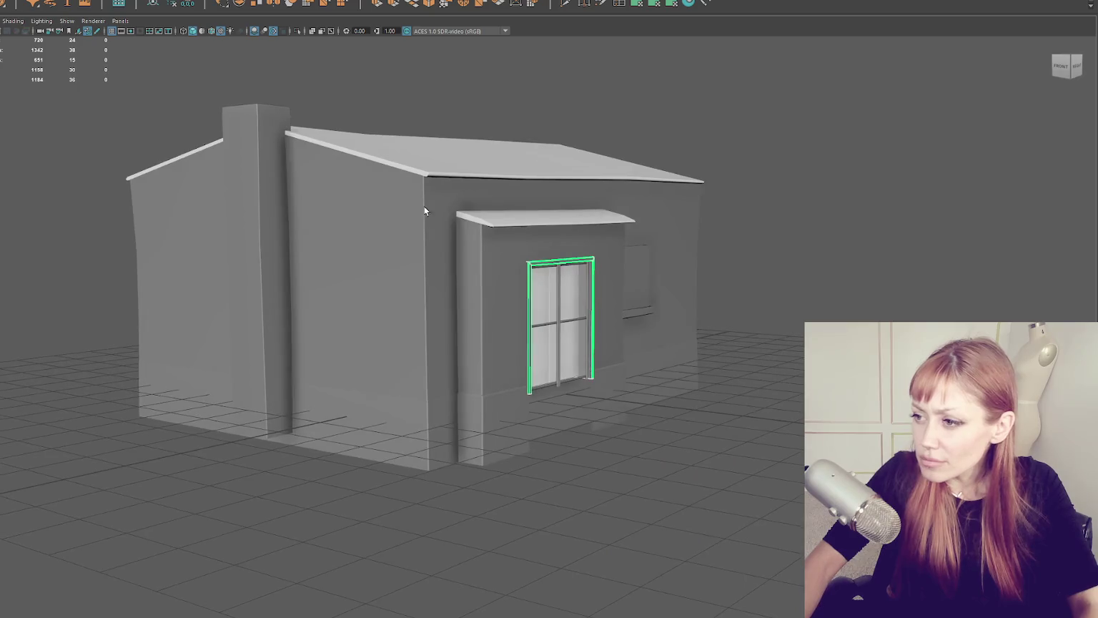
left_click(496, 219)
scroll(508, 229, "up", 4)
right_click(499, 147)
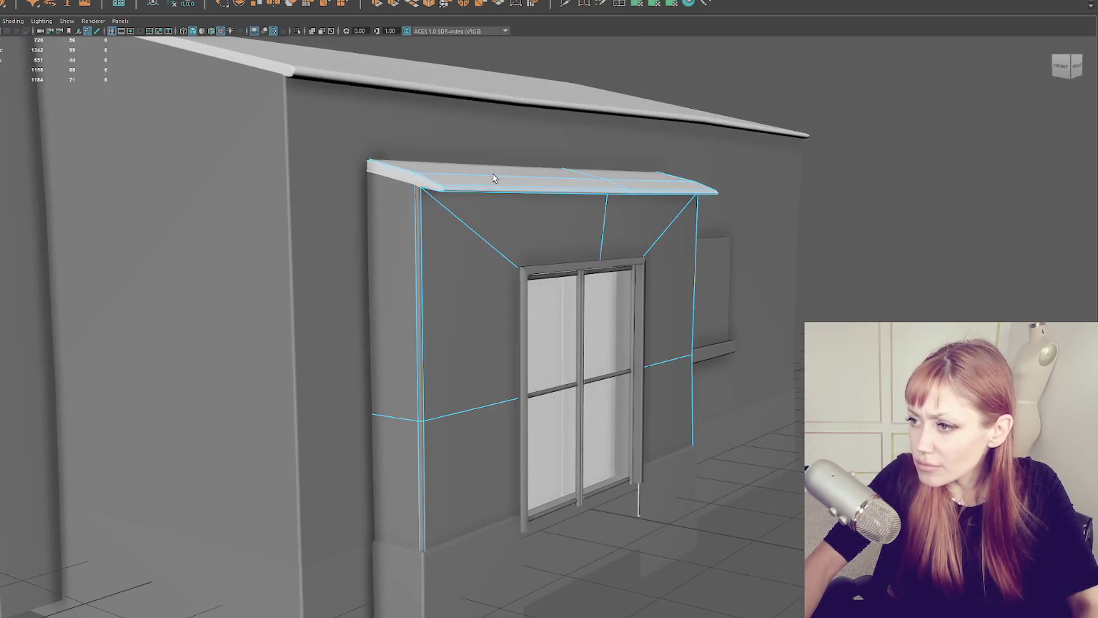
right_click(885, 136)
left_click(1007, 172)
left_click_drag(907, 128, 672, 141)
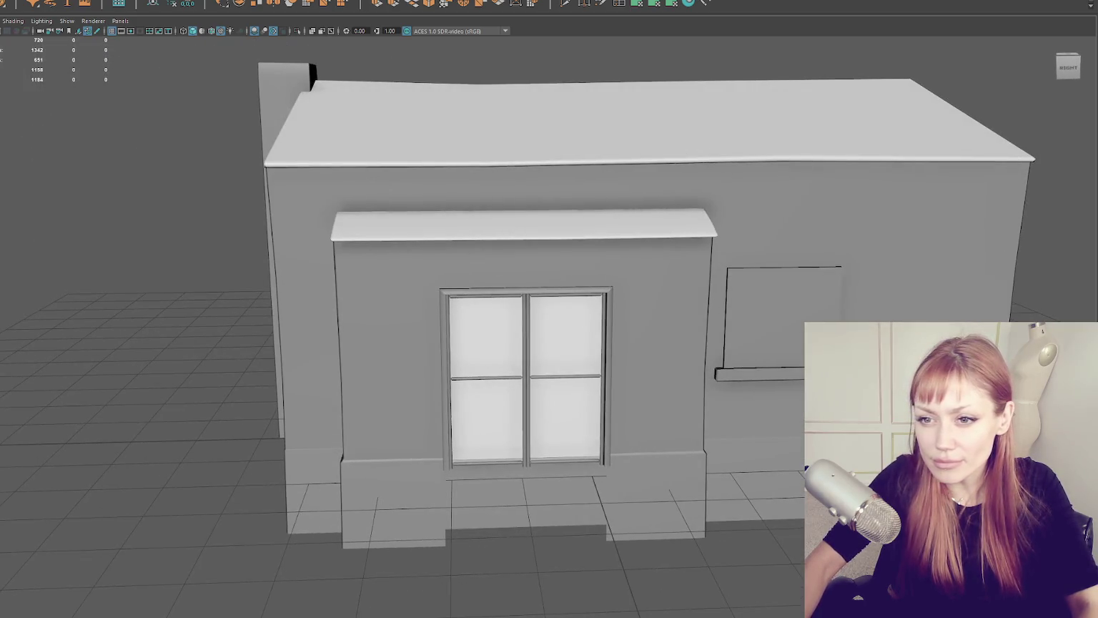
left_click(716, 141)
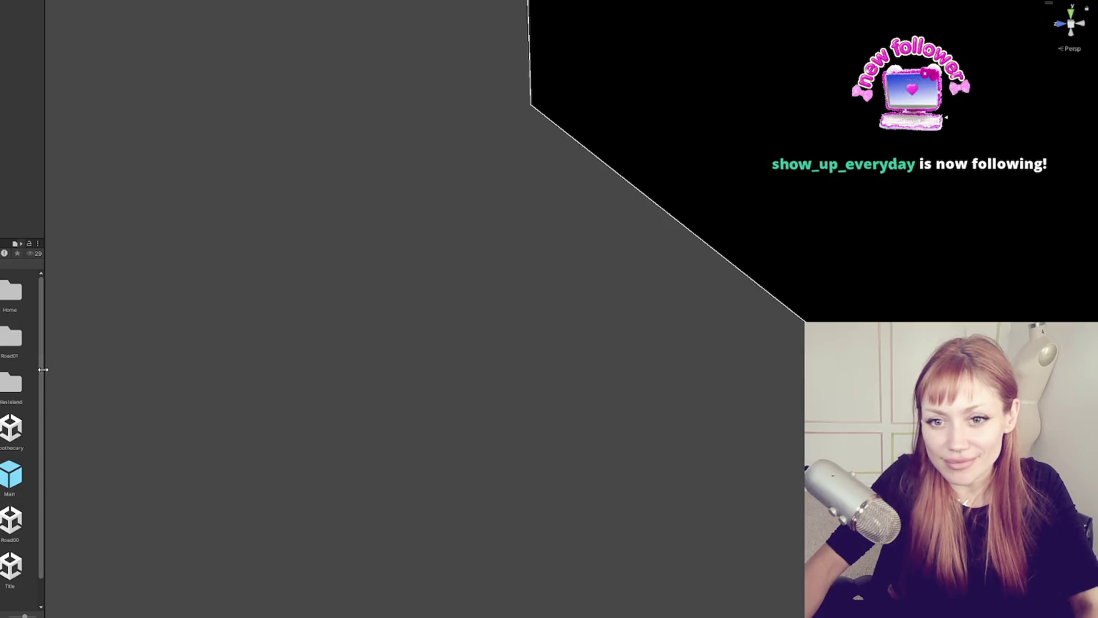
Step: Widen the Project panel to show the scenes in a grid and select Title
left_click_drag(45, 370, 149, 381)
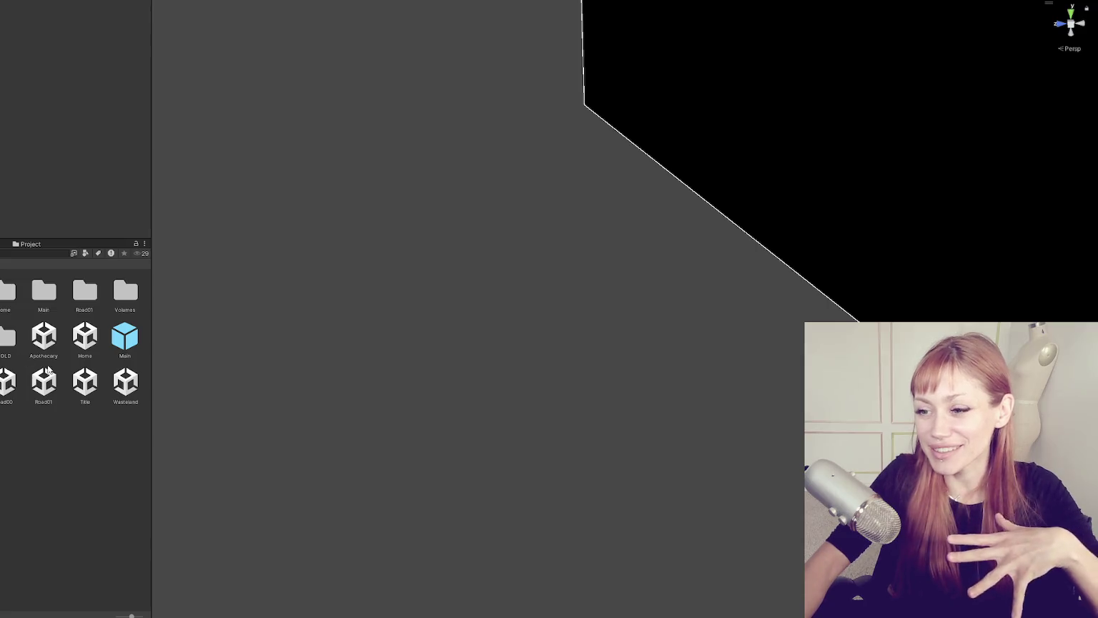
mouse_move(152, 440)
left_mouse_down()
mouse_move(212, 443)
mouse_move(93, 455)
mouse_move(154, 455)
left_mouse_up()
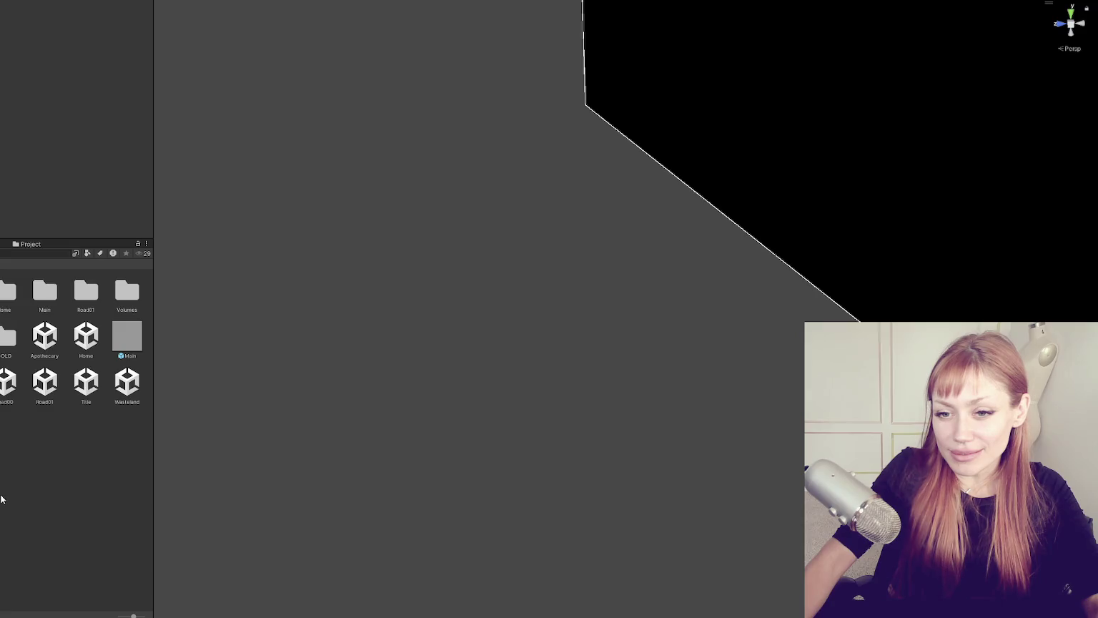
left_click(84, 397)
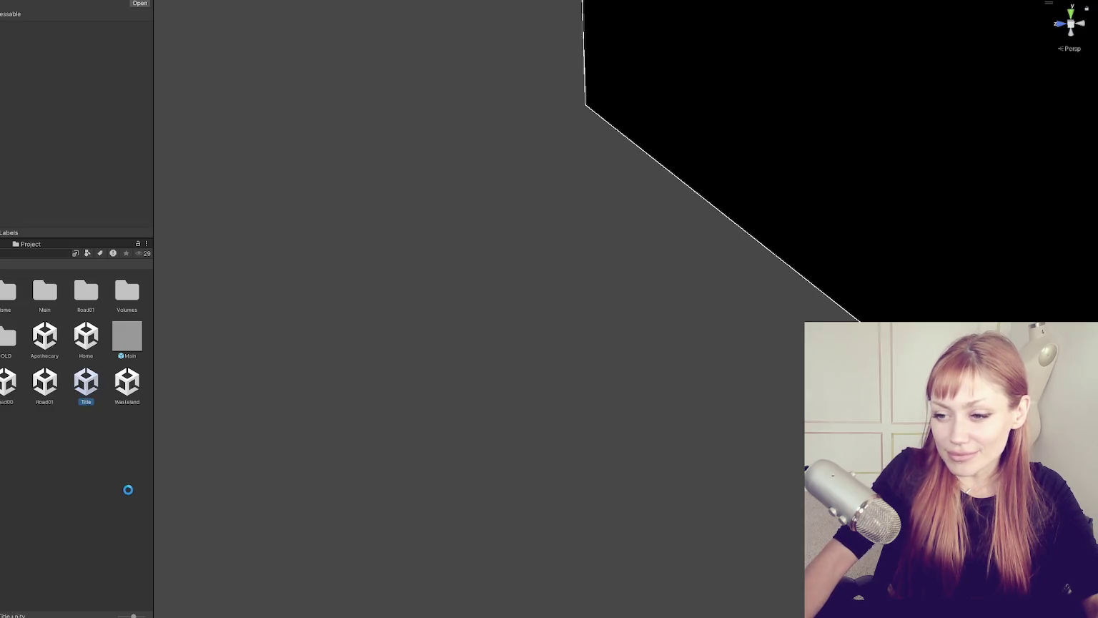
Step: Play the Title scene, shrink the Project panel for a bigger Game view, and begin a new game
left_click(442, 27)
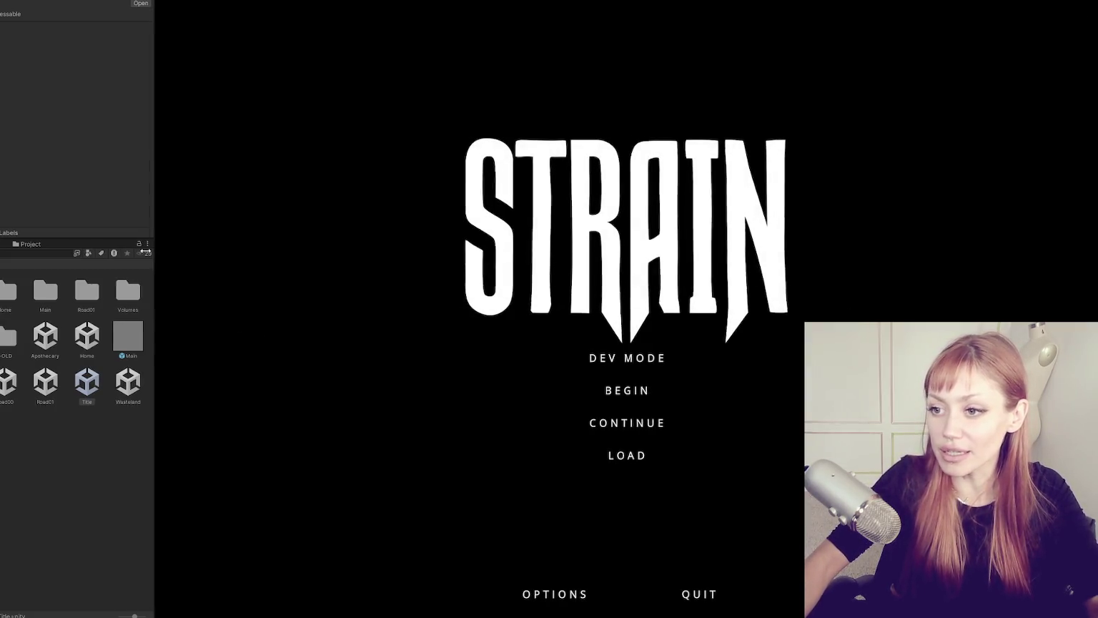
left_click_drag(156, 252, 86, 251)
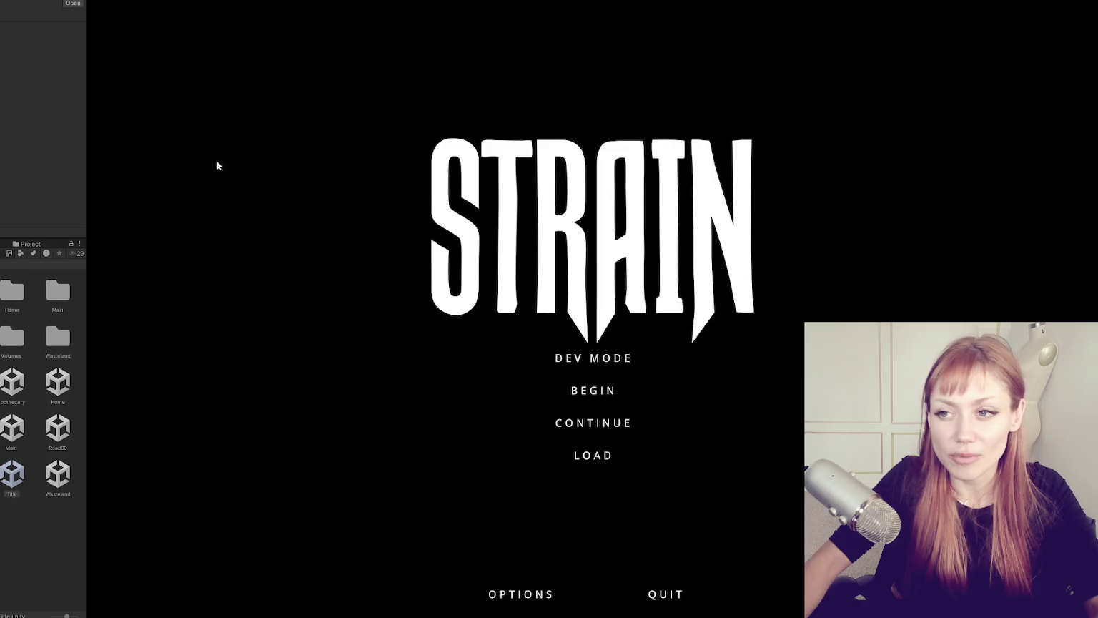
left_click_drag(88, 135, 32, 135)
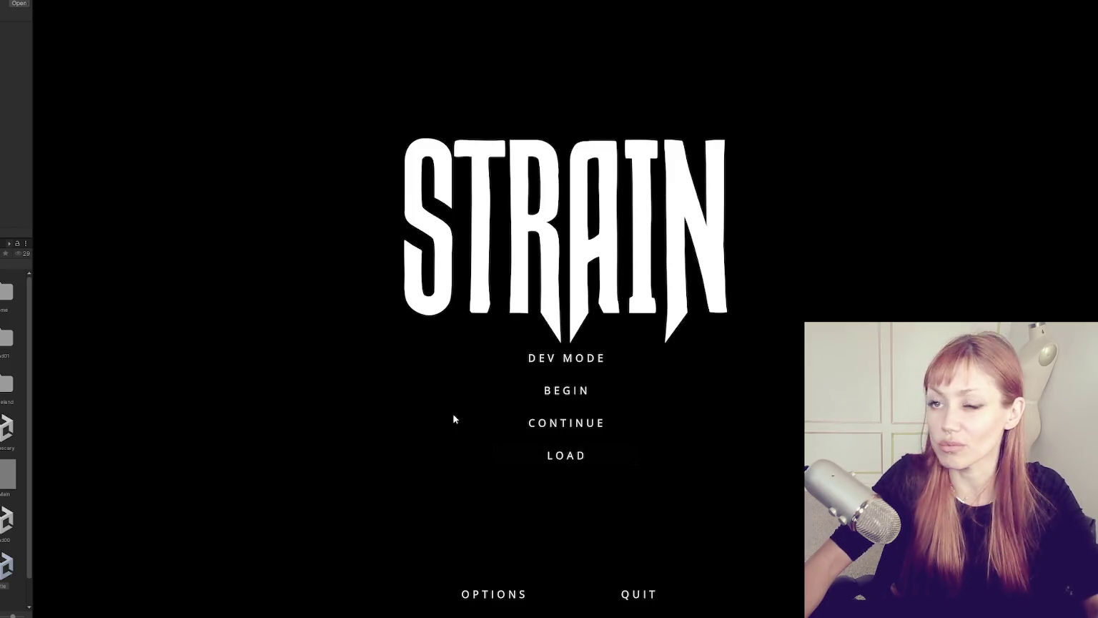
left_click(578, 392)
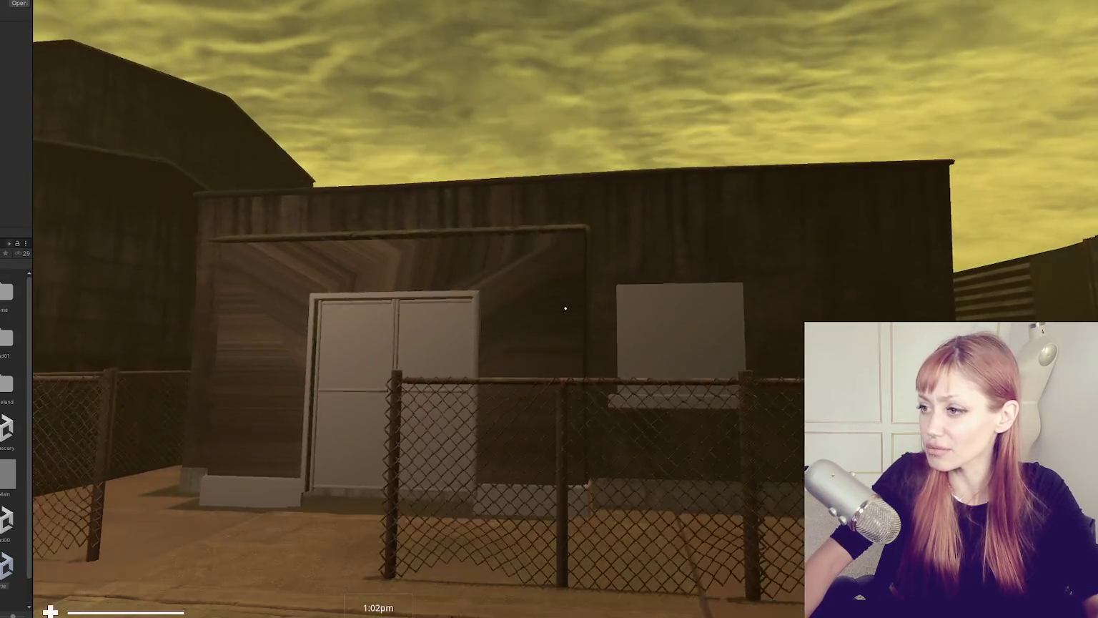
Step: Exit the playtest with Escape and orbit around the building
key("Escape")
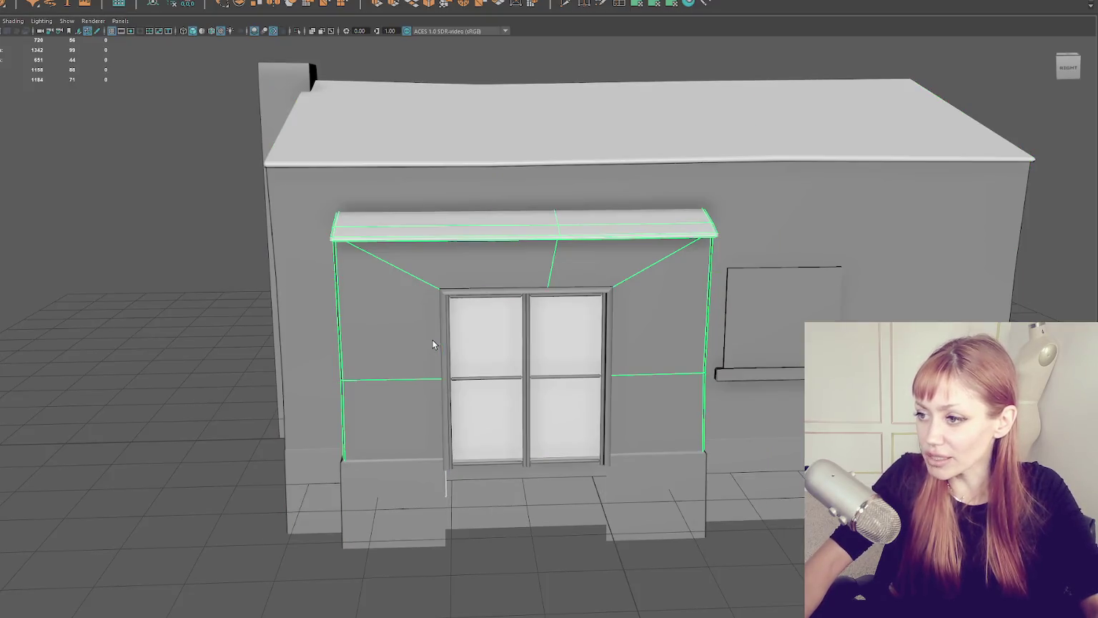
mouse_move(432, 344)
left_mouse_down()
mouse_move(404, 307)
mouse_move(572, 308)
mouse_move(377, 313)
left_mouse_up()
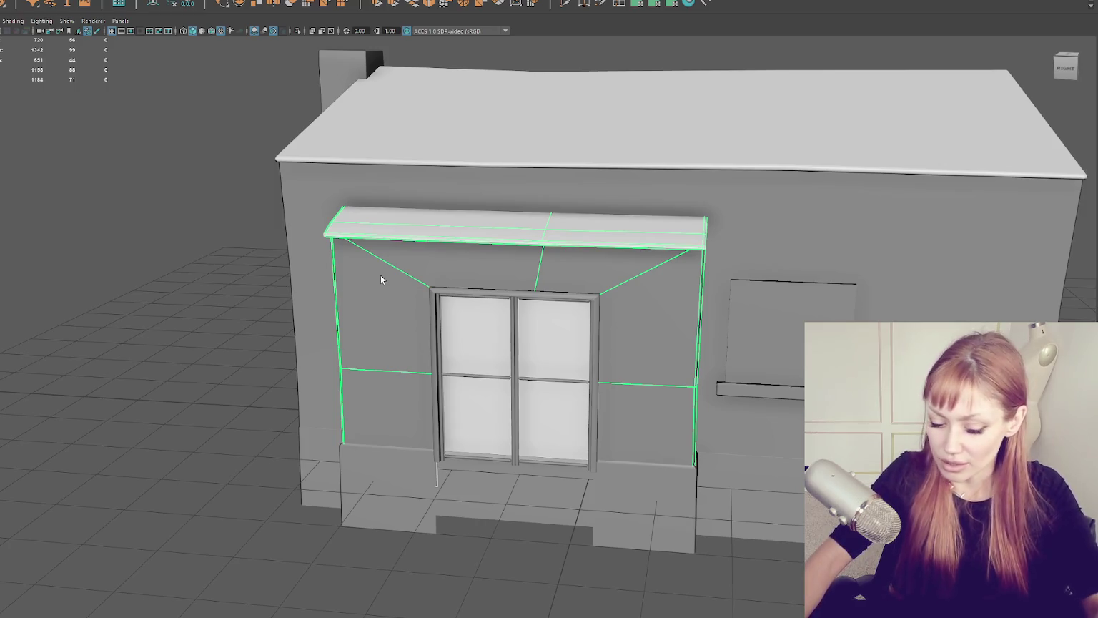
Step: Isolate the facade mesh, inspect and marquee its faces, then reselect it in object mode
key("ctrl+1")
left_click_drag(191, 188, 220, 181)
mouse_move(262, 233)
left_mouse_down()
mouse_move(748, 541)
mouse_move(760, 461)
mouse_move(808, 474)
left_mouse_up()
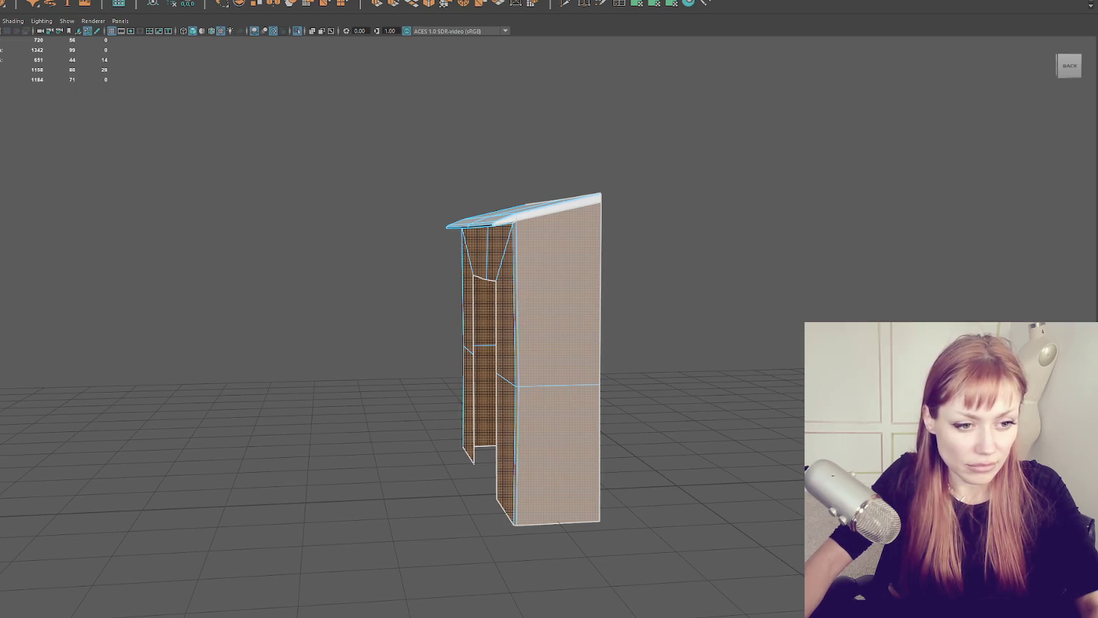
right_click(111, 215)
left_click(112, 214)
left_click(557, 322)
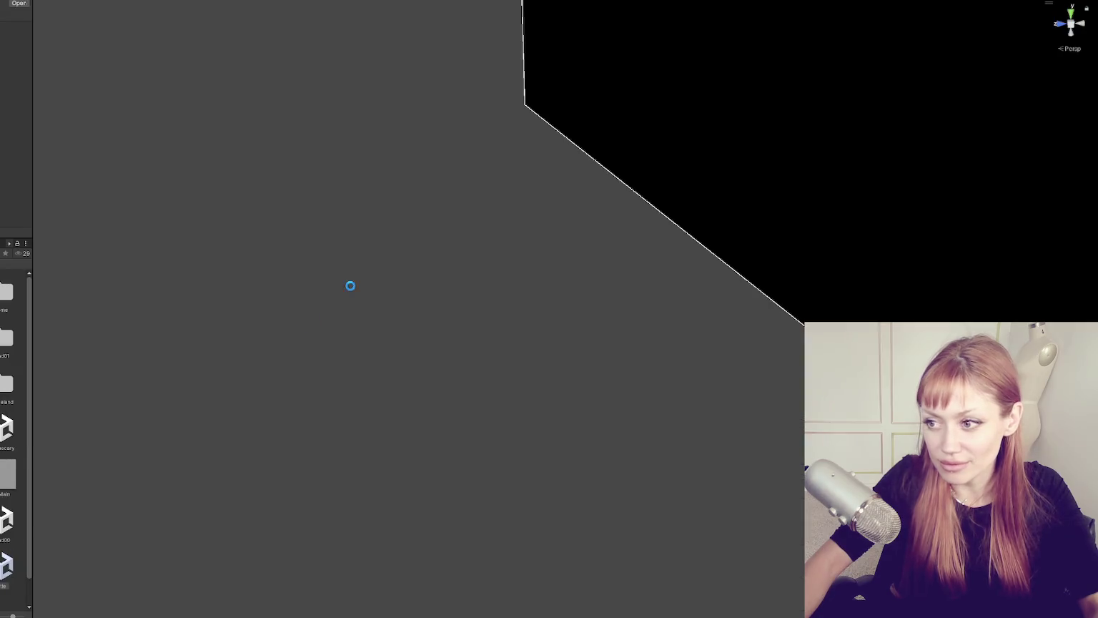
Step: Readjust the Project panel width and continue the saved STRAIN game
mouse_move(35, 143)
left_mouse_down()
mouse_move(93, 143)
mouse_move(81, 144)
left_mouse_up()
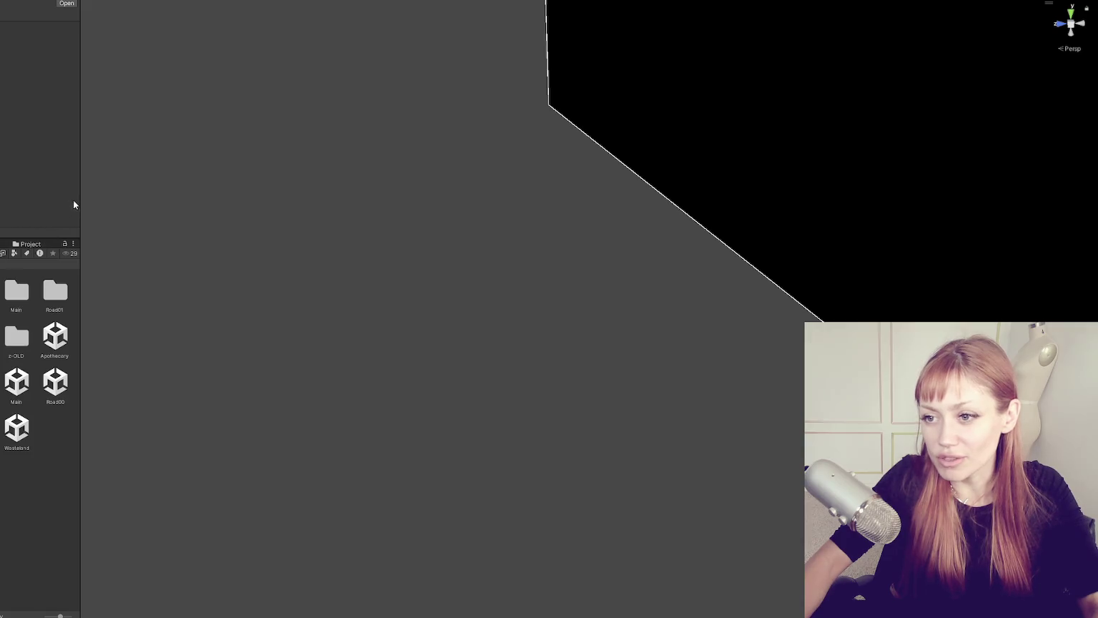
left_click_drag(75, 197, 51, 203)
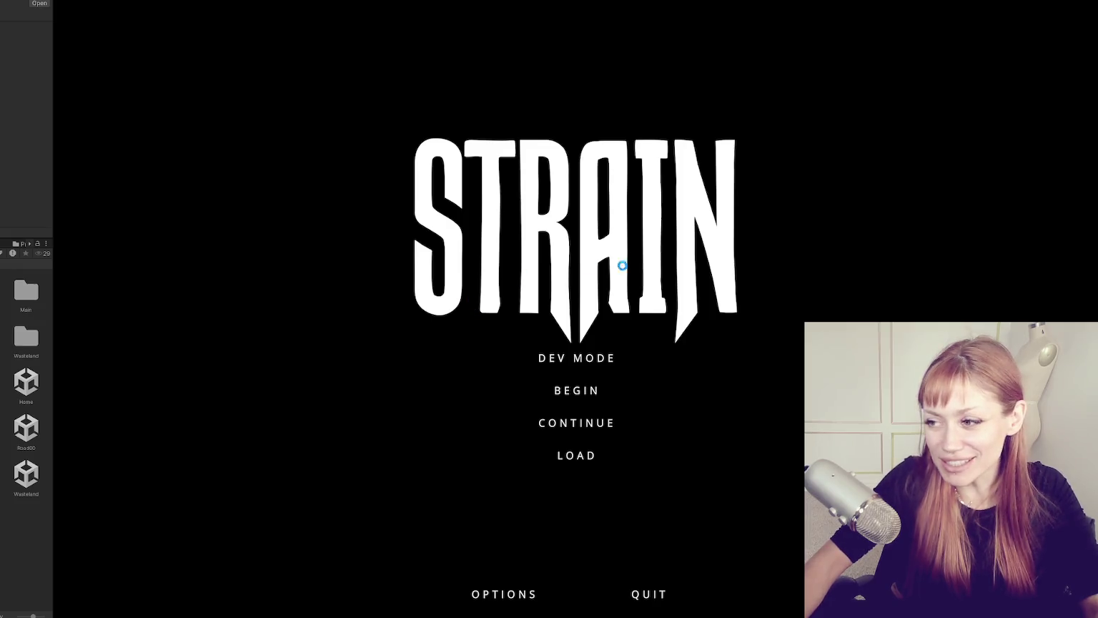
left_click(599, 423)
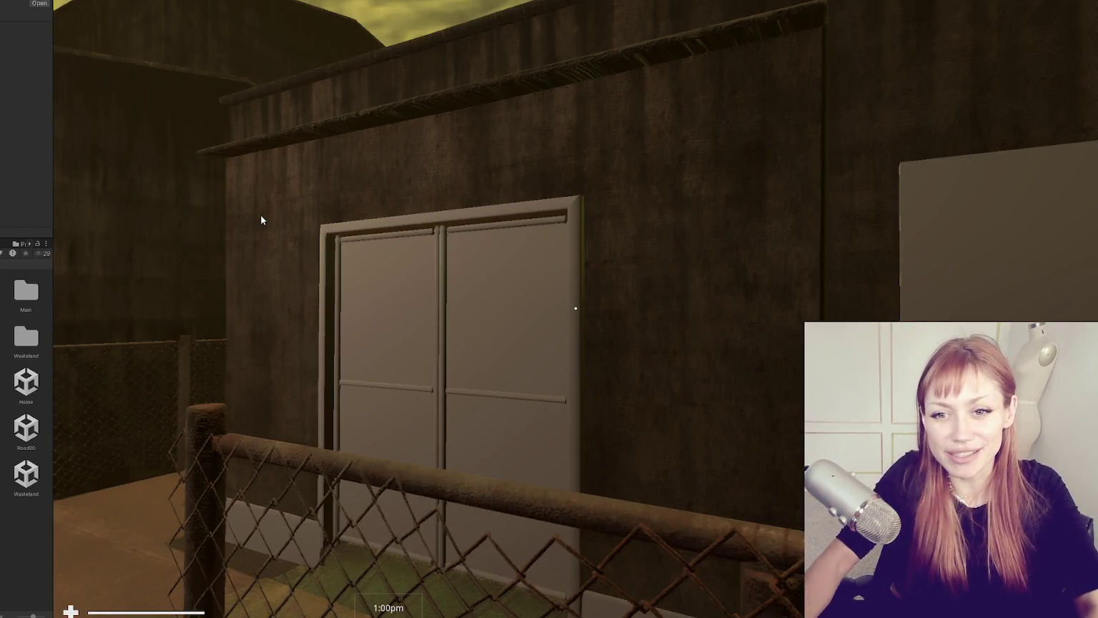
Step: Walk back, left, then up to the fence by the doors, and pause the game
left_click(675, 339)
key("s")
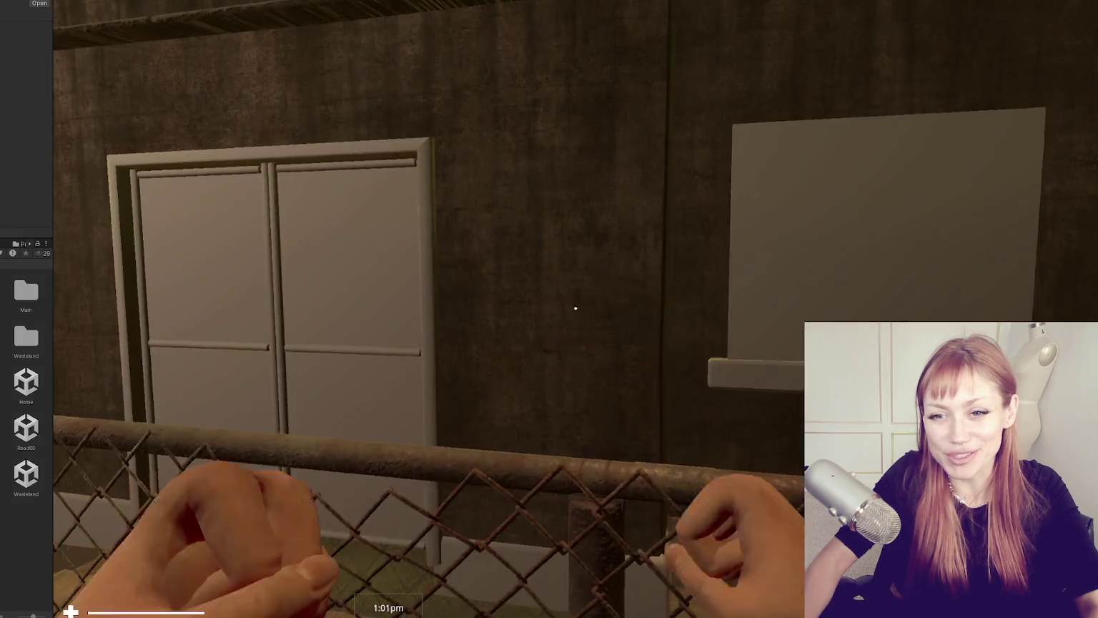
key("s")
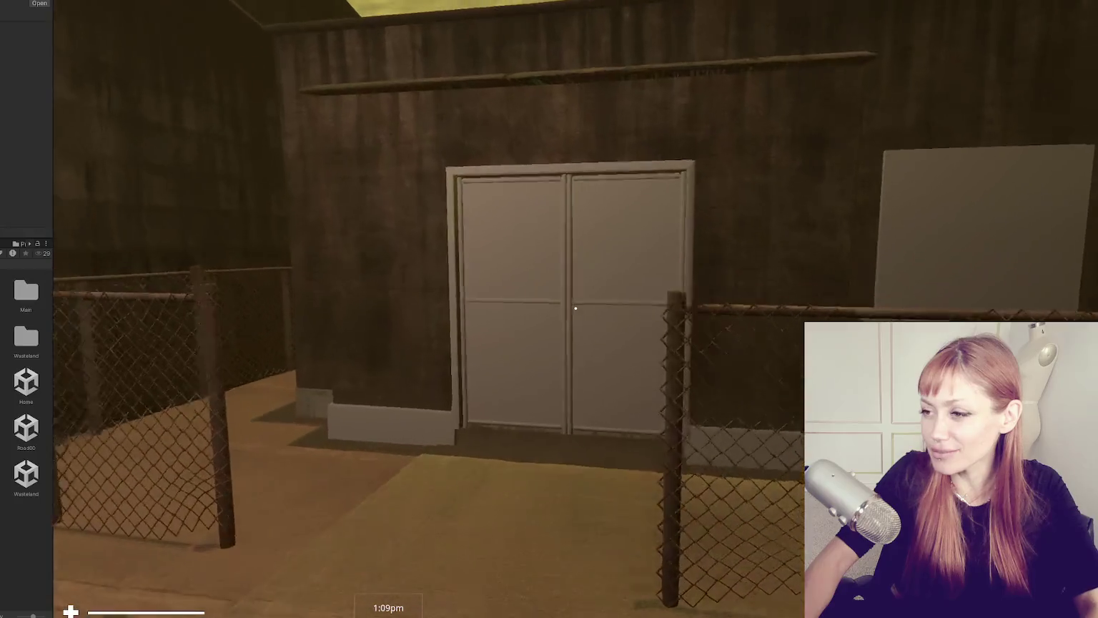
key("a")
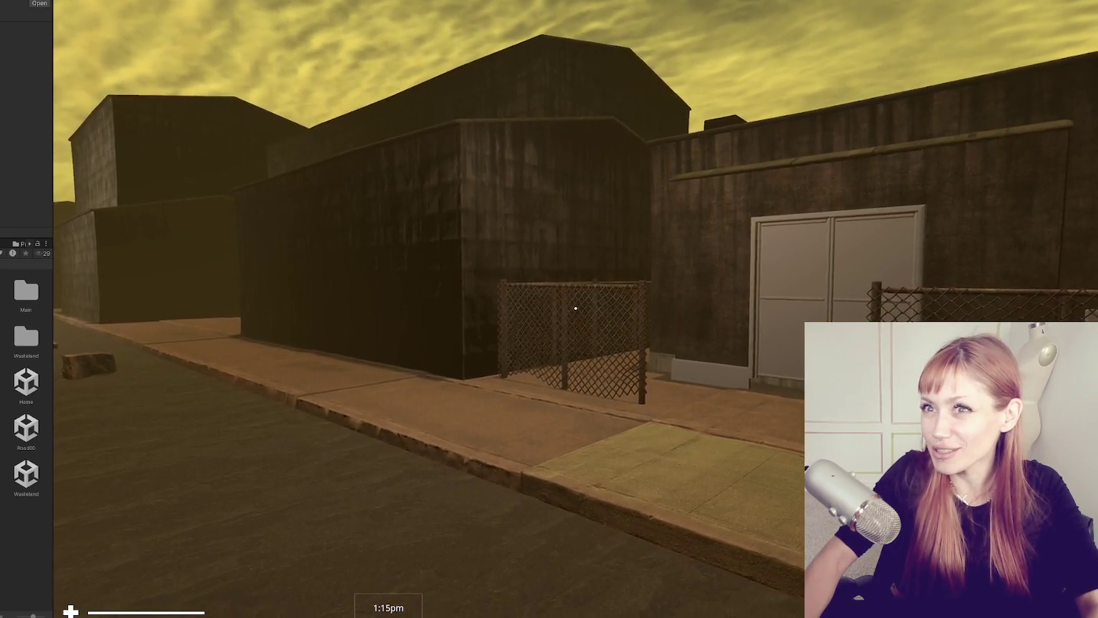
key("s")
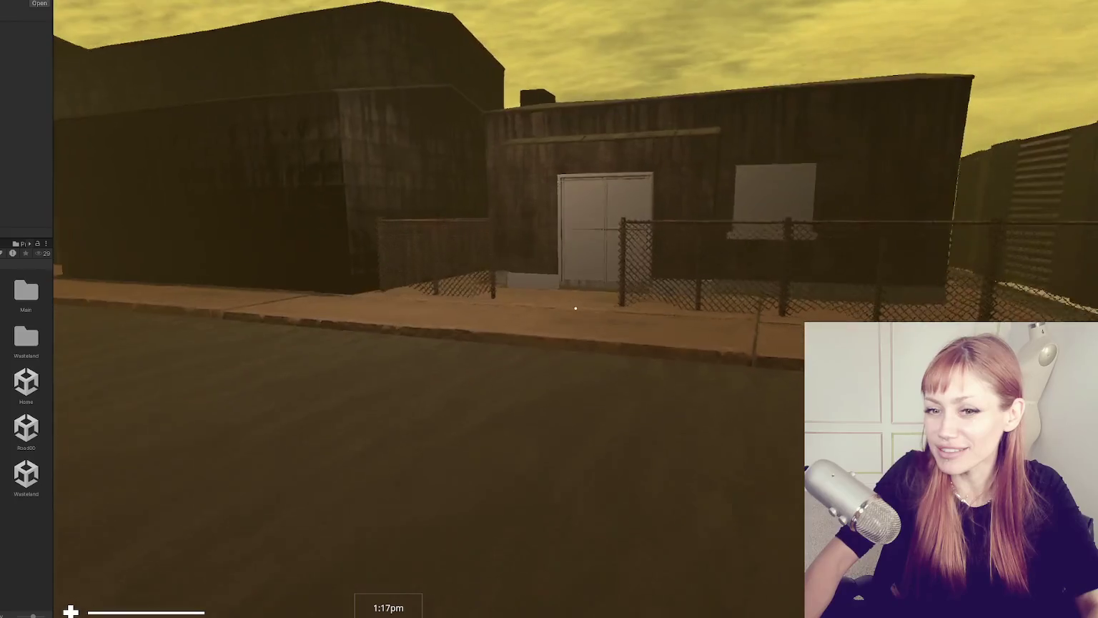
key("w")
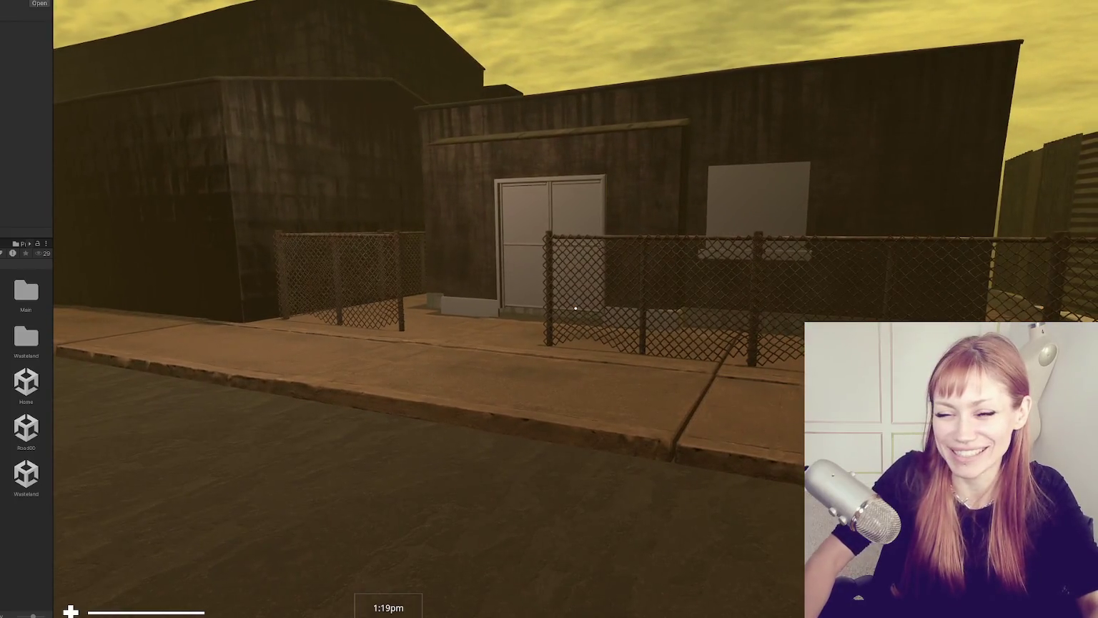
key("w")
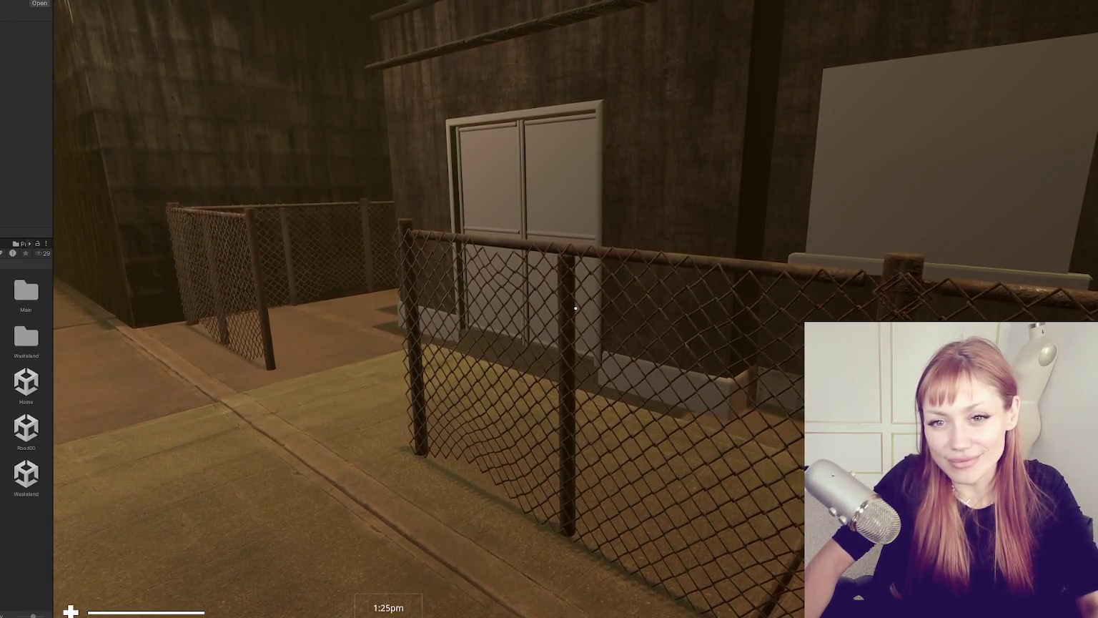
key("Escape")
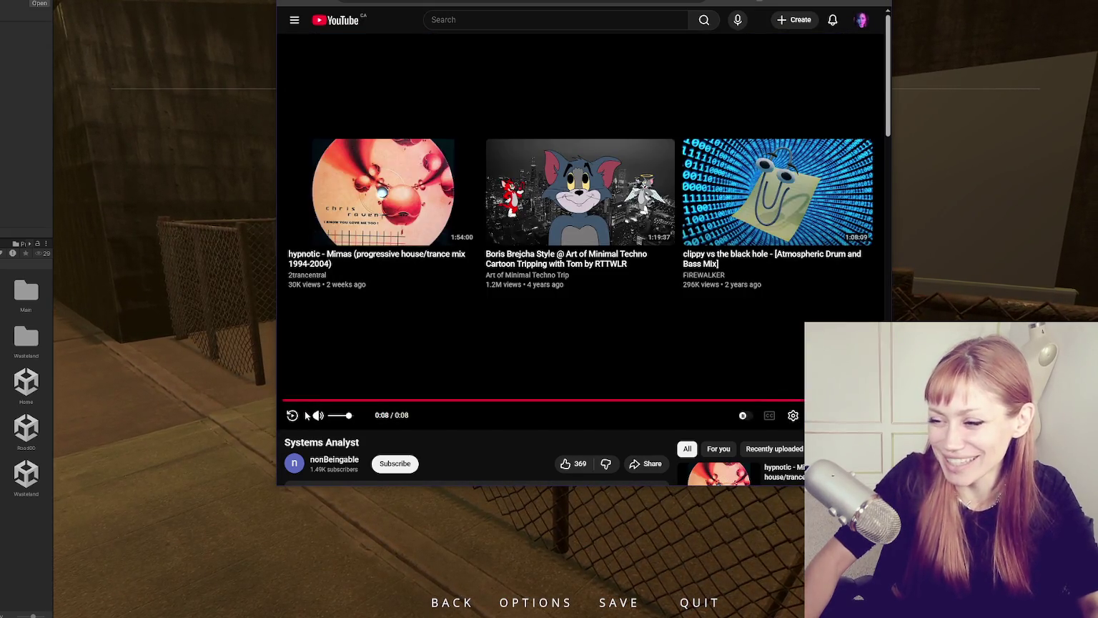
Step: Restart the 8-second 'Systems Analyst' cartoon clip from the beginning in YouTube
left_click(293, 415)
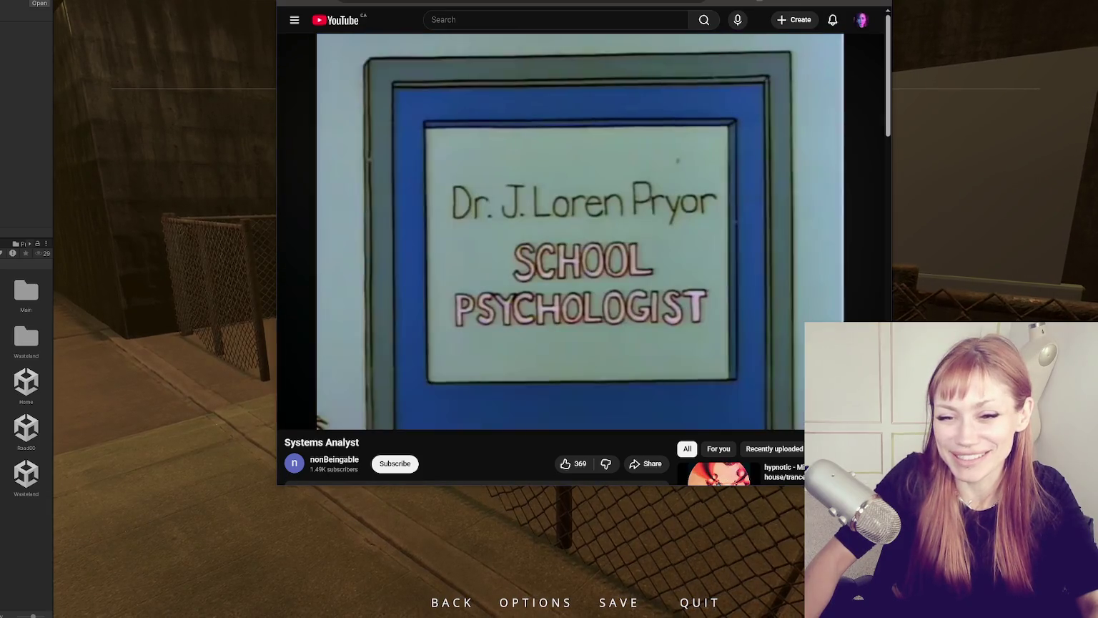
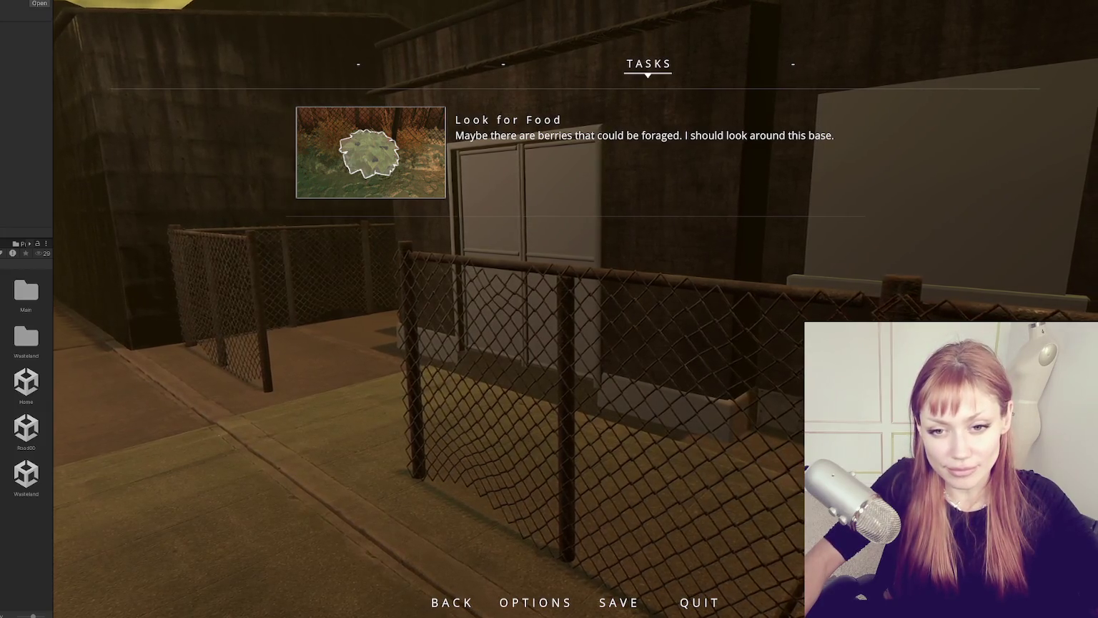
Step: Resume the game, back across the yard to view the double-door building, then pause and return to the editor
key("Escape")
key("s")
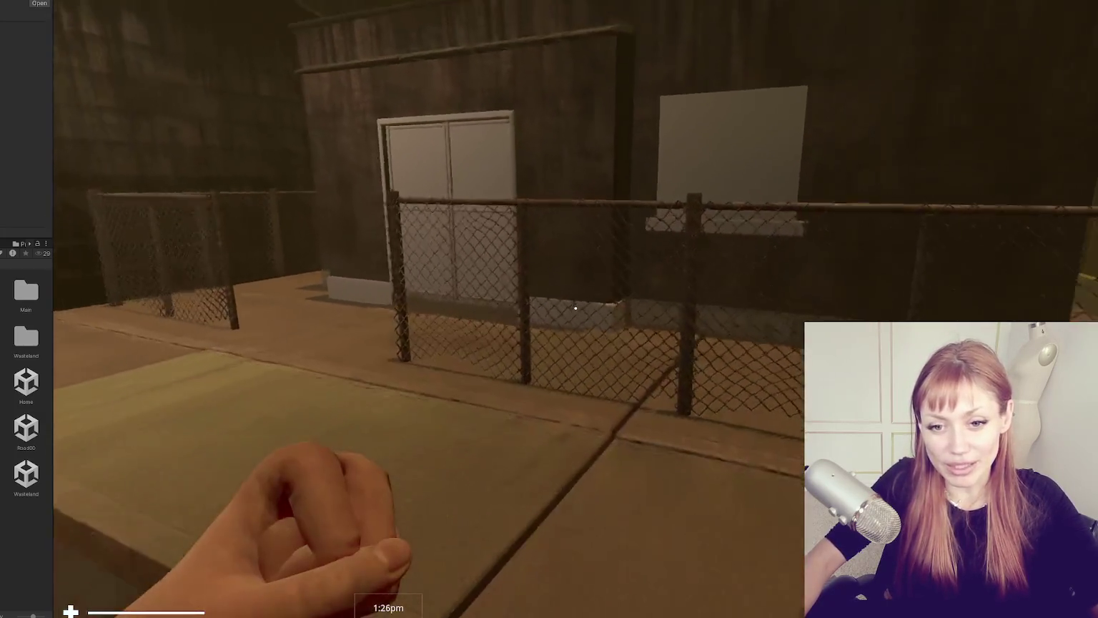
key("s")
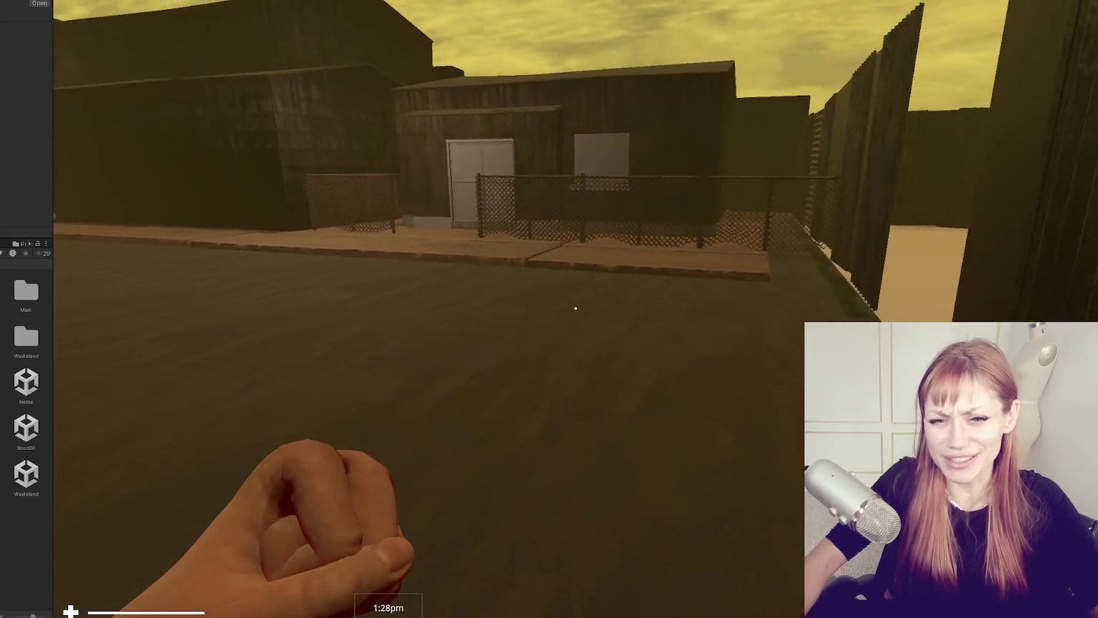
key("s")
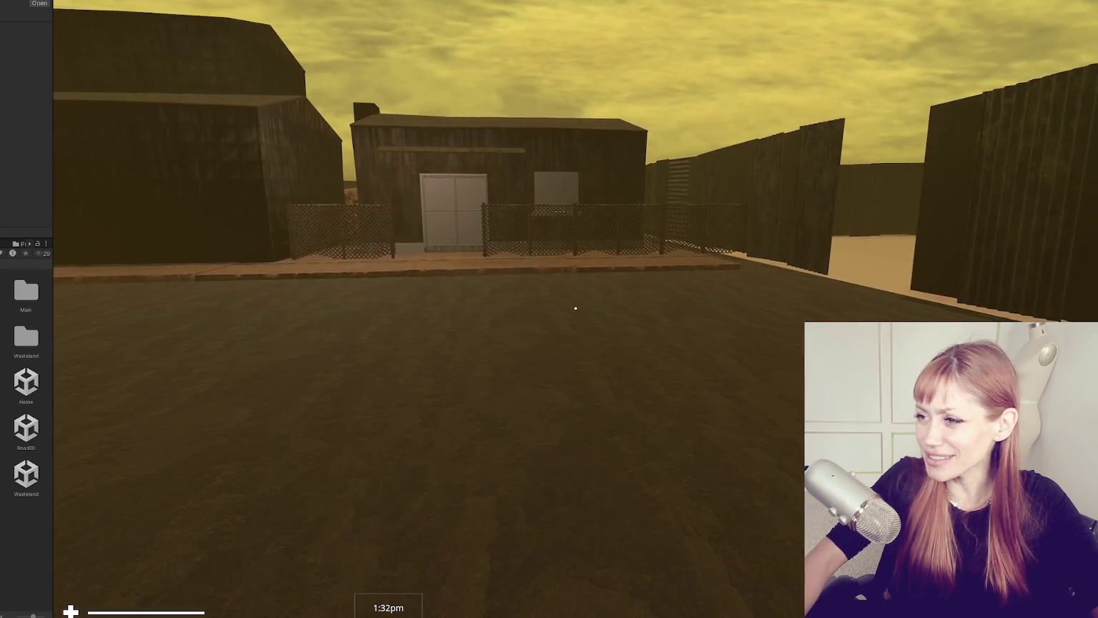
key("a")
key("Escape")
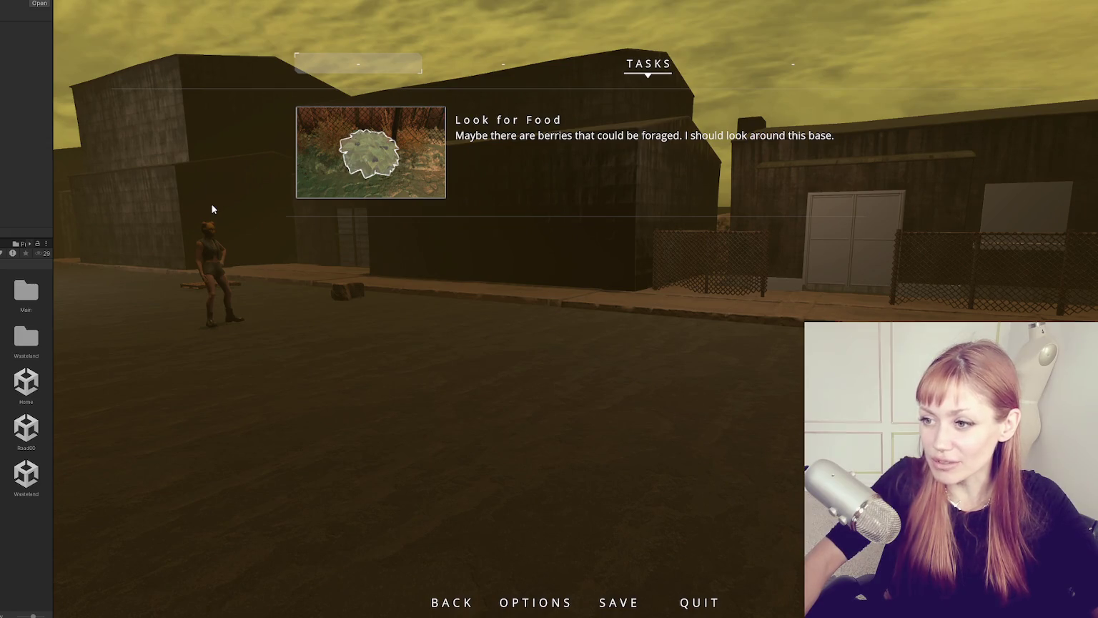
key("ctrl+p")
scroll(533, 255, "down", 10)
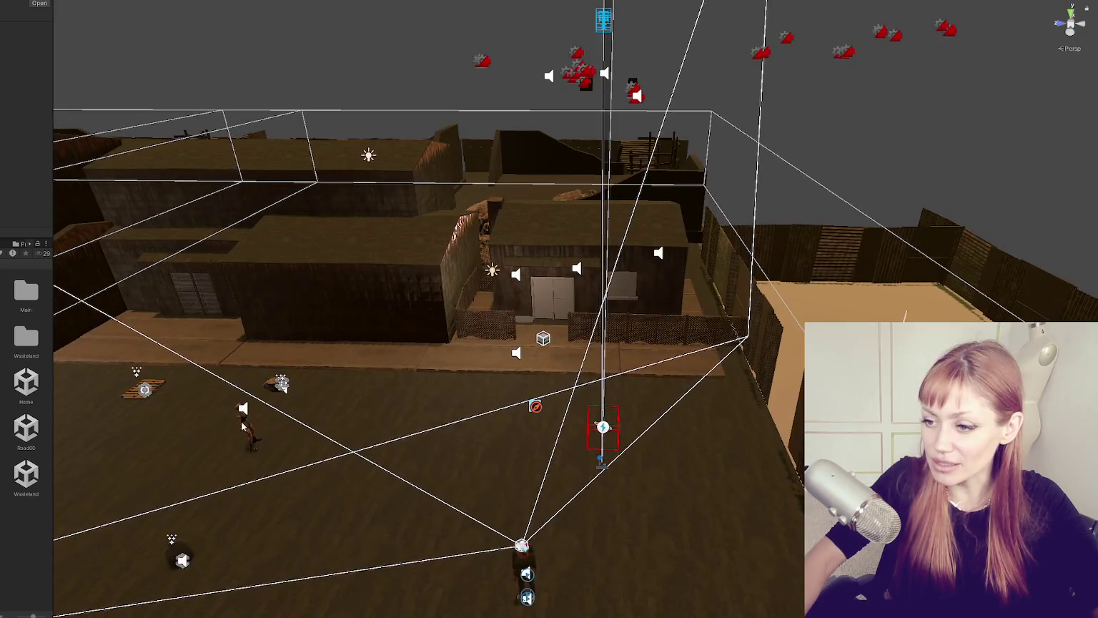
Step: Select the NPC's root object and move her from the yard to stand beside the double door
left_click(245, 424)
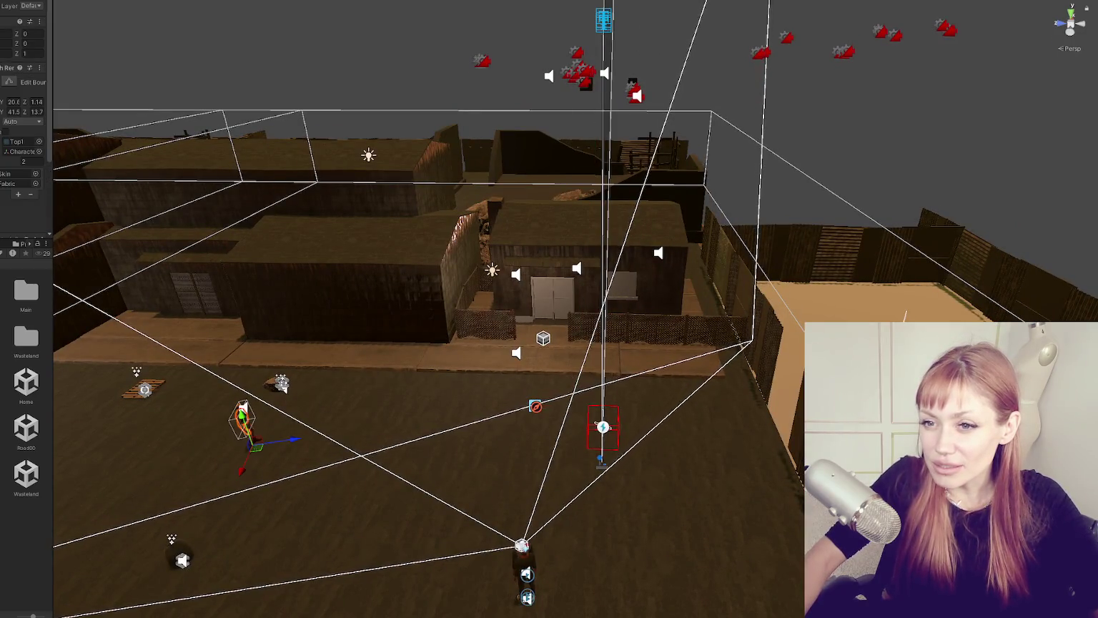
left_click(244, 422)
left_click_drag(294, 436, 591, 418)
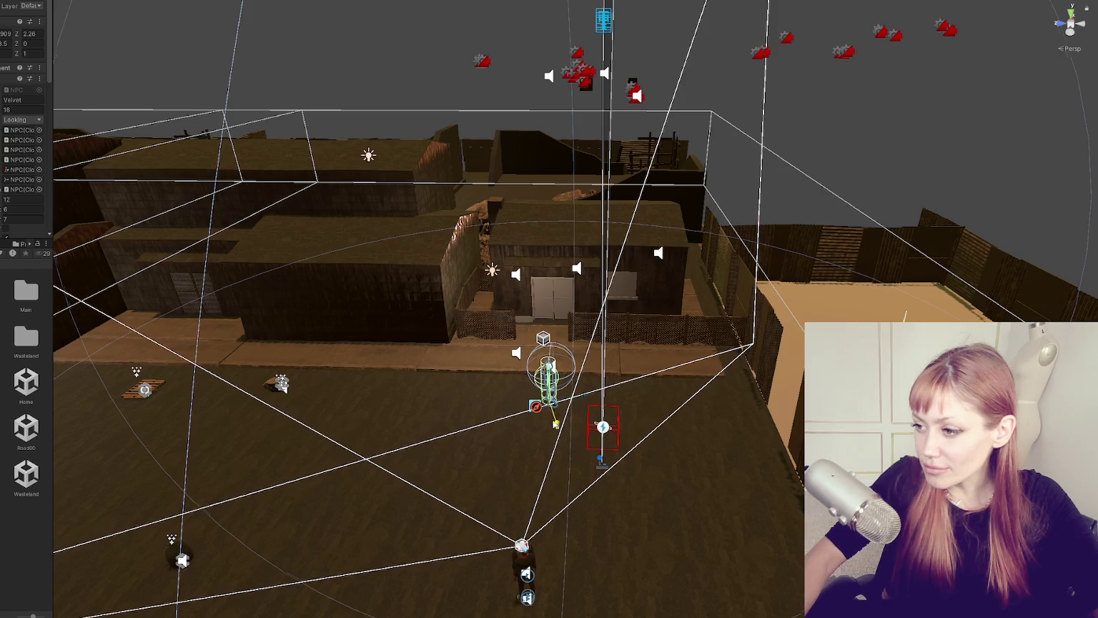
key("f")
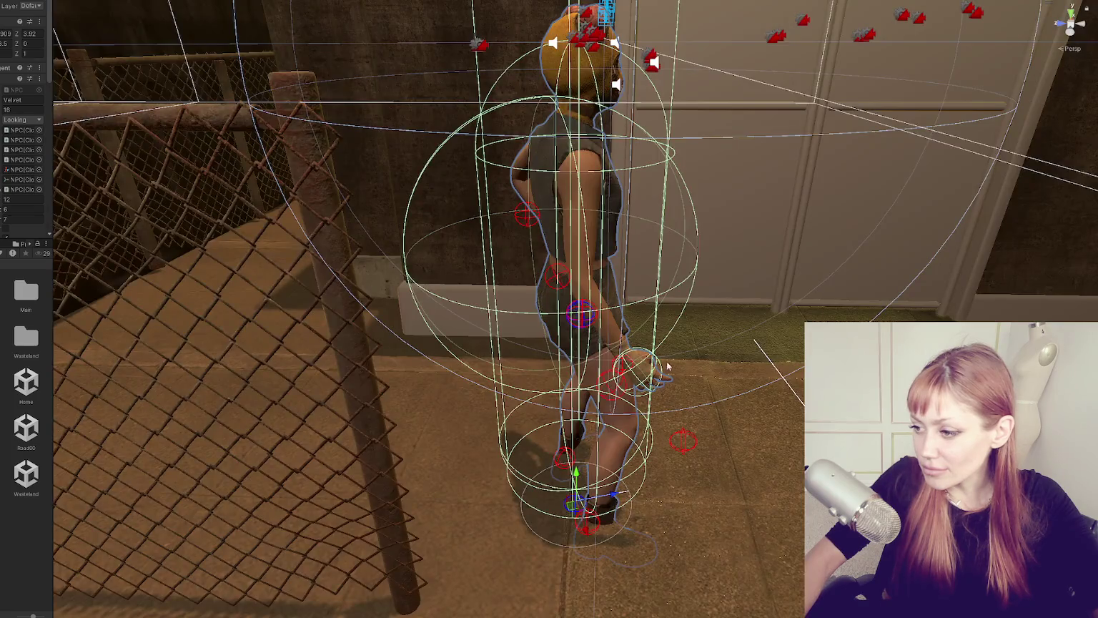
left_click_drag(666, 366, 561, 335)
left_click_drag(576, 488, 572, 458)
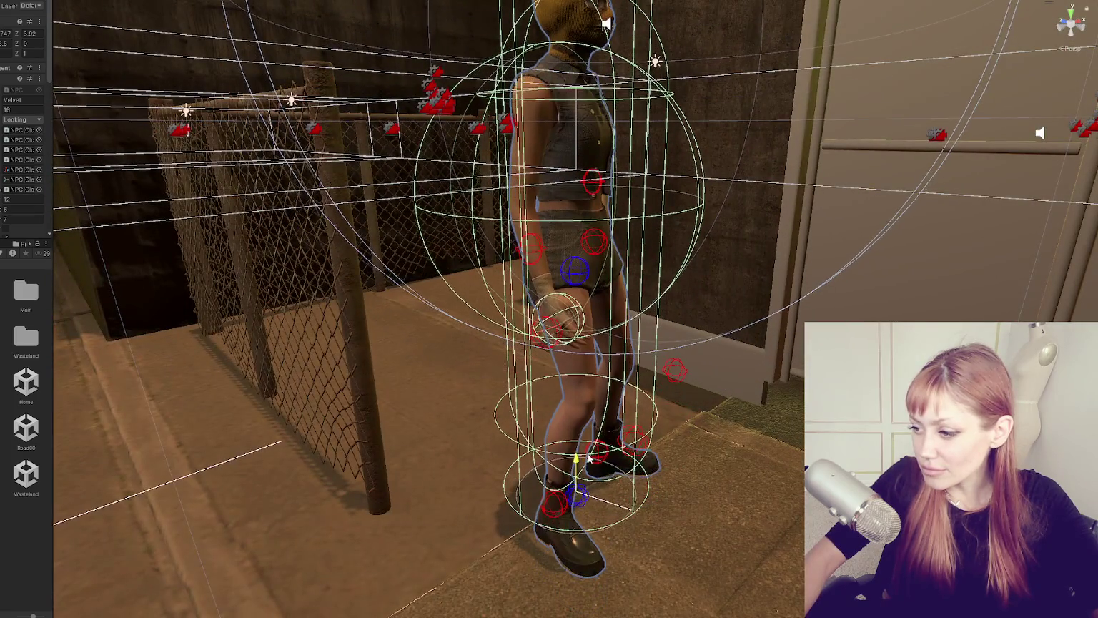
key("f")
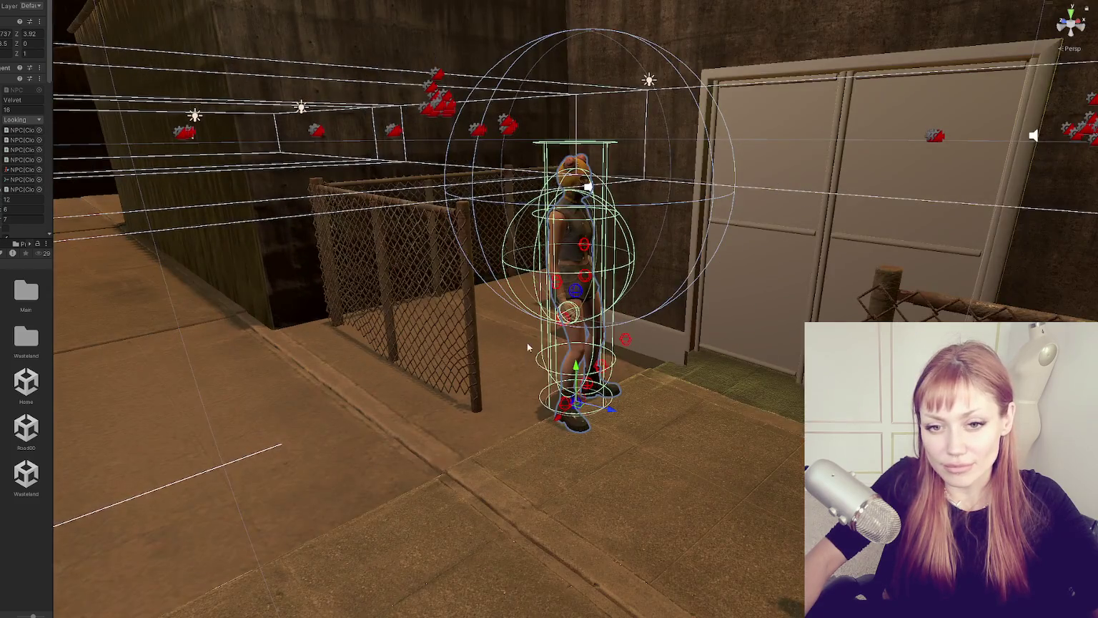
scroll(527, 342, "down", 2)
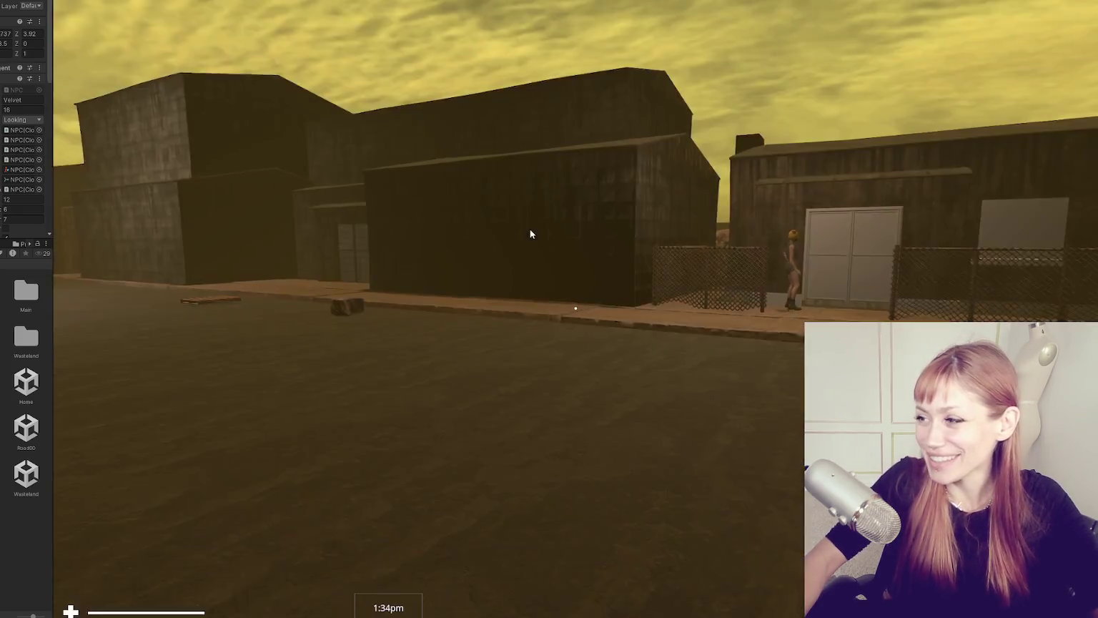
Step: Walk up to the NPC and the double door, back far away, then pause the game
key("w")
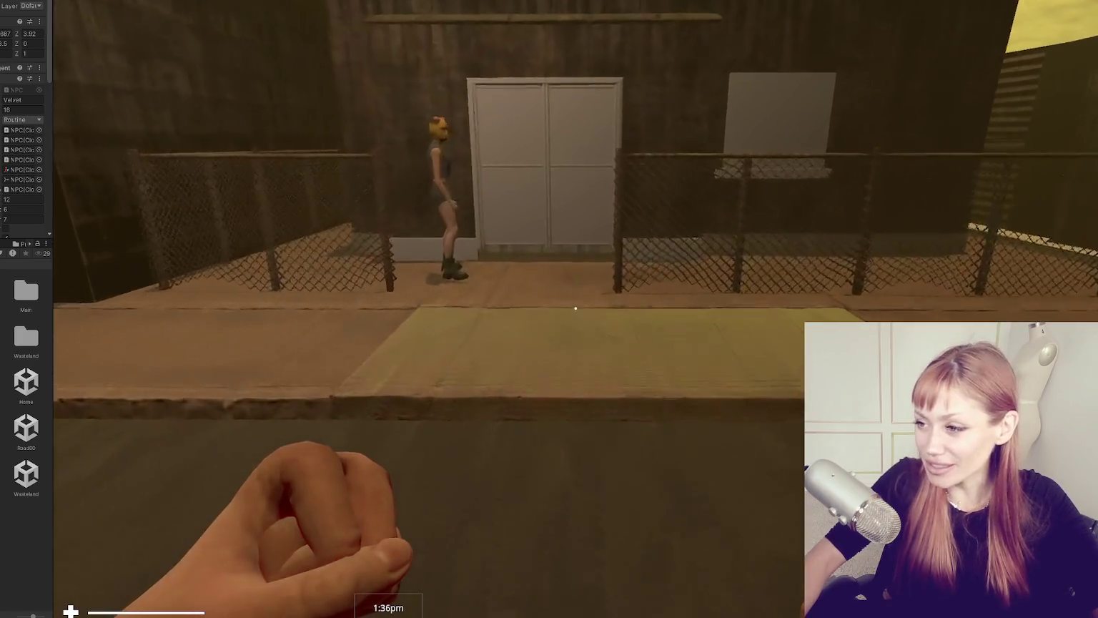
key("w")
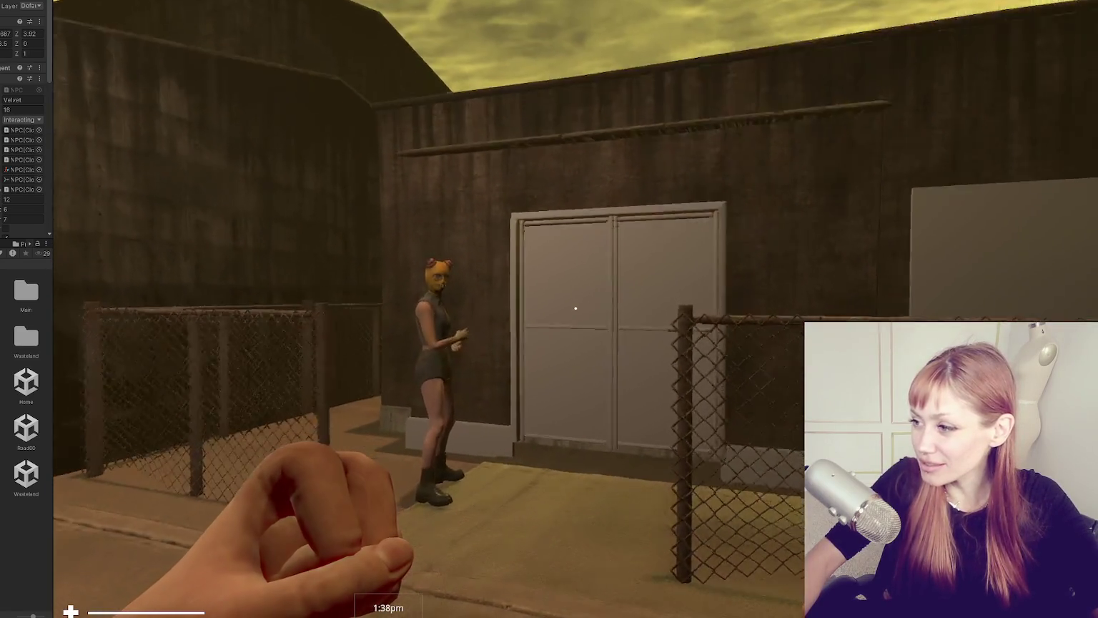
key("w")
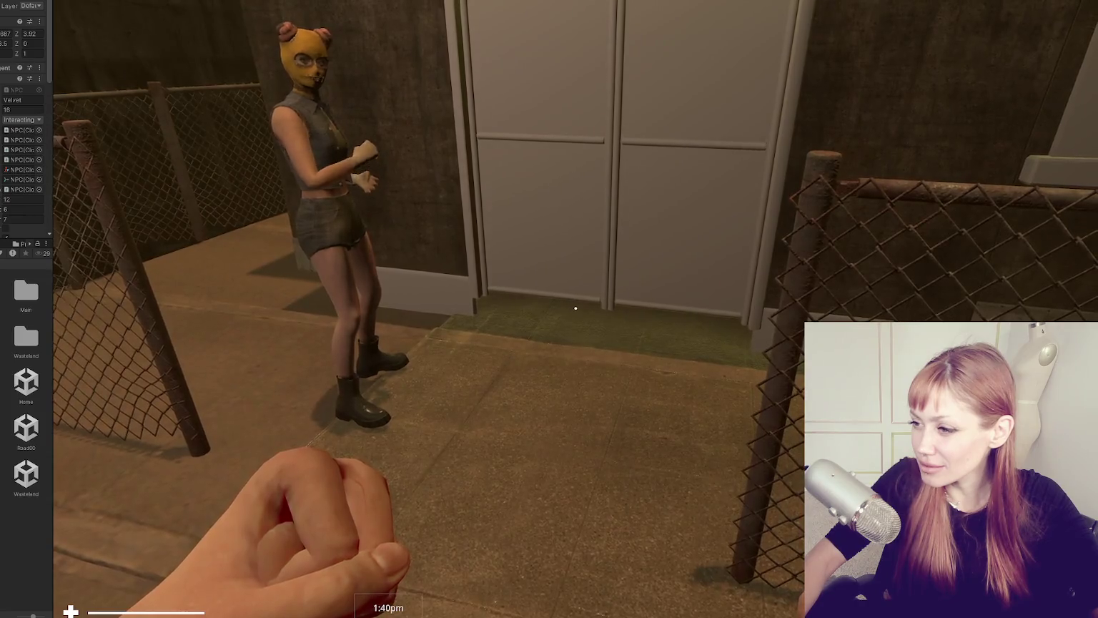
key("w")
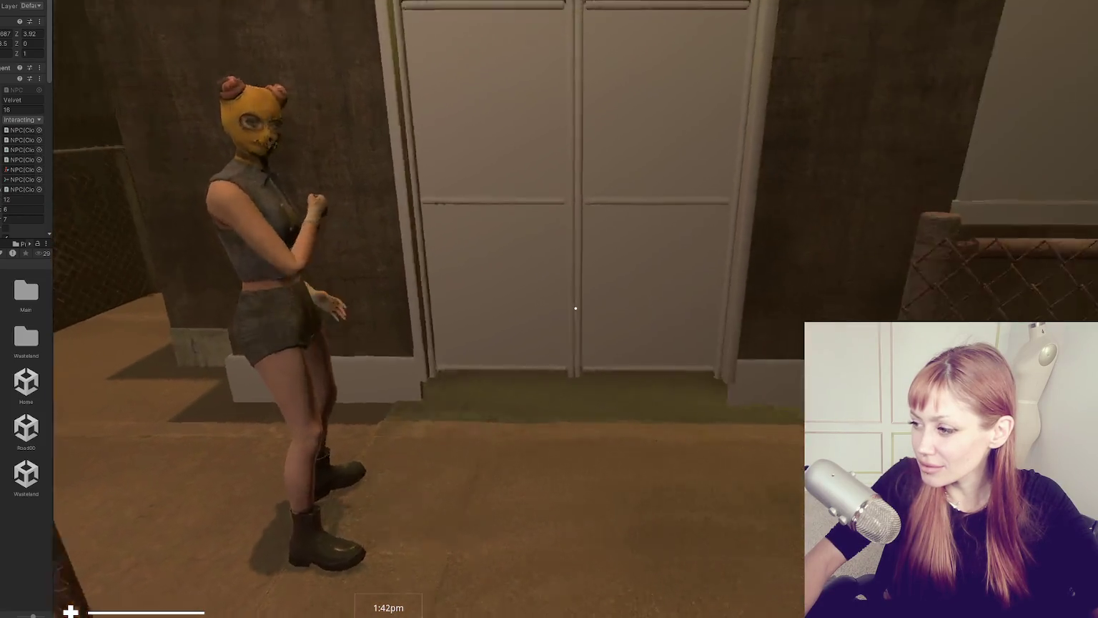
key("s")
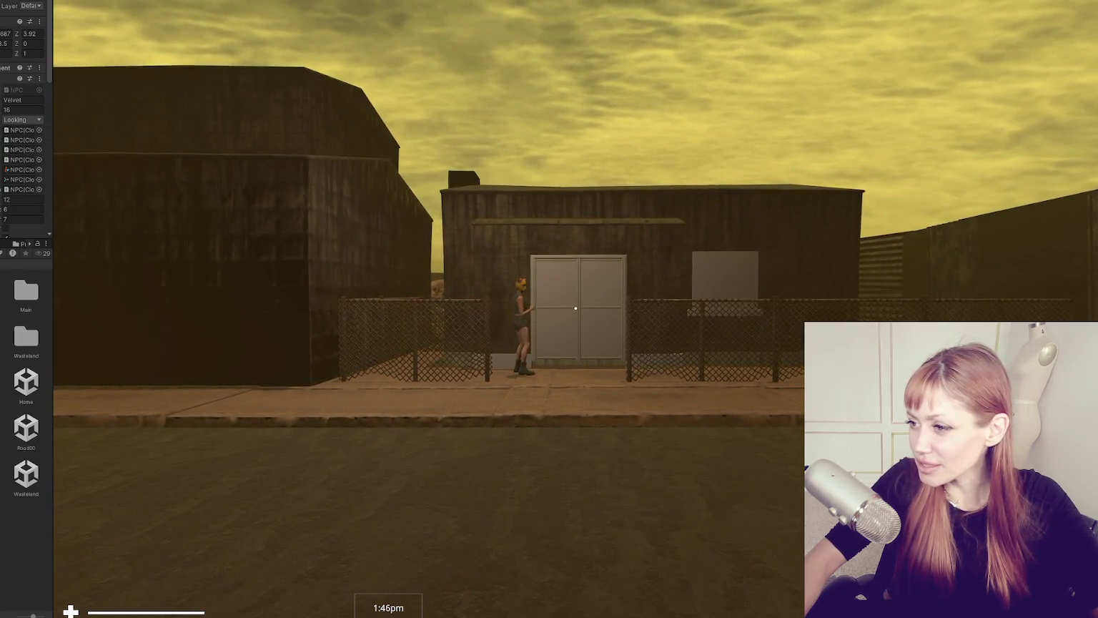
key("Escape")
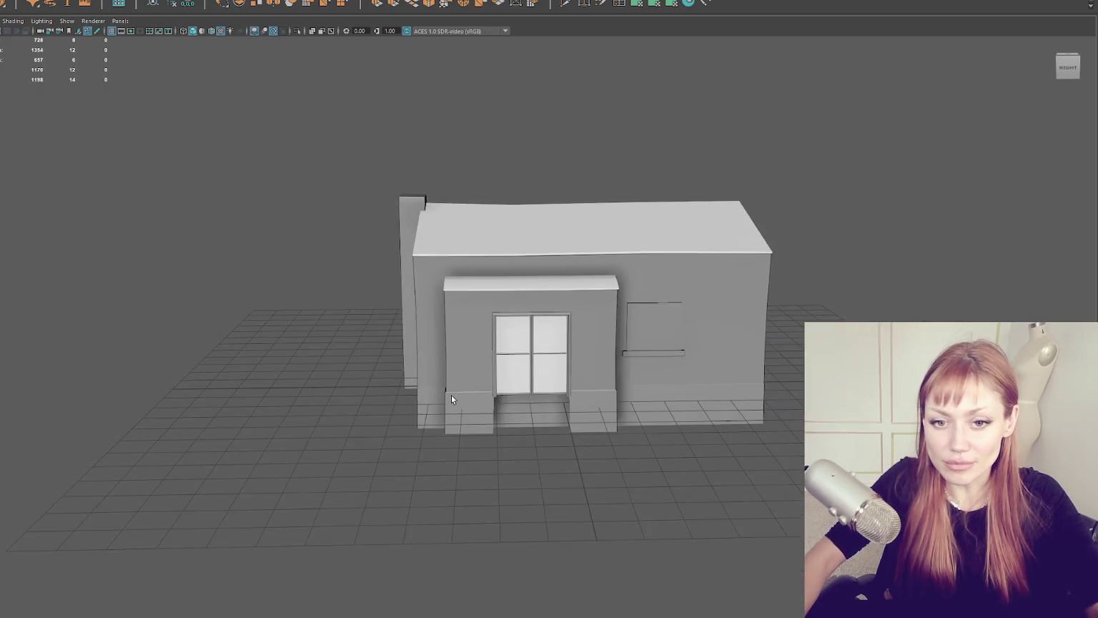
Step: Scale a new cube into a low, flat block and place it in front of the double door
mouse_move(166, 321)
left_mouse_down()
mouse_move(431, 250)
mouse_move(498, 393)
mouse_move(500, 350)
mouse_move(534, 264)
left_mouse_up()
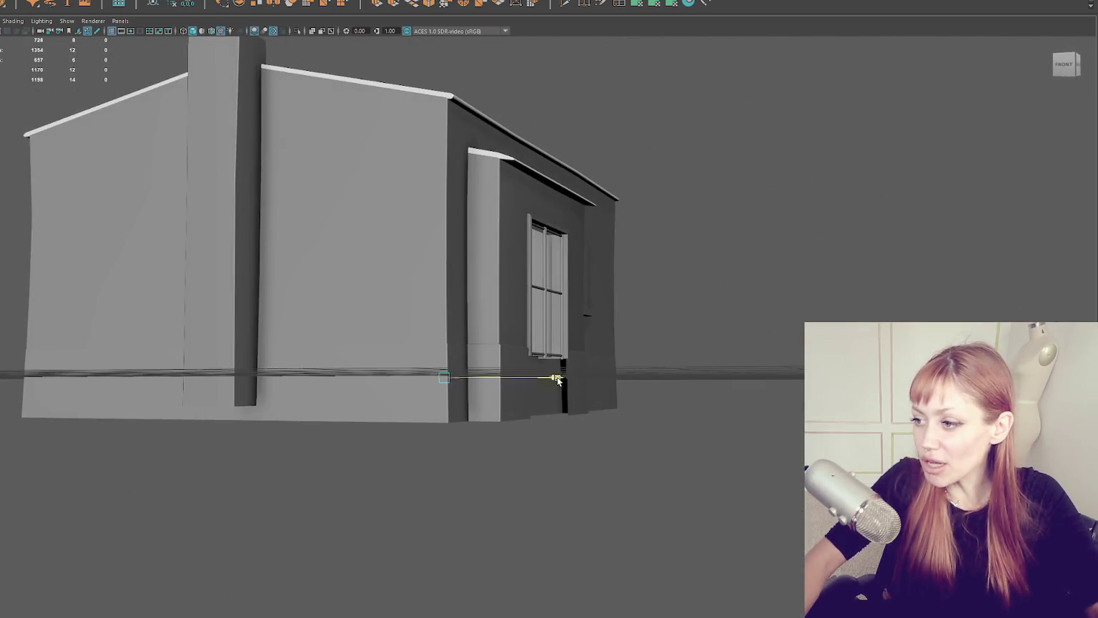
left_click_drag(557, 380, 692, 393)
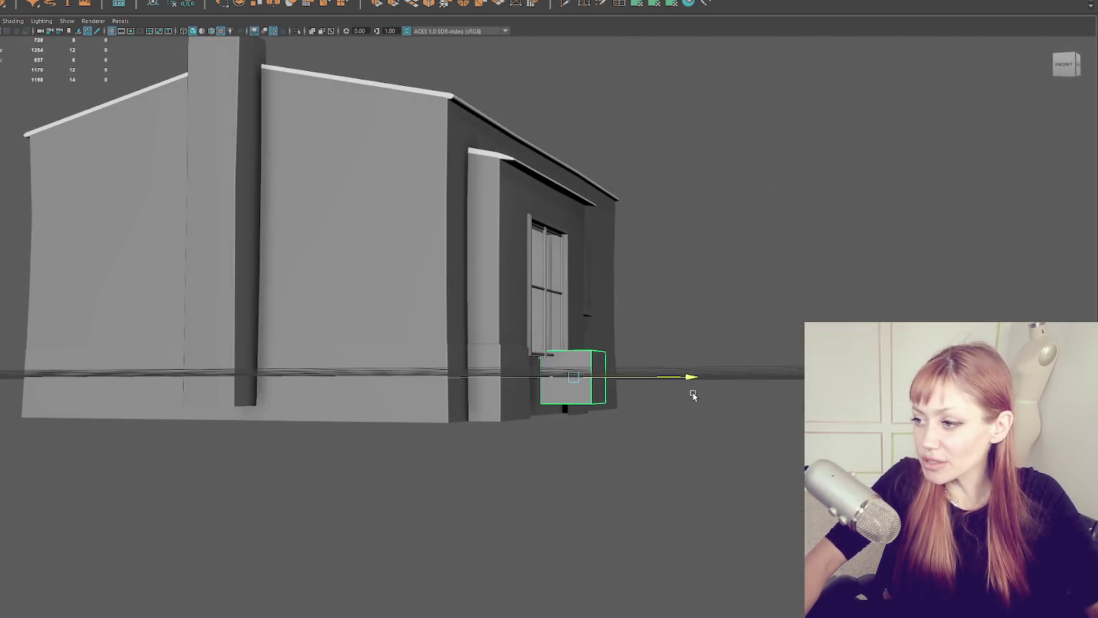
left_click_drag(567, 377, 770, 352)
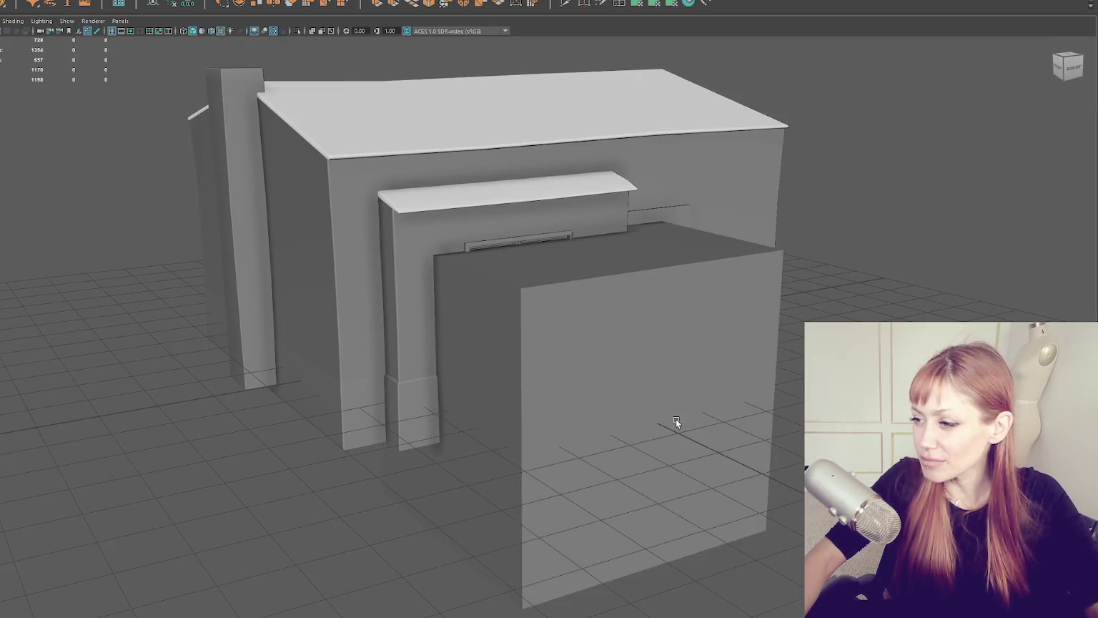
left_click_drag(572, 354, 582, 444)
mouse_move(557, 384)
left_mouse_down()
mouse_move(506, 395)
mouse_move(620, 427)
left_mouse_up()
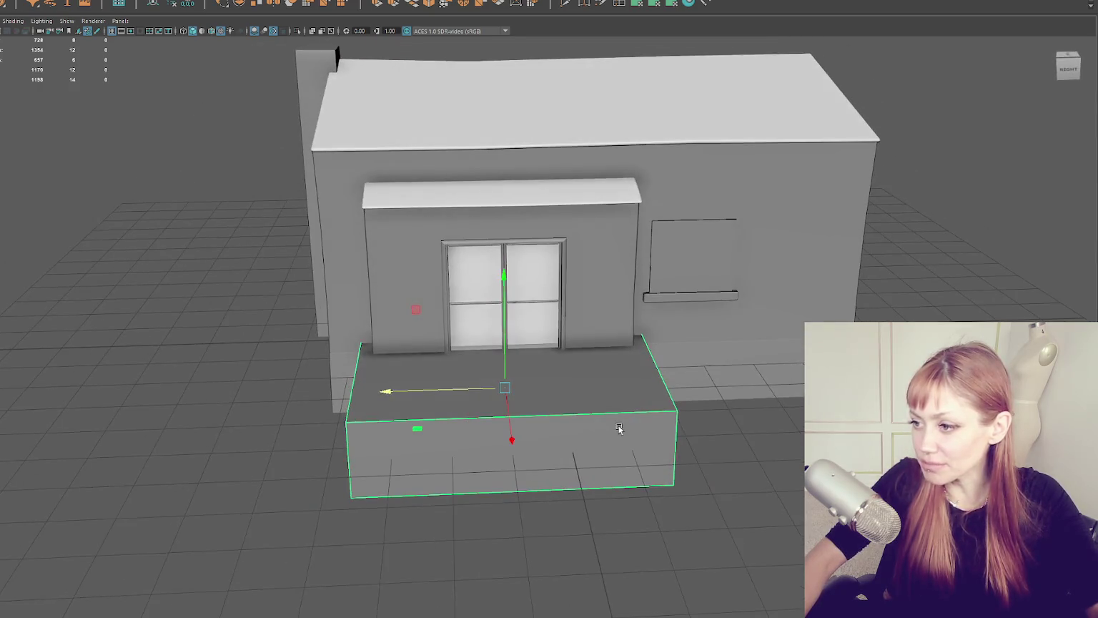
left_click_drag(505, 349, 510, 412)
scroll(510, 412, "up", 5)
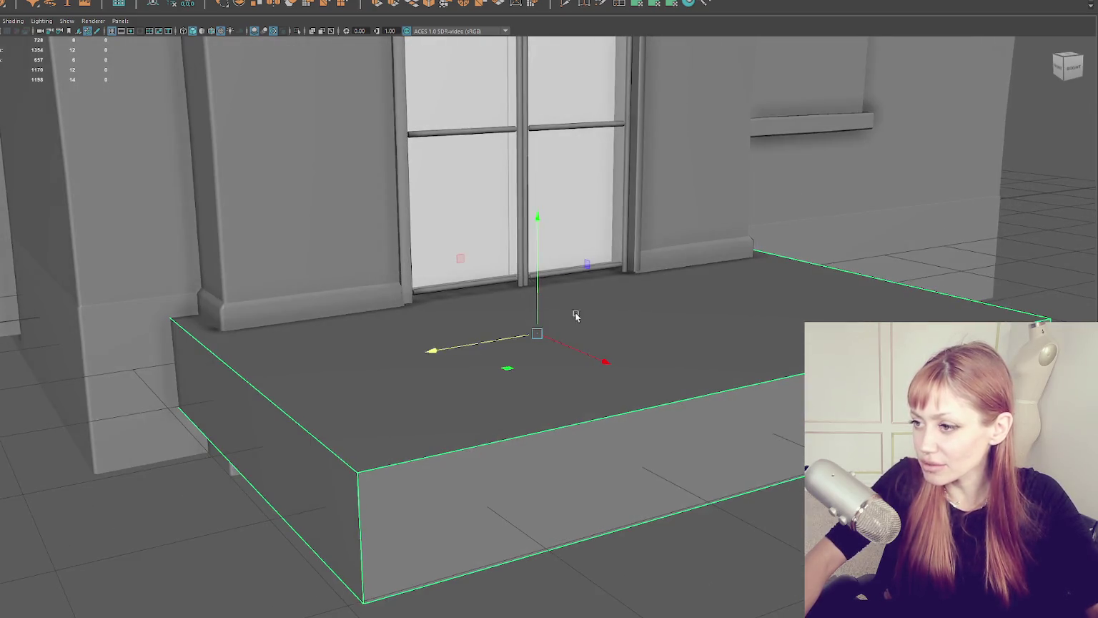
scroll(536, 306, "down", 3)
mouse_move(539, 314)
left_mouse_down()
mouse_move(542, 299)
mouse_move(578, 288)
mouse_move(545, 281)
mouse_move(539, 300)
mouse_move(556, 290)
left_mouse_up()
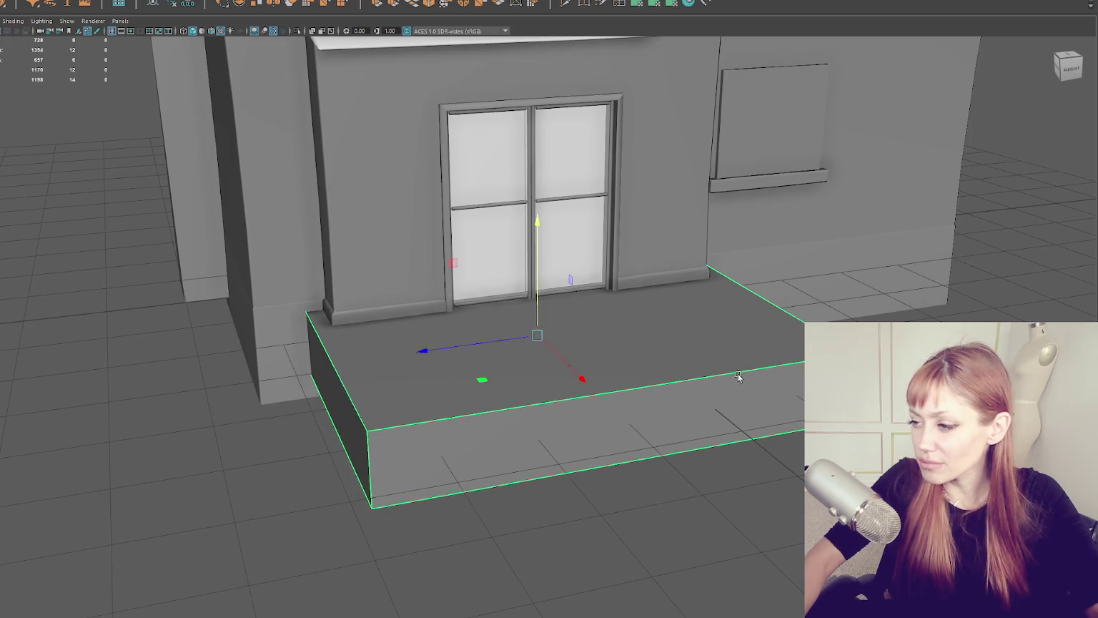
left_click_drag(739, 377, 685, 332)
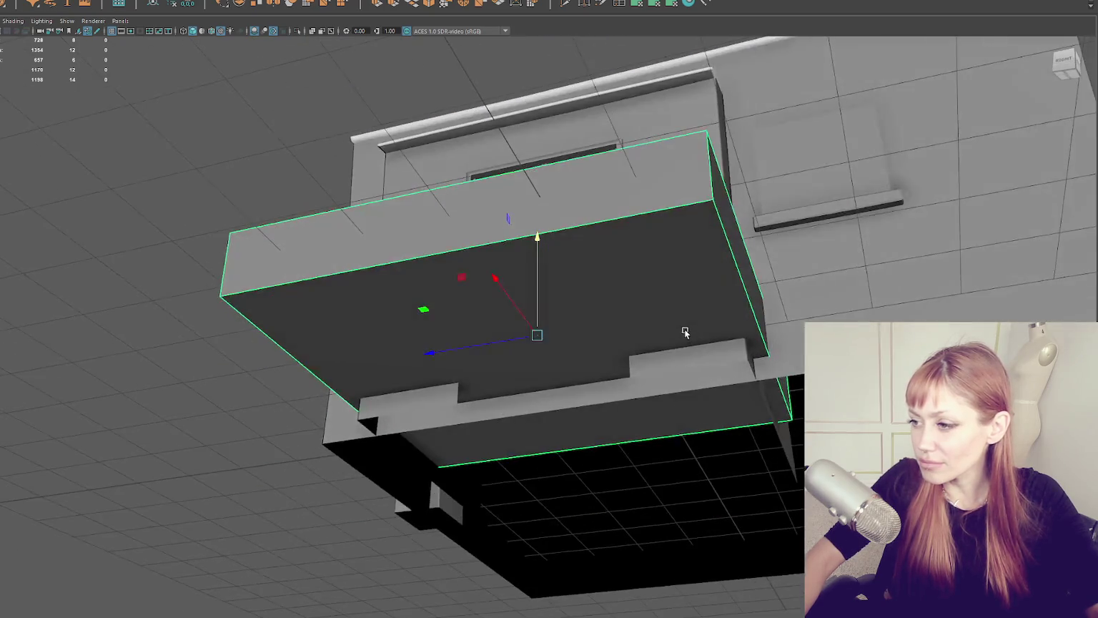
Step: Delete the step's bottom face and pull a side face inward to shorten the block
key("F11")
left_click(407, 324)
key("Delete")
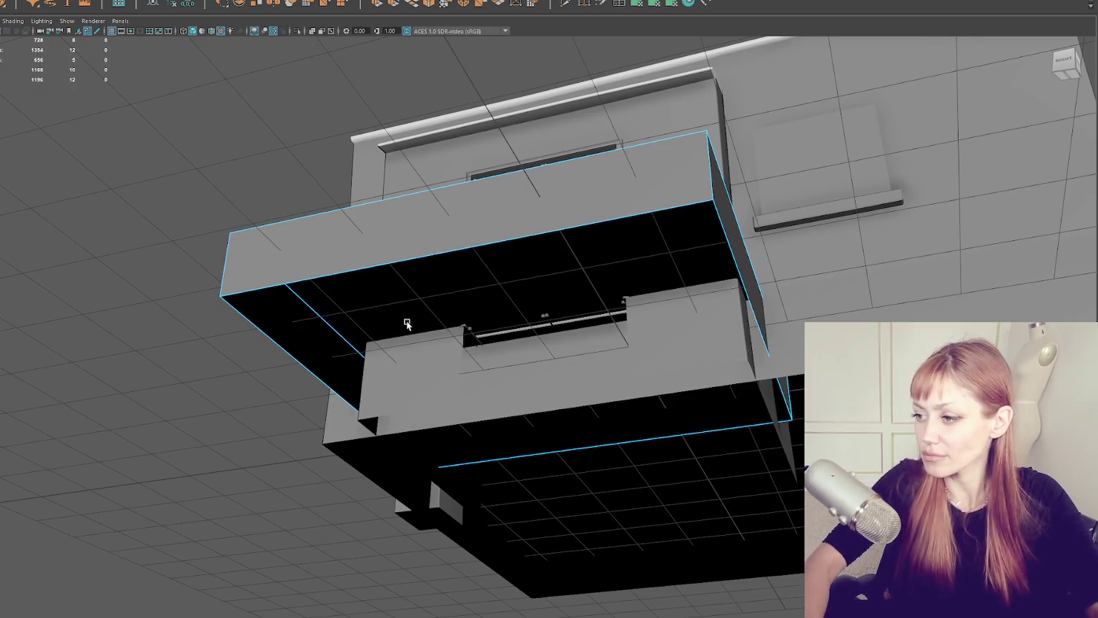
left_click(662, 427)
mouse_move(662, 427)
left_mouse_down()
mouse_move(636, 390)
mouse_move(669, 379)
left_mouse_up()
mouse_move(645, 330)
left_mouse_down()
mouse_move(503, 329)
mouse_move(594, 349)
mouse_move(551, 347)
mouse_move(529, 323)
mouse_move(569, 335)
left_mouse_up()
mouse_move(483, 314)
left_mouse_down()
mouse_move(382, 289)
mouse_move(590, 372)
mouse_move(666, 224)
mouse_move(763, 160)
mouse_move(587, 325)
left_mouse_up()
left_click(584, 335)
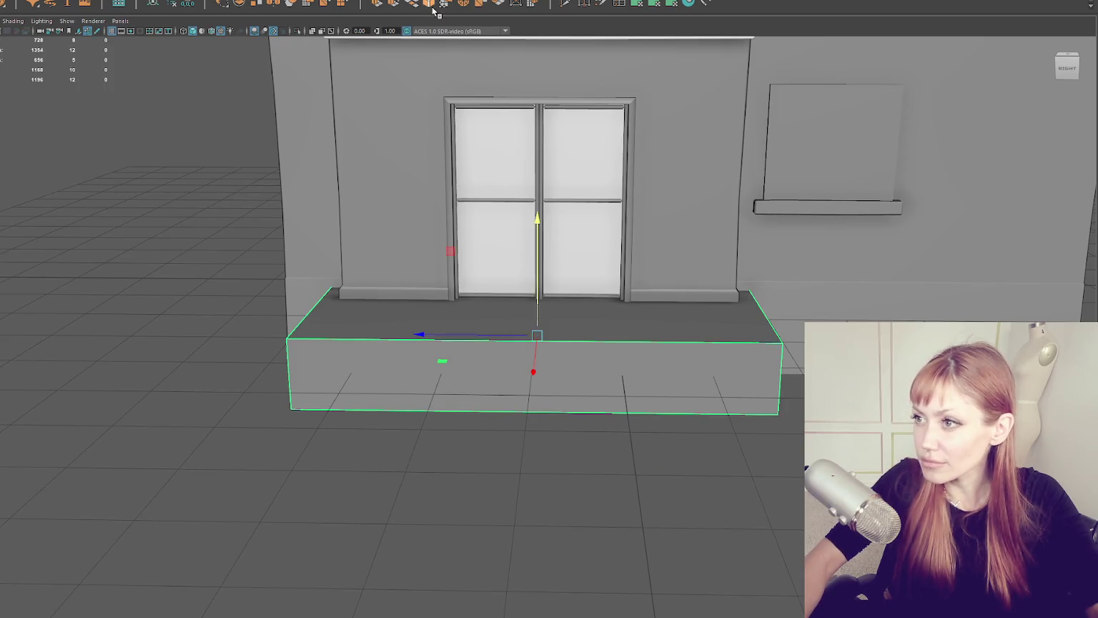
Step: Bevel the platform box's edges, undoing and reapplying the bevel
key("ctrl+b")
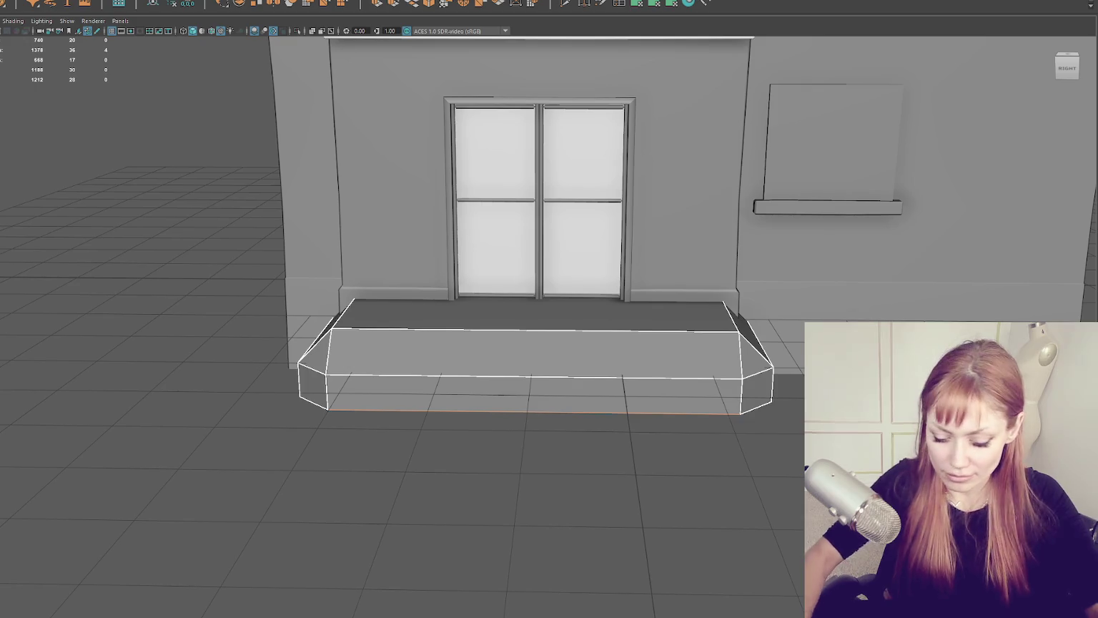
key("ctrl+z")
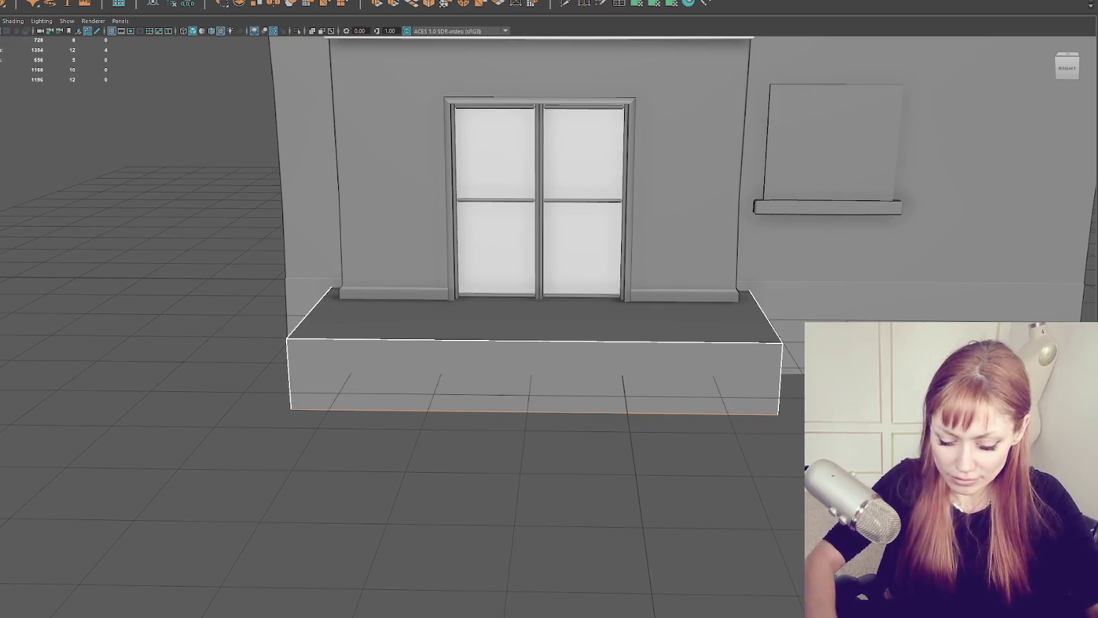
key("ctrl+b")
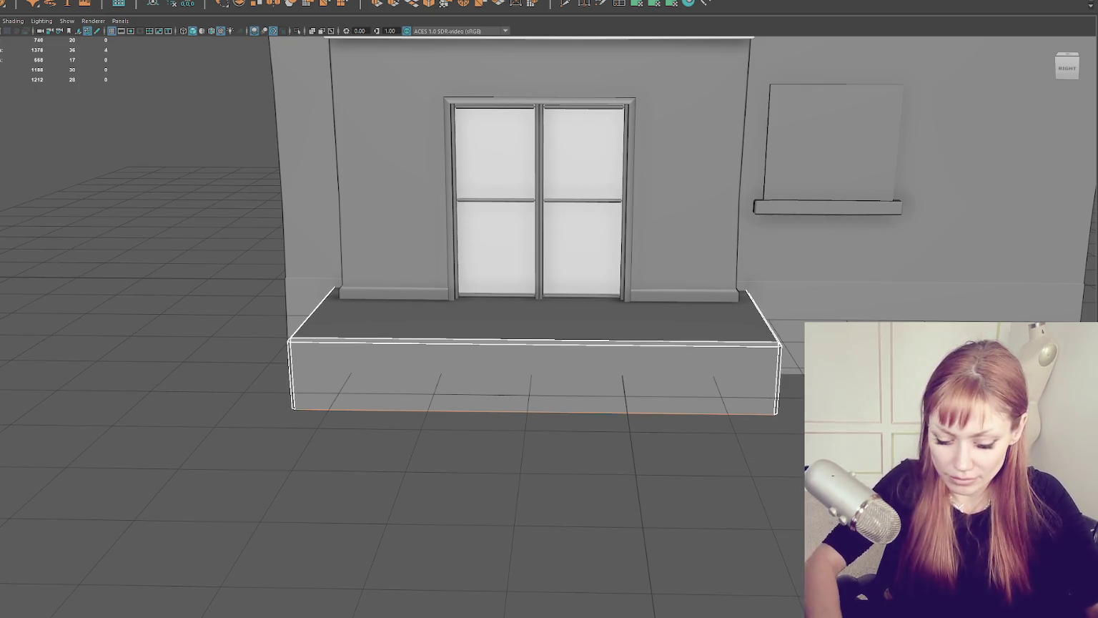
left_click(245, 265)
key("F8")
Step: Select all of the platform's edges and lay out its UVs
right_click(141, 78)
left_click(188, 95)
left_click(239, 1)
left_click(258, 179)
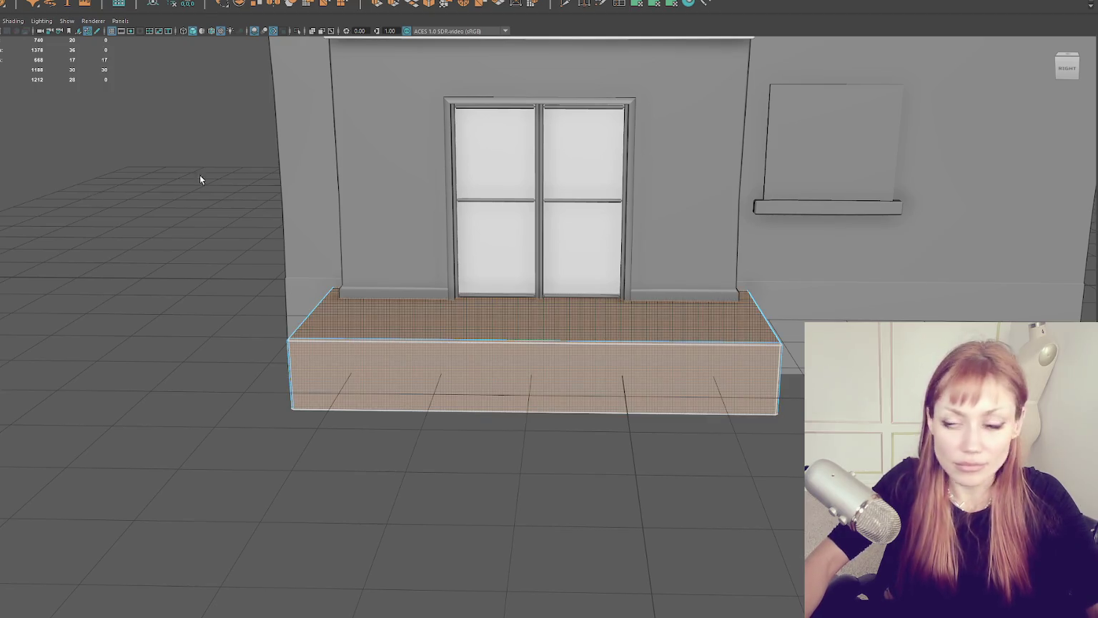
left_click(262, 269)
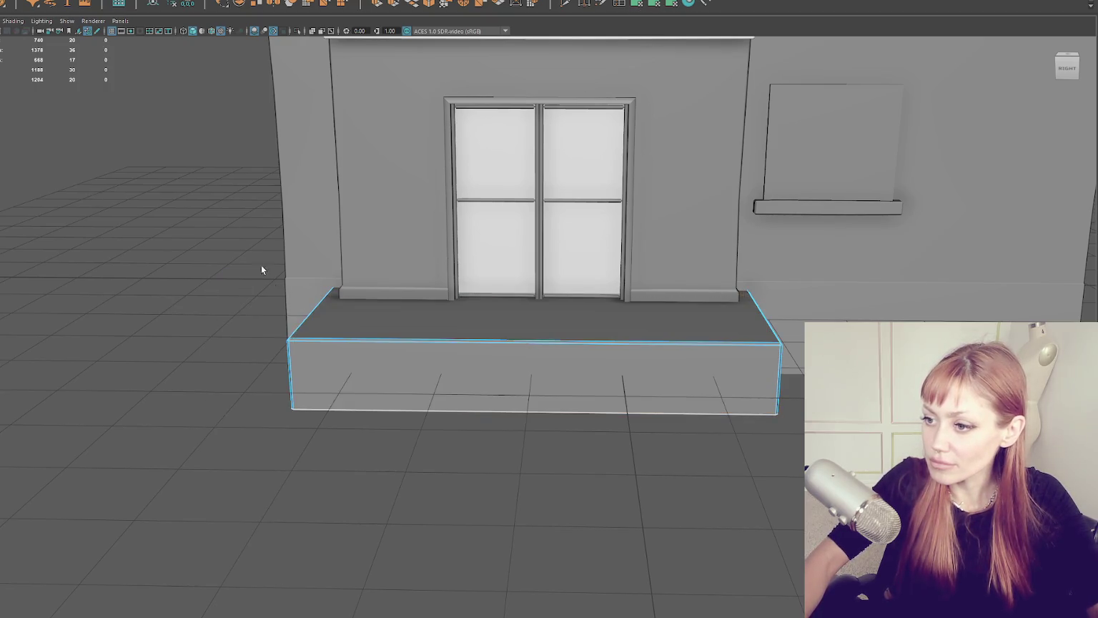
left_click_drag(476, 342, 647, 393)
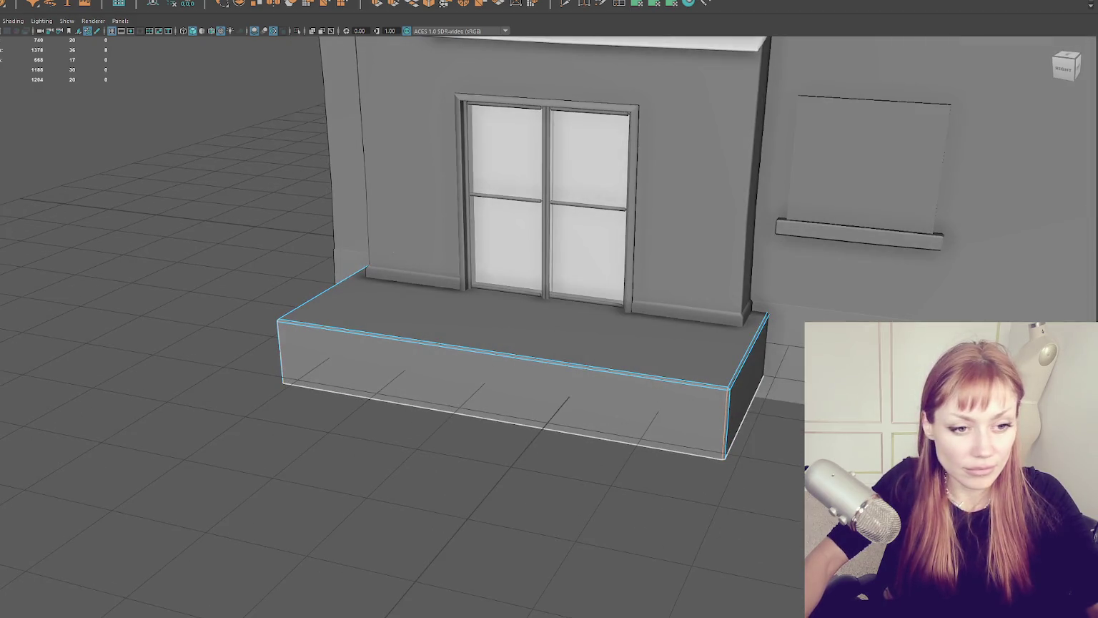
Step: Select the platform's faces, return to object mode and duplicate the platform box
key("ctrl+F11")
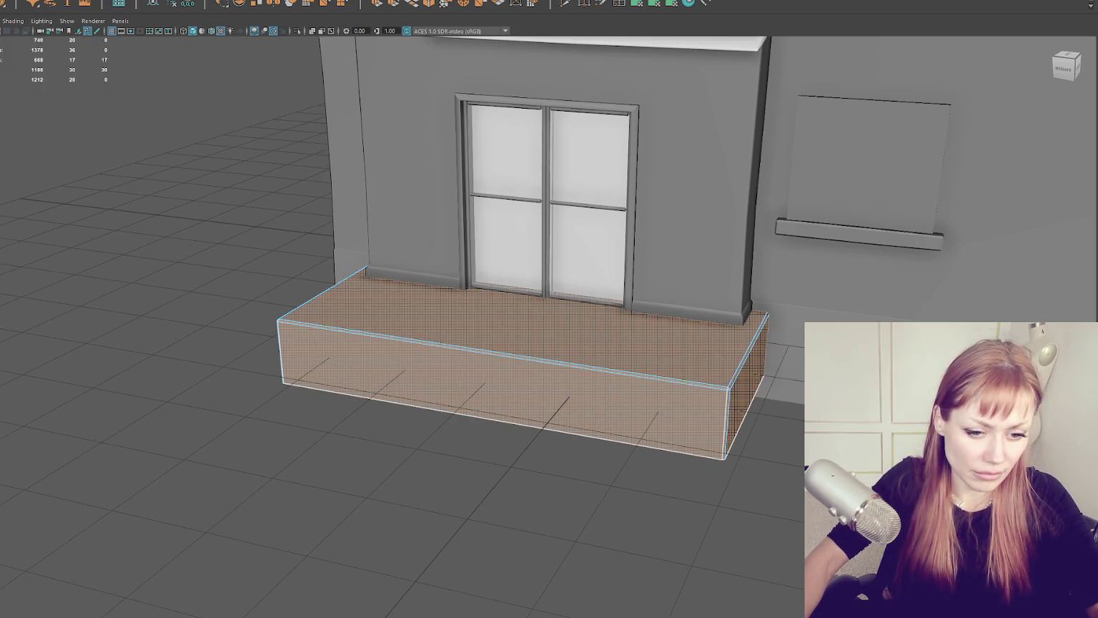
key("F8")
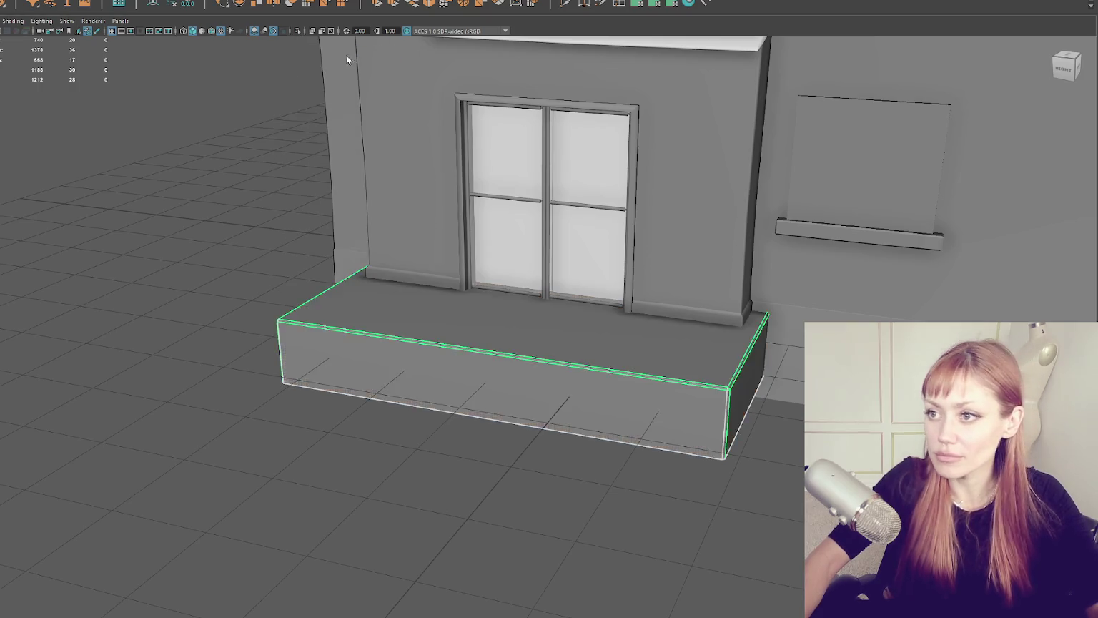
key("w")
key("ctrl+d")
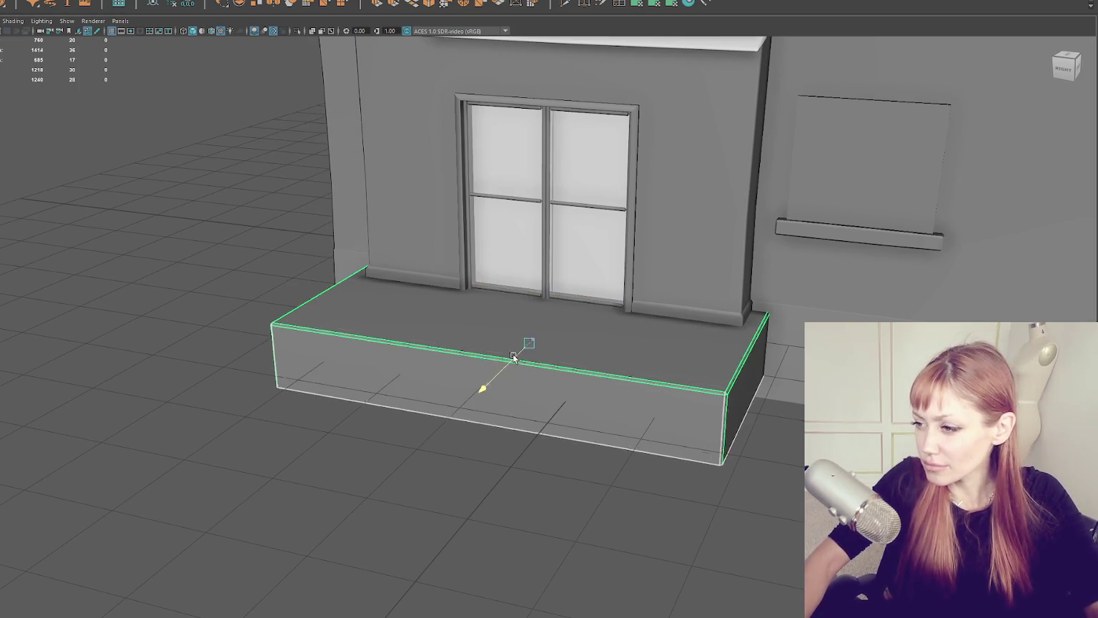
Step: Move box copies forward and down as the second and bottom steps, aligning them in a line
left_click_drag(500, 379, 471, 393)
left_click_drag(516, 322, 516, 342)
left_click_drag(515, 345, 652, 389)
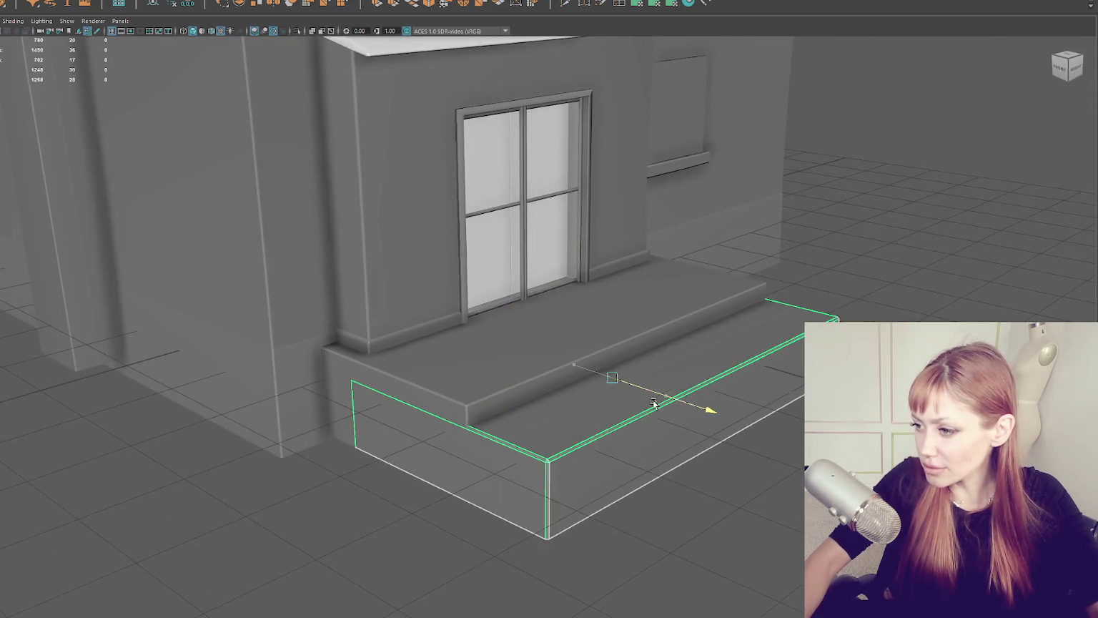
mouse_move(613, 357)
left_mouse_down()
mouse_move(601, 416)
mouse_move(553, 422)
mouse_move(532, 393)
left_mouse_up()
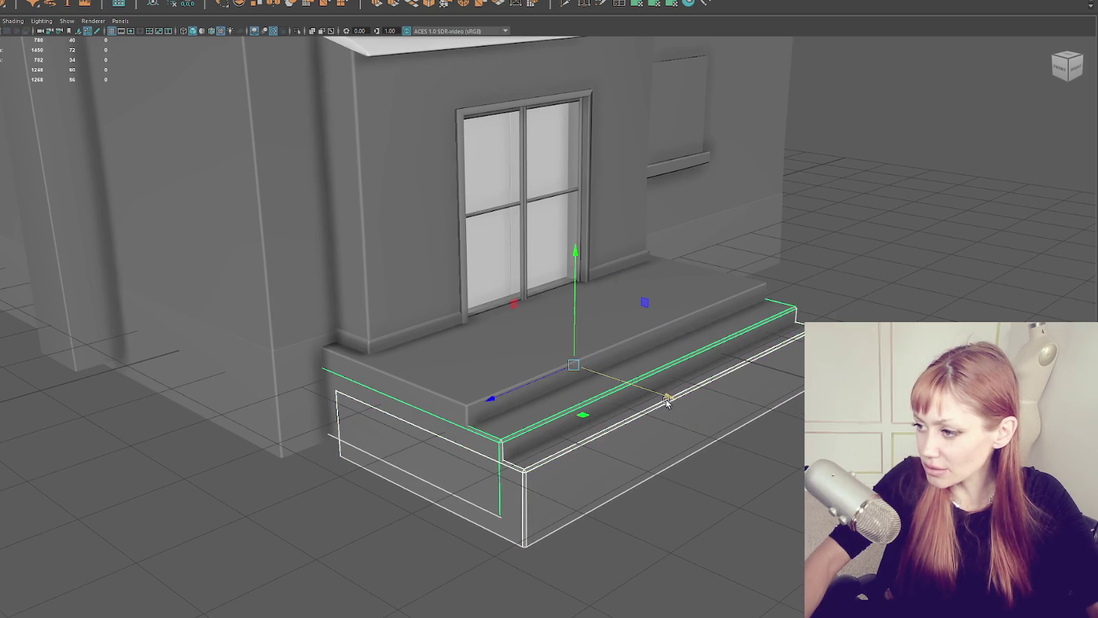
left_click_drag(643, 390, 657, 392)
left_click_drag(858, 326, 700, 329)
left_click(449, 419)
mouse_move(429, 390)
left_mouse_down()
mouse_move(418, 391)
mouse_move(470, 312)
left_mouse_up()
Step: Check the stair from a low close view, then select all three step boxes together
left_click(439, 230)
mouse_move(439, 231)
left_mouse_down()
mouse_move(367, 362)
mouse_move(380, 367)
left_mouse_up()
left_click(366, 363)
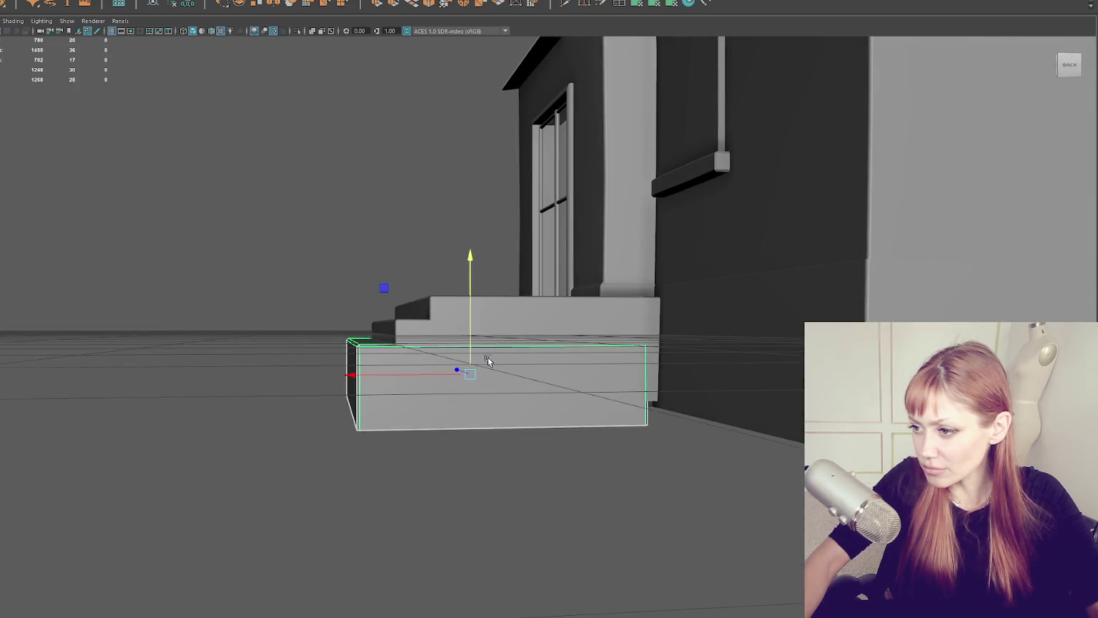
left_click(417, 238)
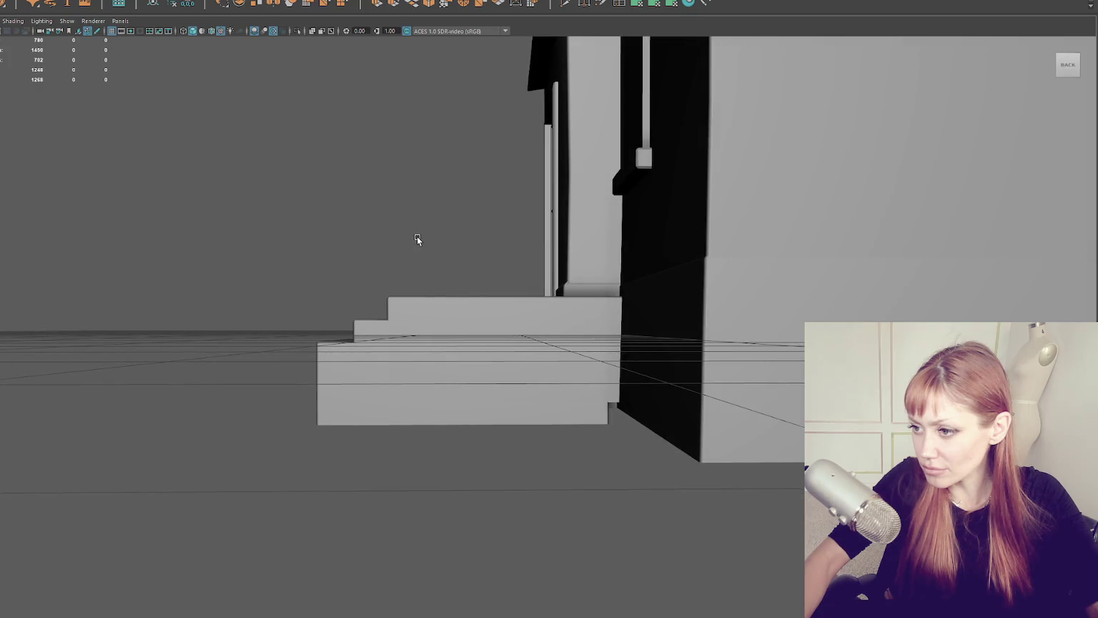
left_click(387, 320)
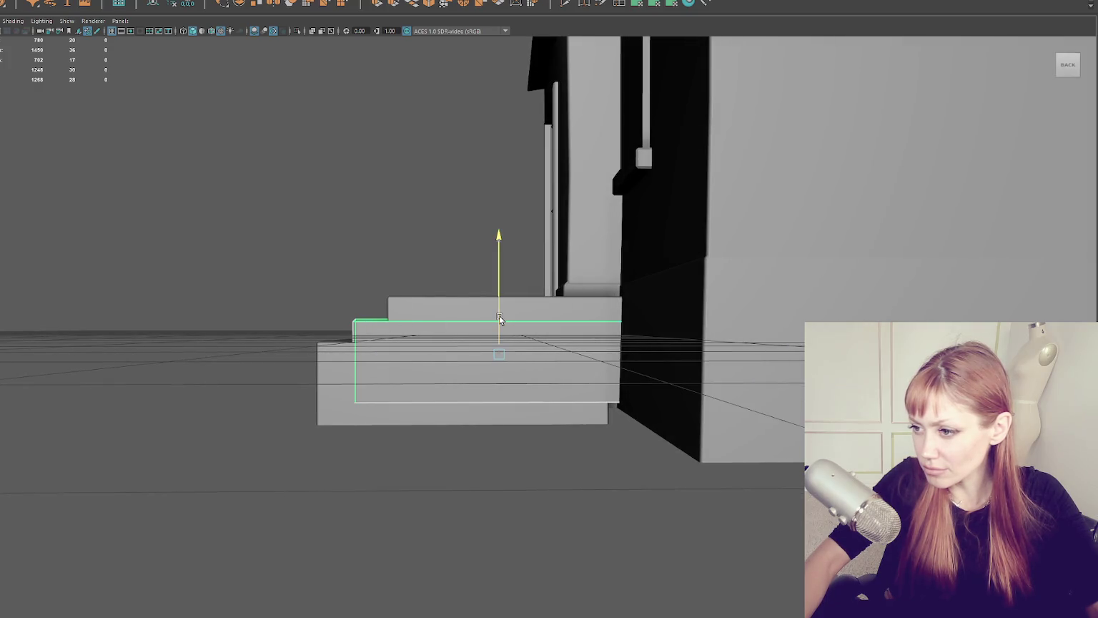
key("q")
left_click(426, 225)
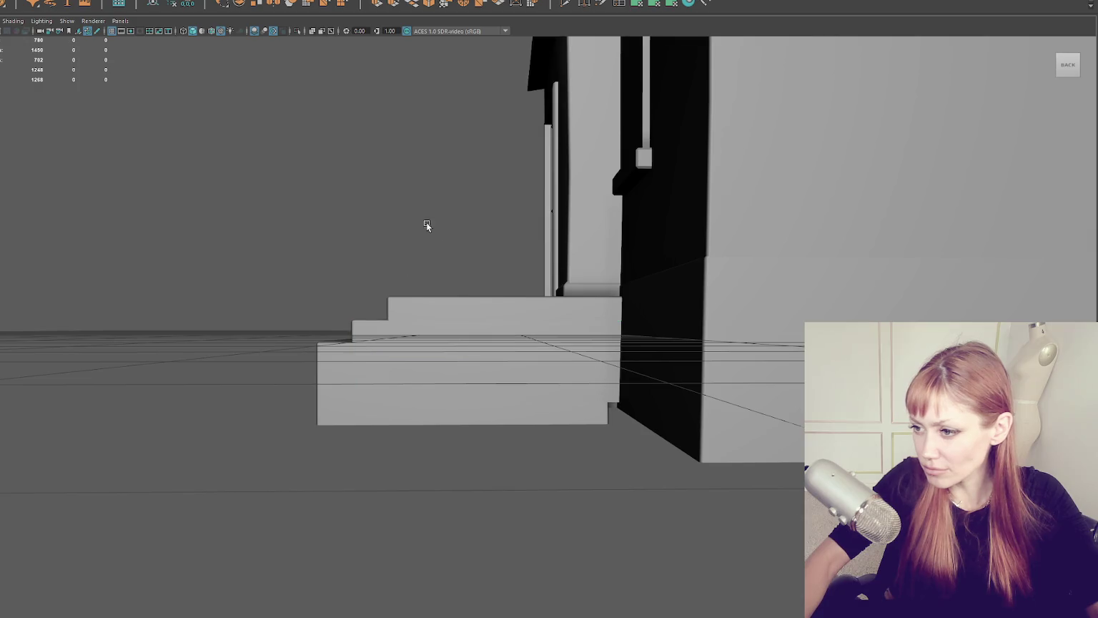
scroll(430, 227, "up", 3)
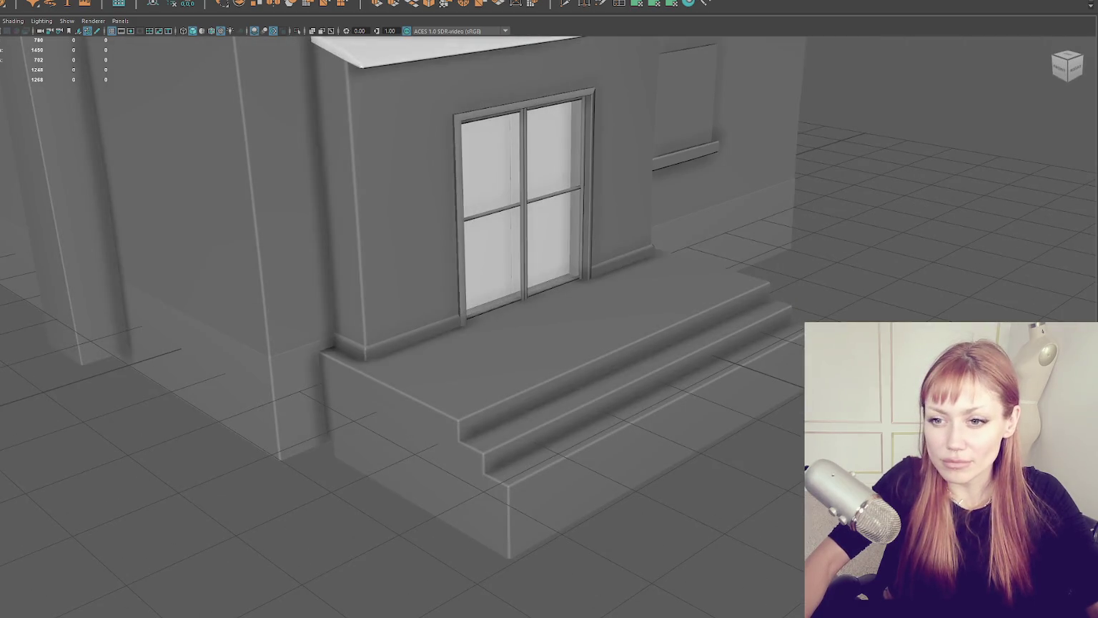
left_click(564, 501)
left_click(622, 344, "shift")
left_click(679, 286, "shift")
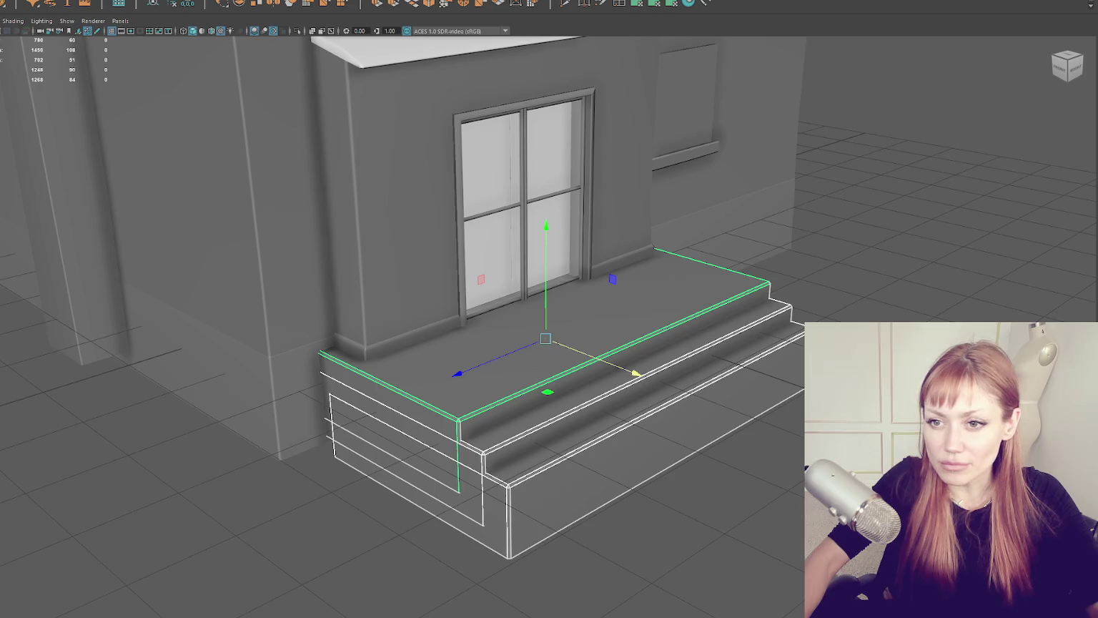
key("ctrl+shift+a")
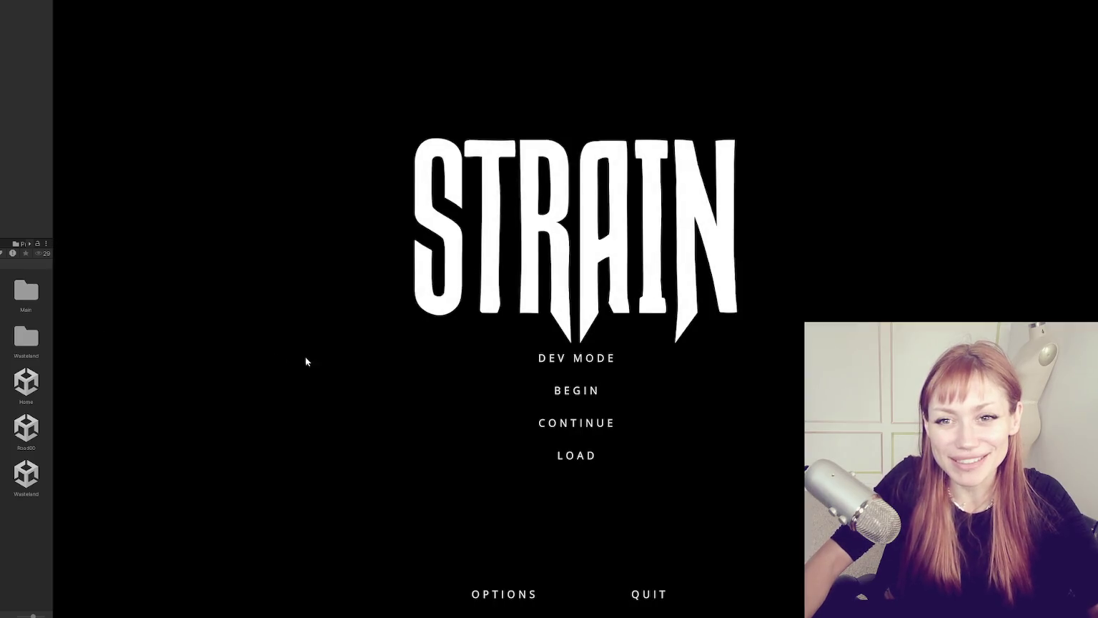
Step: Start the game in DEV MODE from the STRAIN title menu
left_click(576, 359)
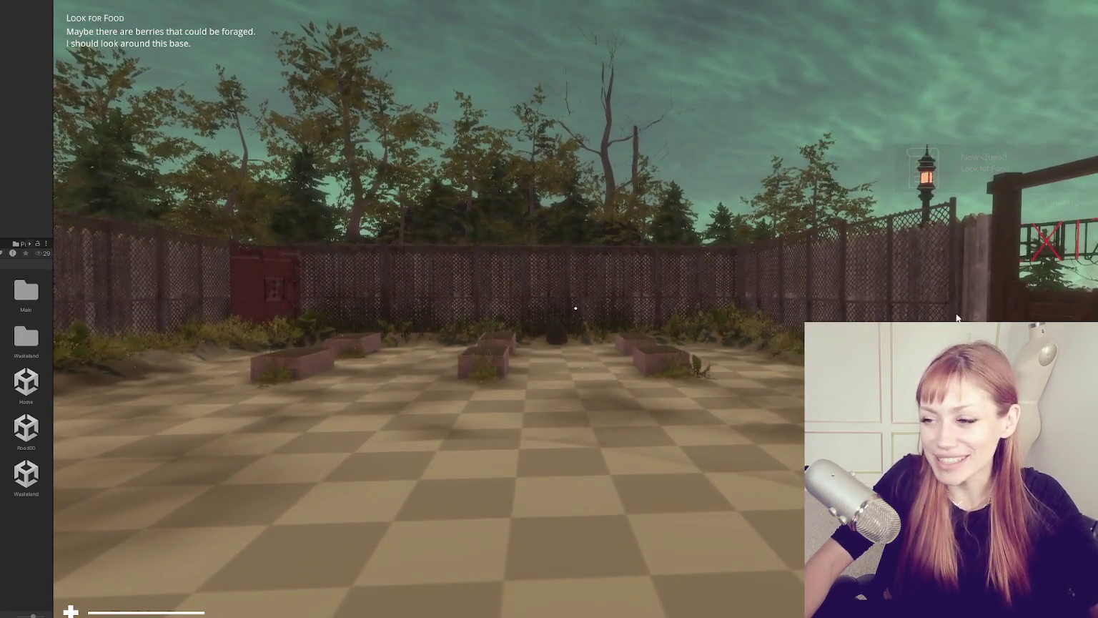
Step: Walk up to the red door in the fence and go through it
key("w")
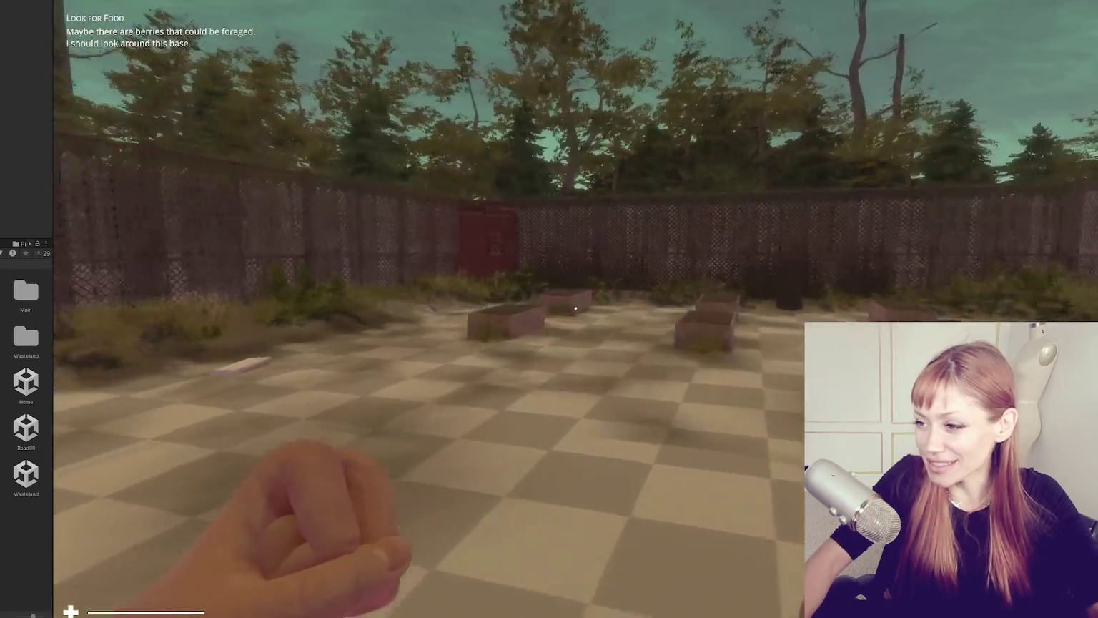
key("w")
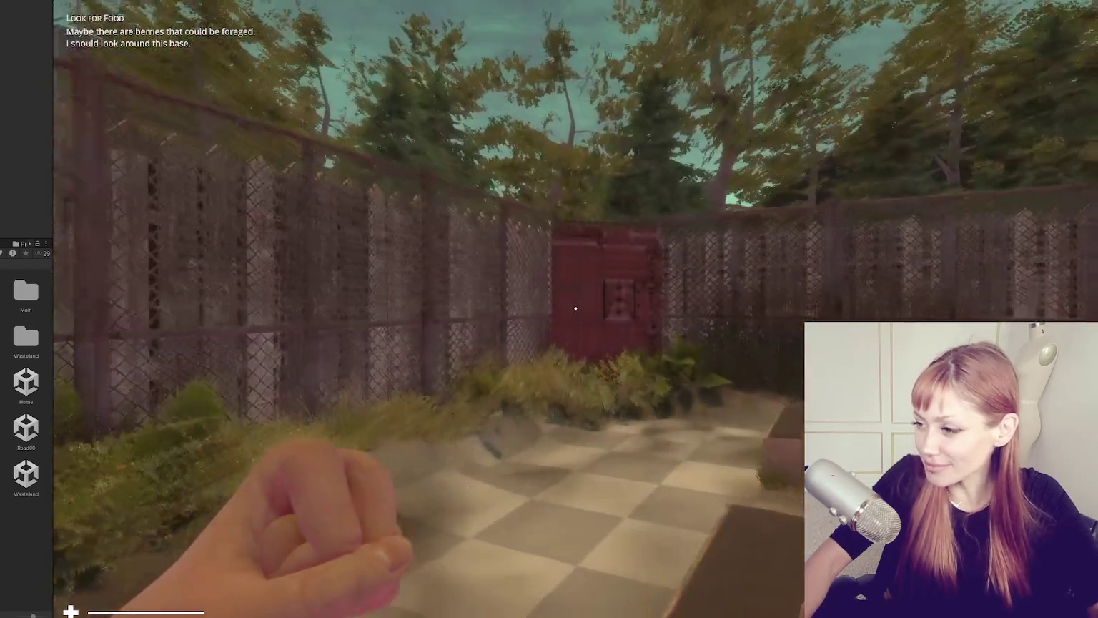
key("w")
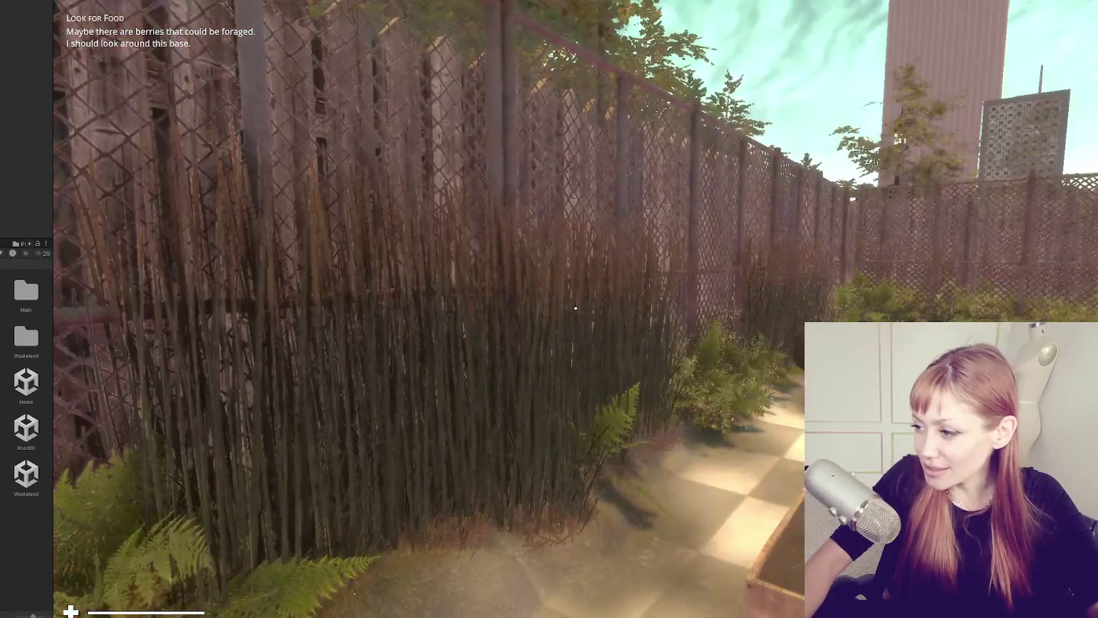
mouse_move(576, 308)
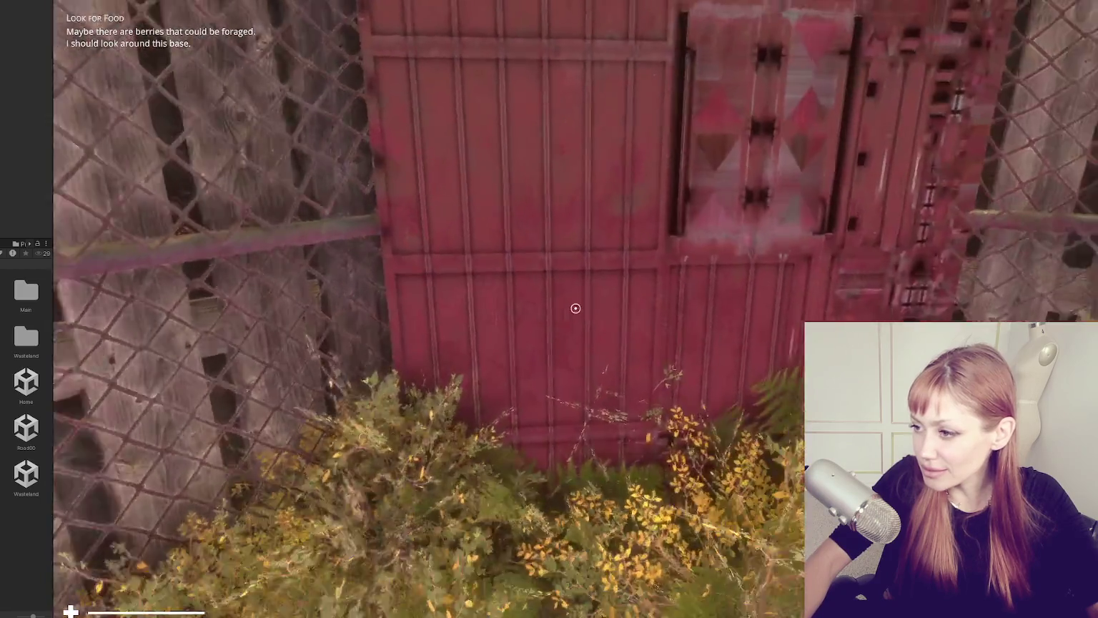
key("w")
left_click(575, 308)
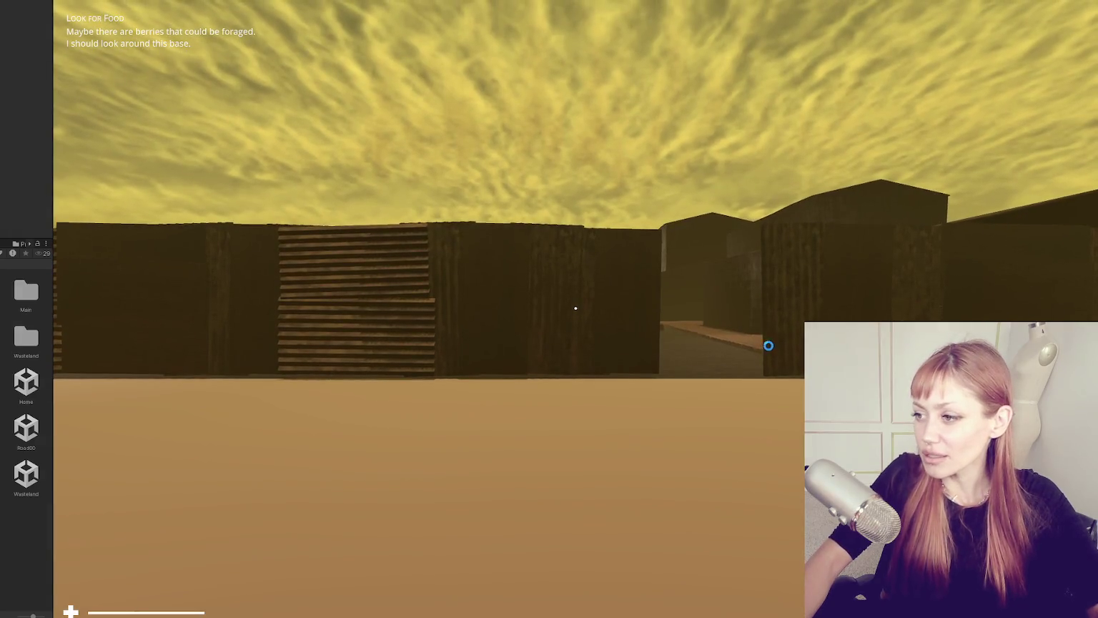
Step: Walk down the street and past the chain-link fence up to the building's double door
left_click(748, 336)
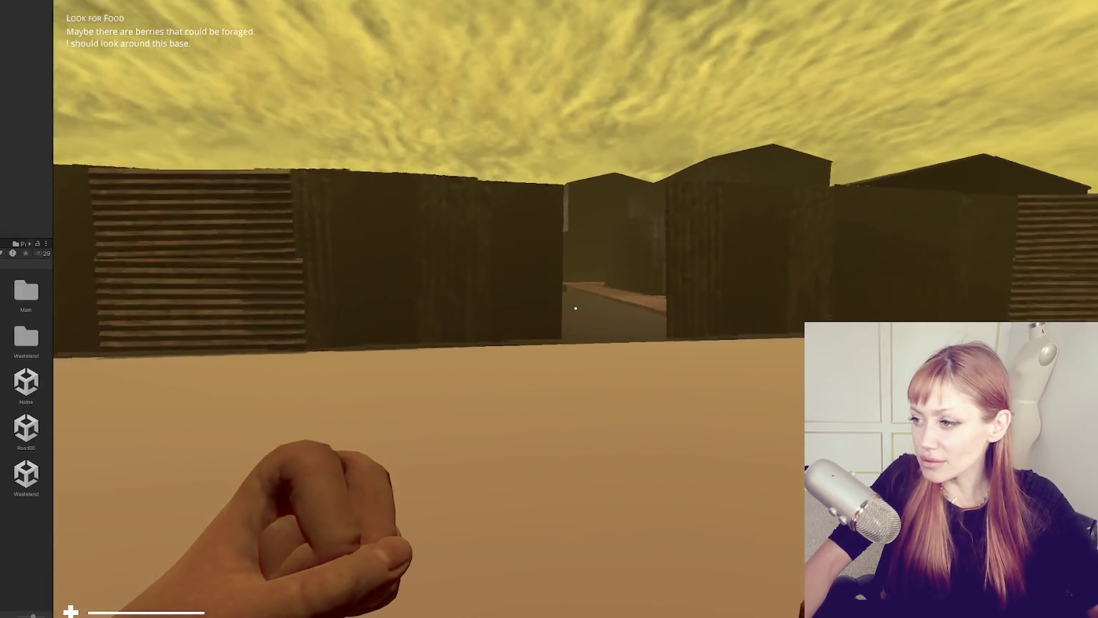
key("w")
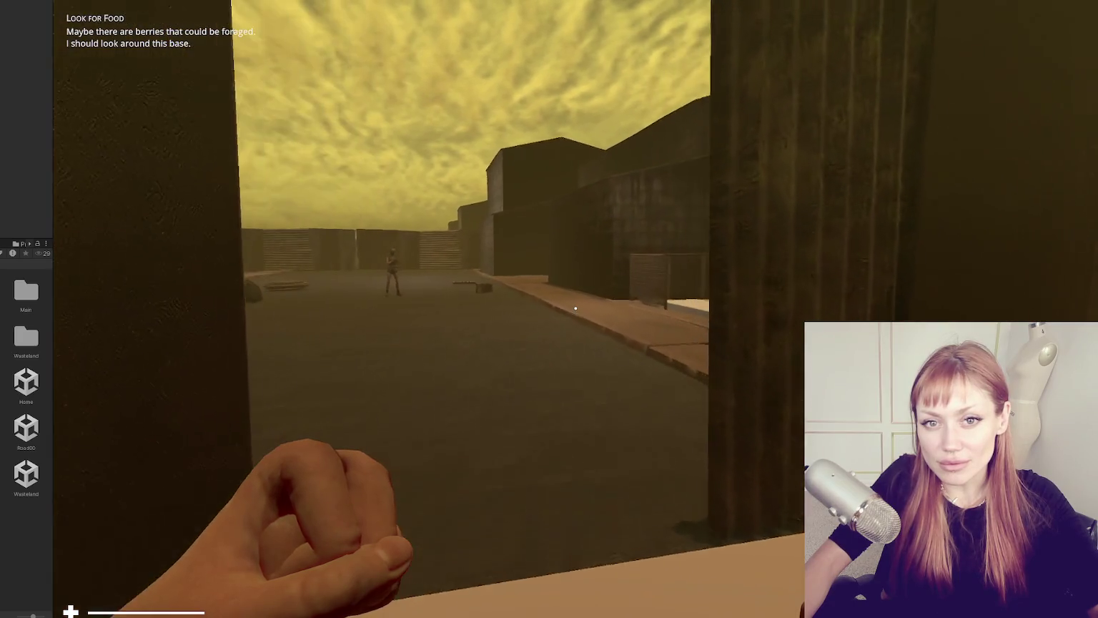
key("w")
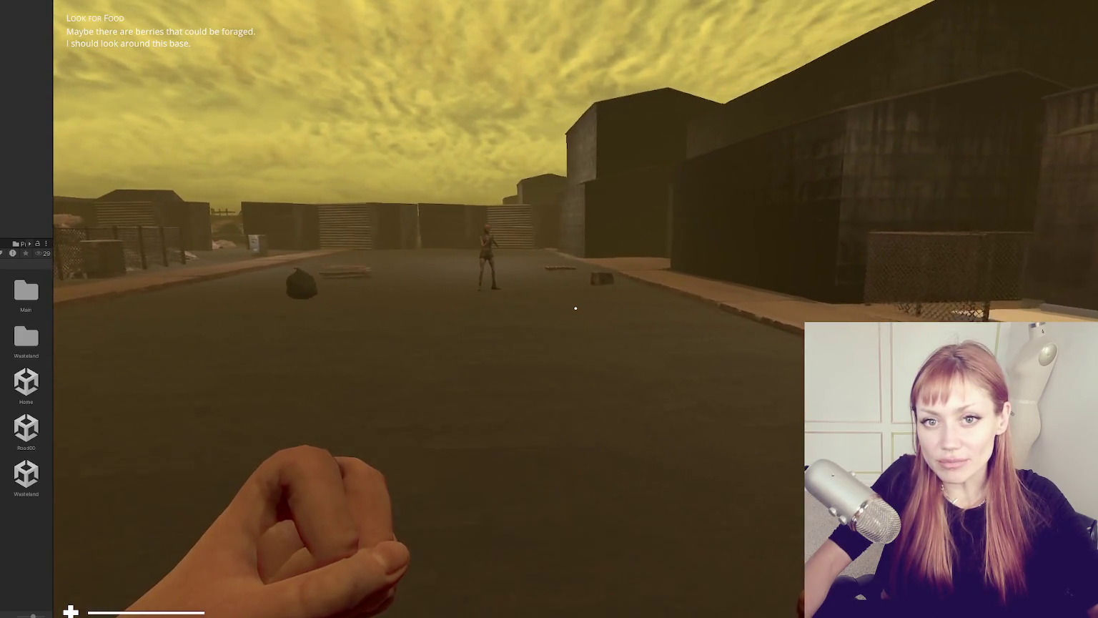
key("w")
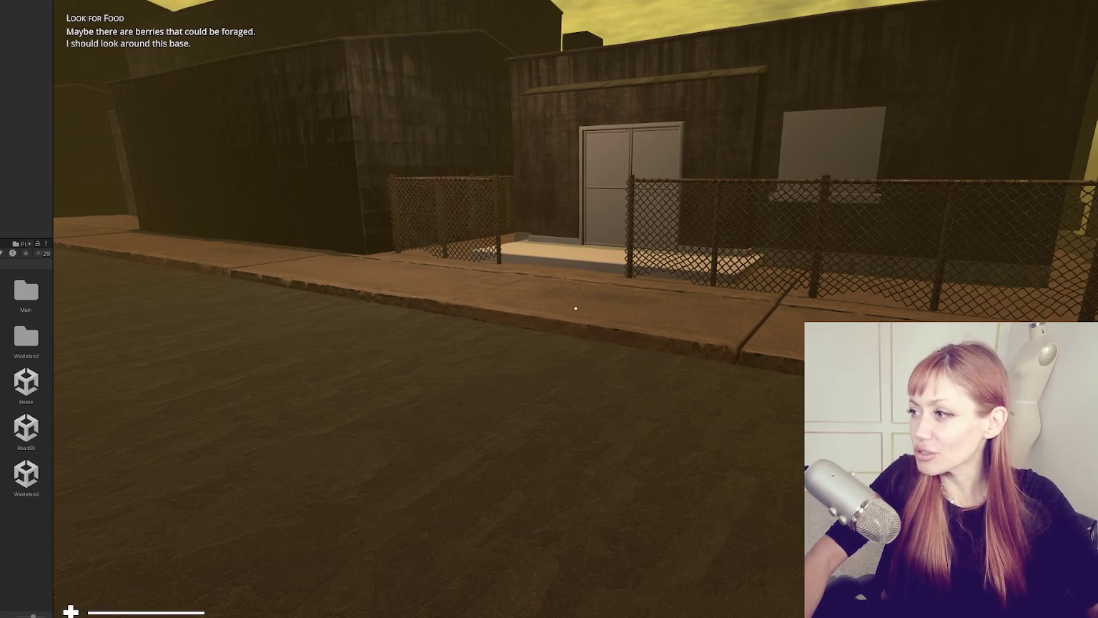
mouse_move(575, 308)
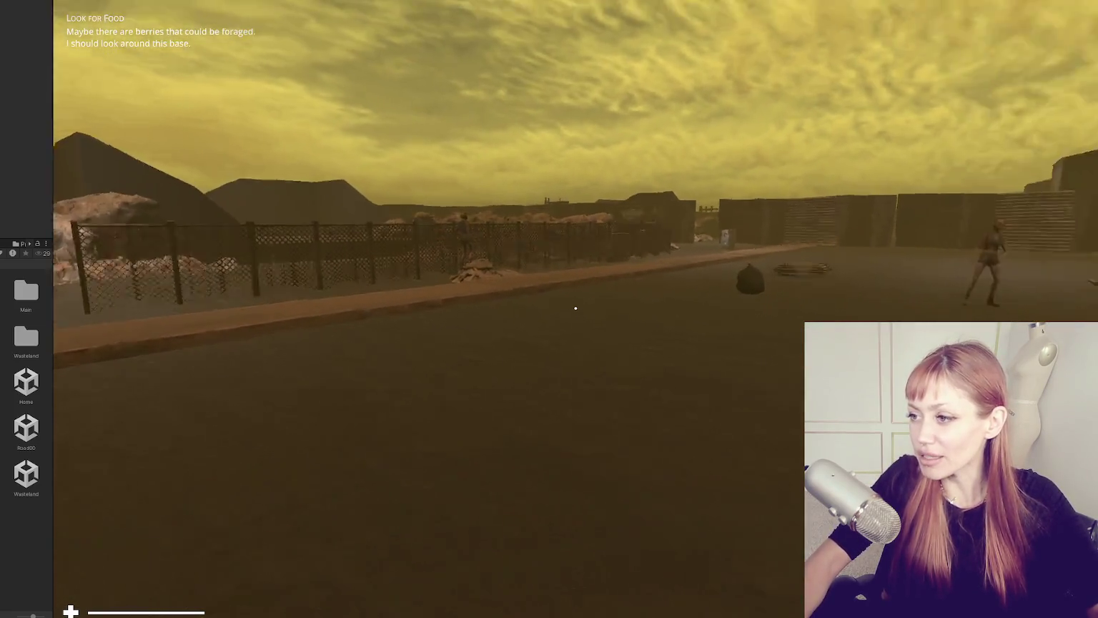
key("w")
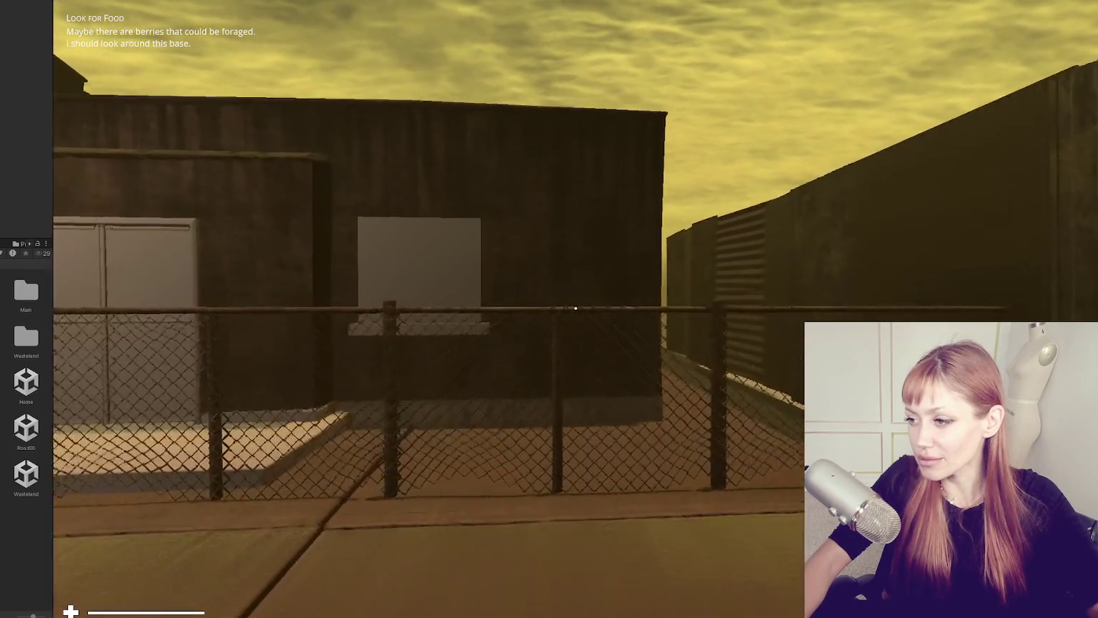
key("w")
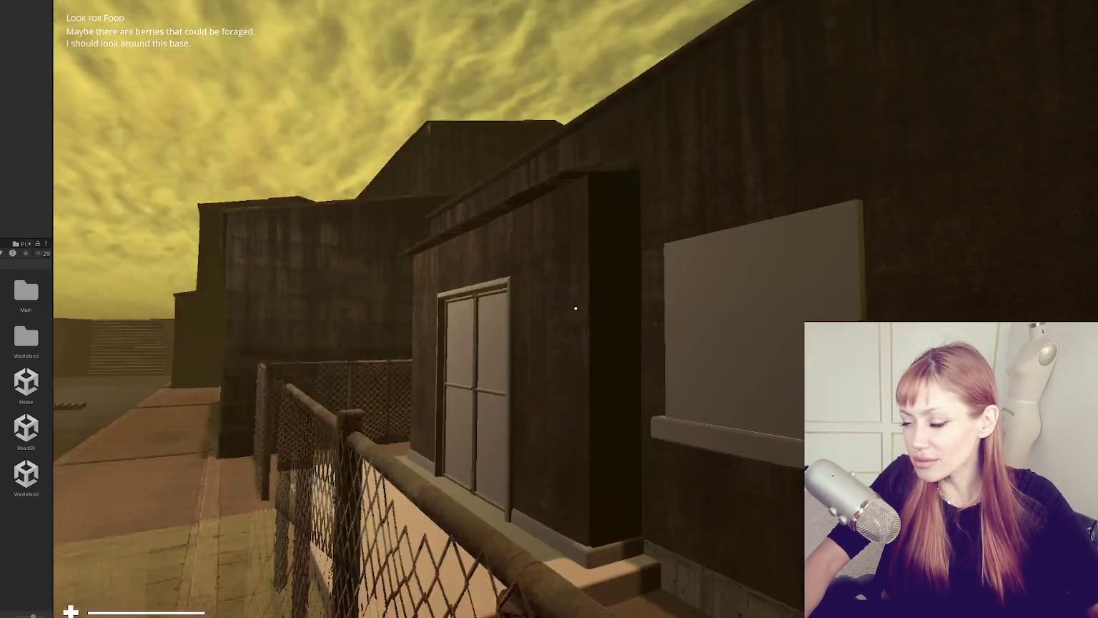
key("w")
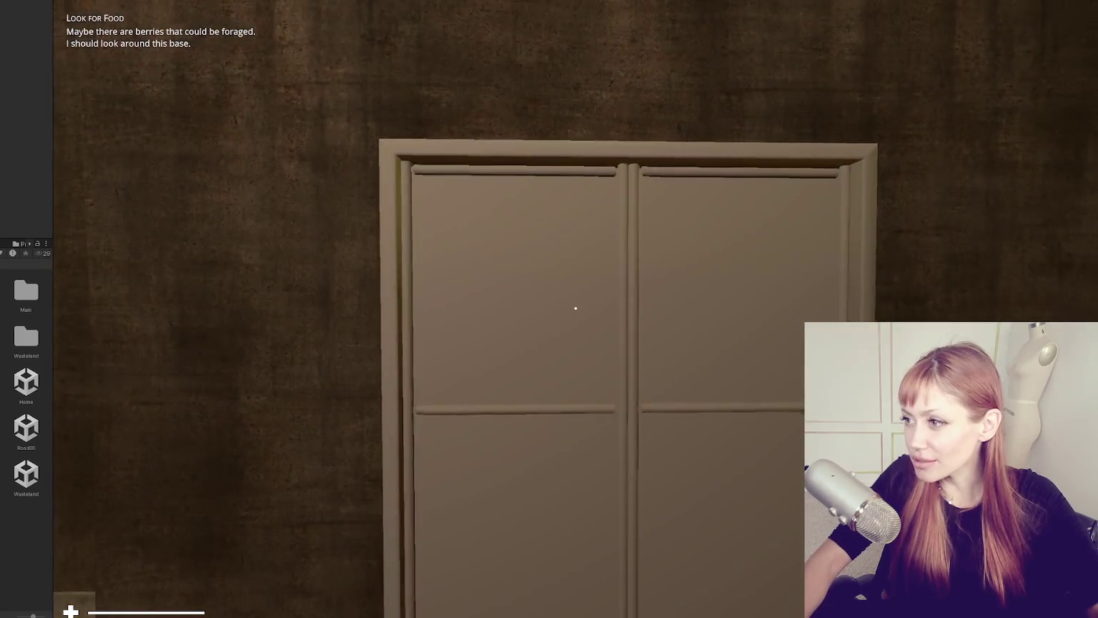
Step: Test the doorstep by pushing into the double door, back away to the yard, then pause
key("s")
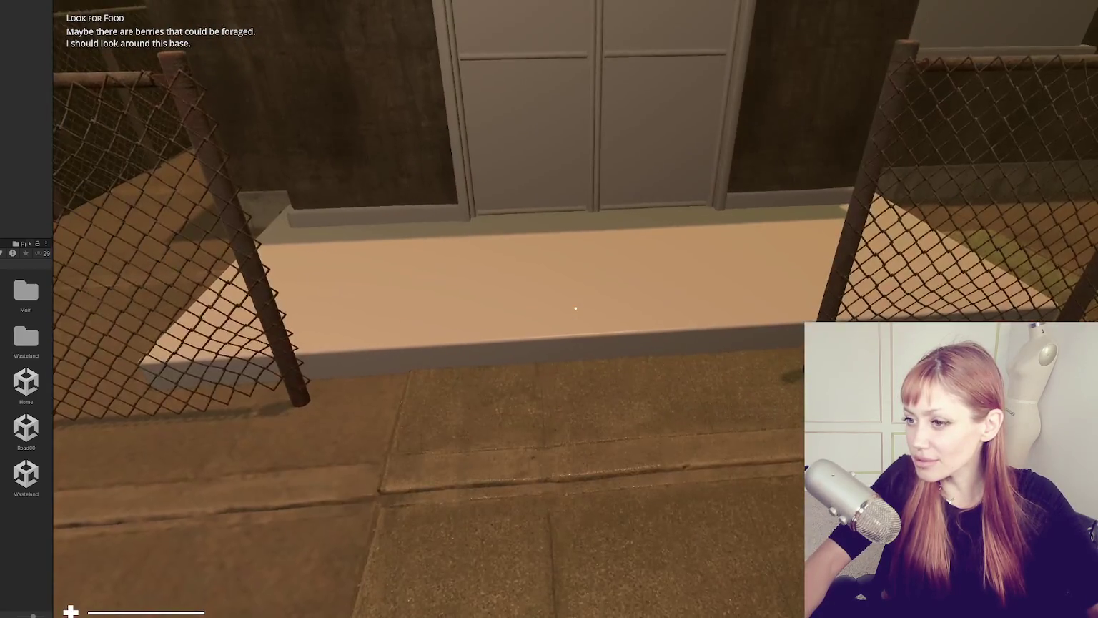
key("w")
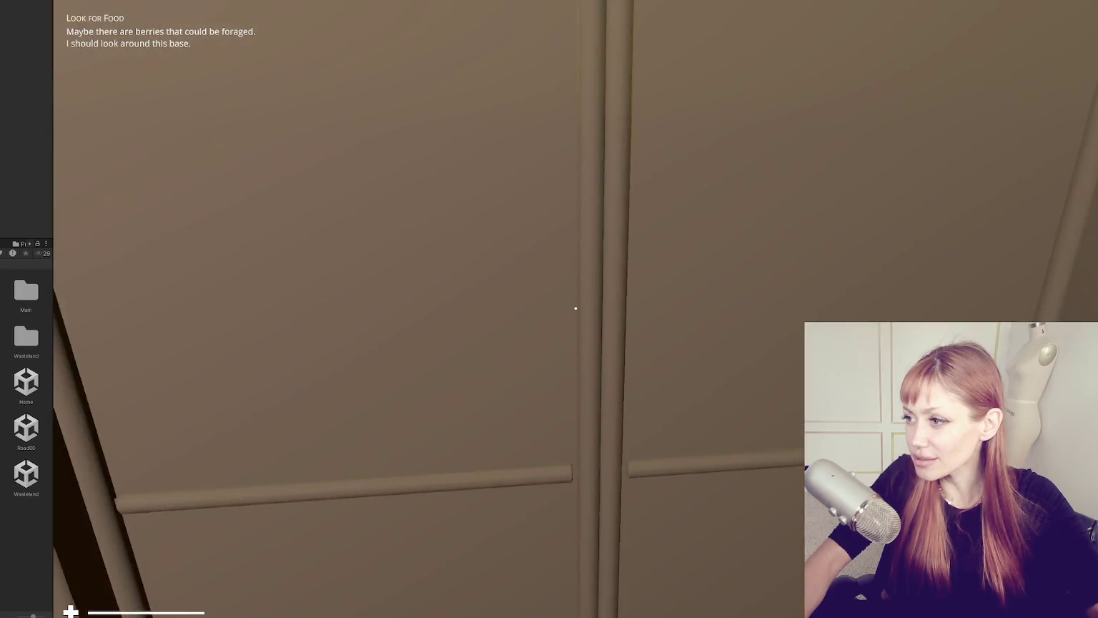
key("s")
key("e")
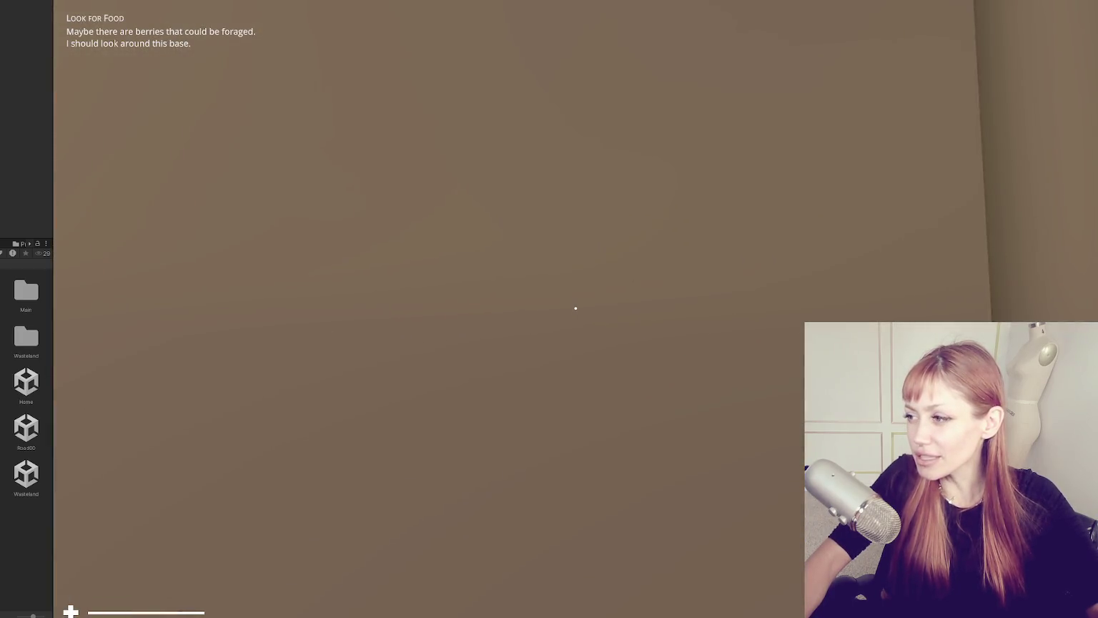
key("s")
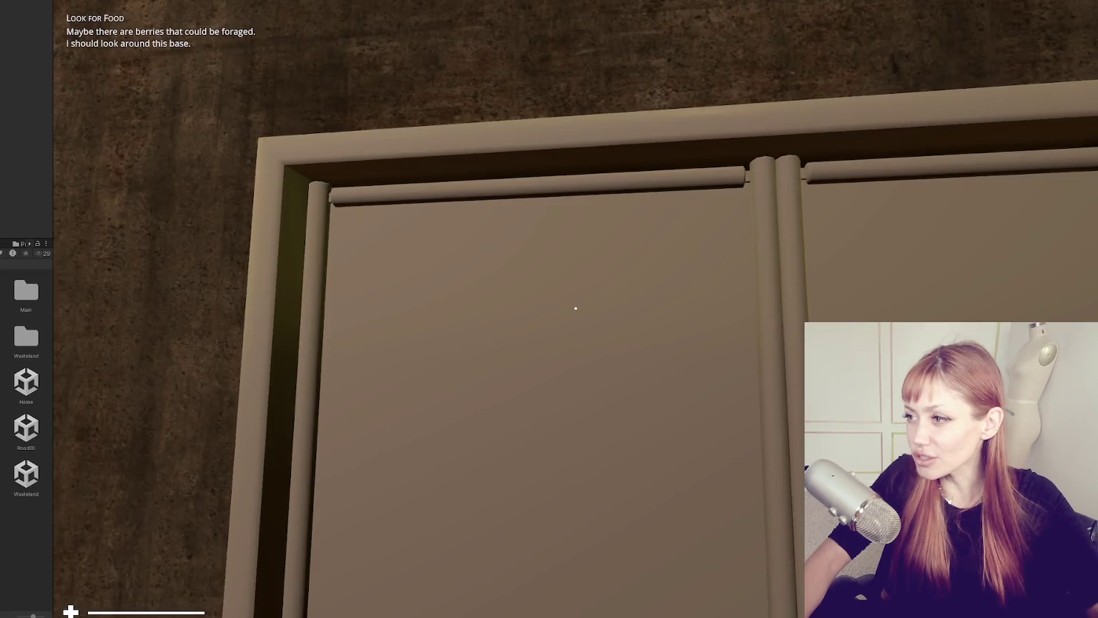
key("s")
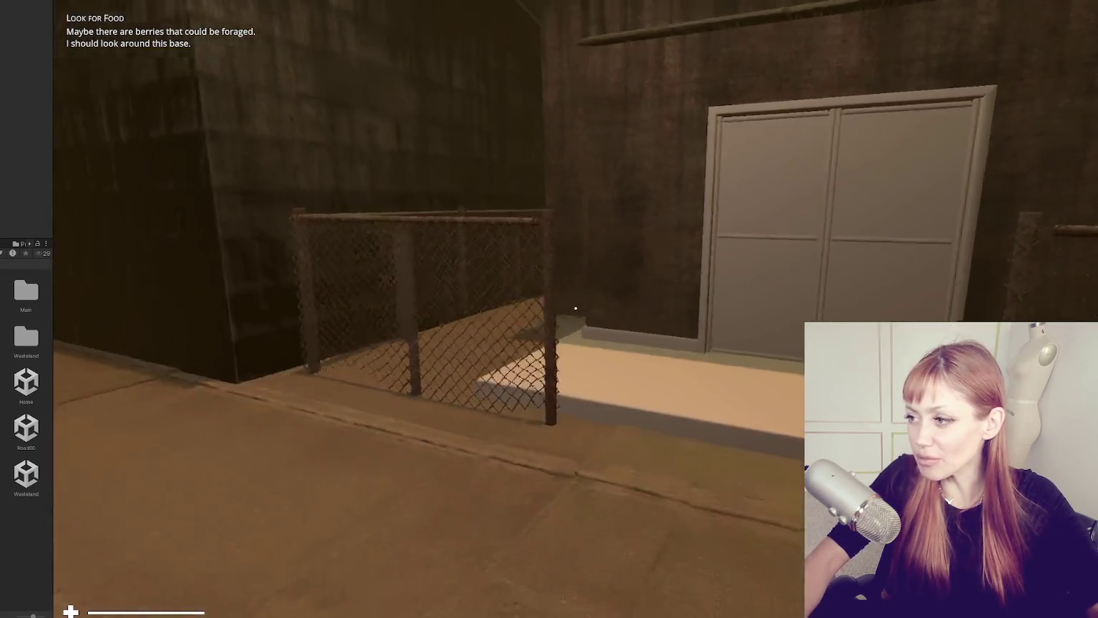
key("Escape")
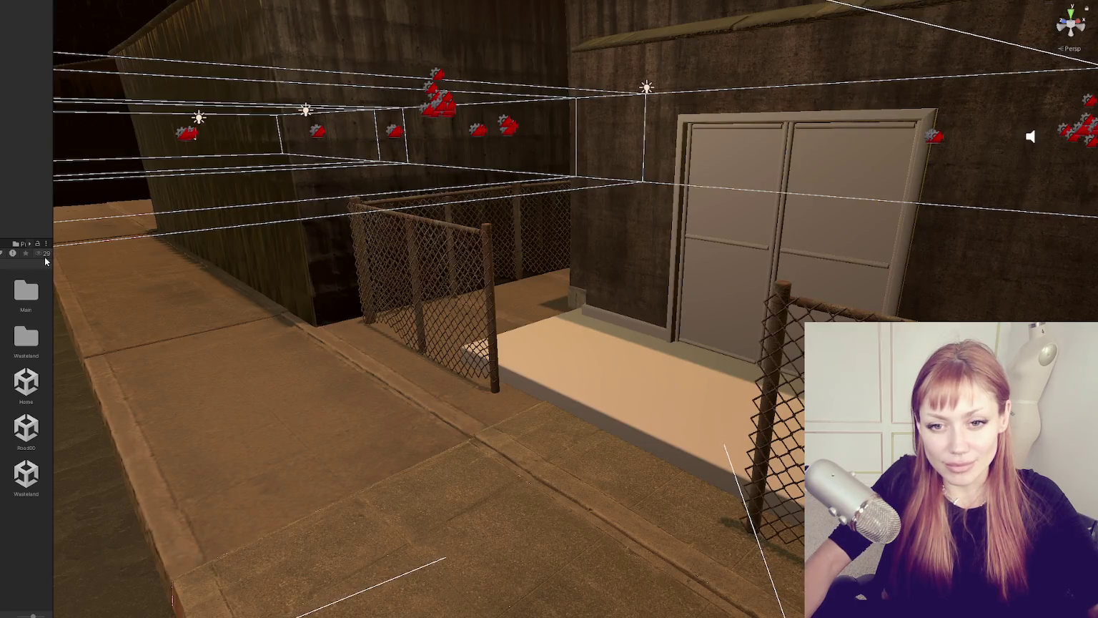
Step: Fly the scene camera over the street, frame the NPC by the door, then run the game again
scroll(326, 293, "down", 10)
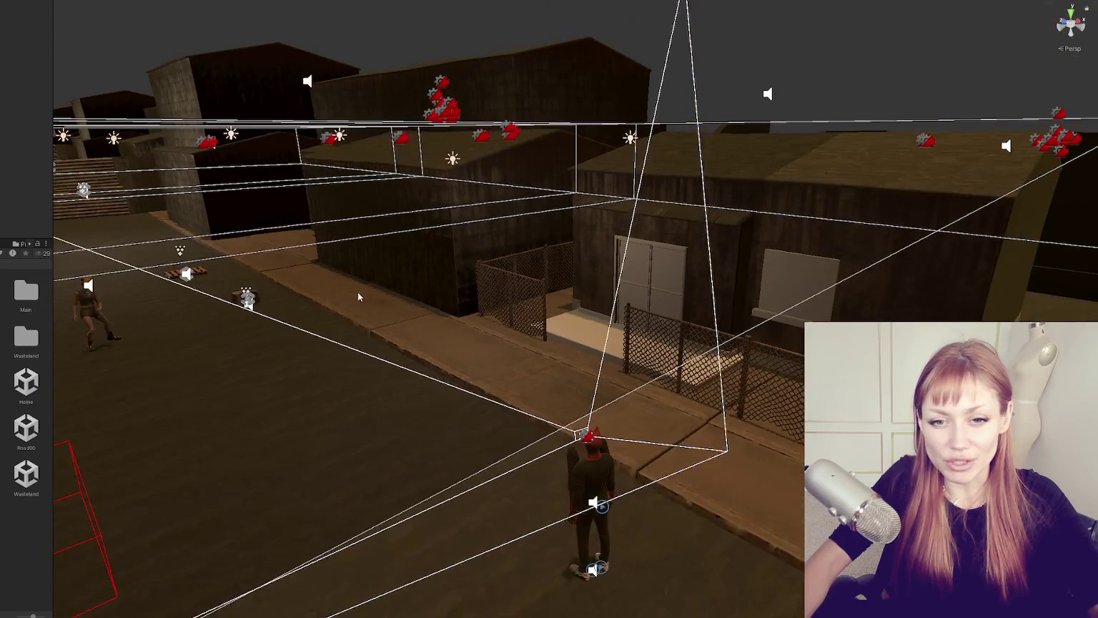
mouse_move(450, 335)
left_mouse_down()
mouse_move(461, 350)
mouse_move(417, 356)
mouse_move(434, 350)
left_mouse_up()
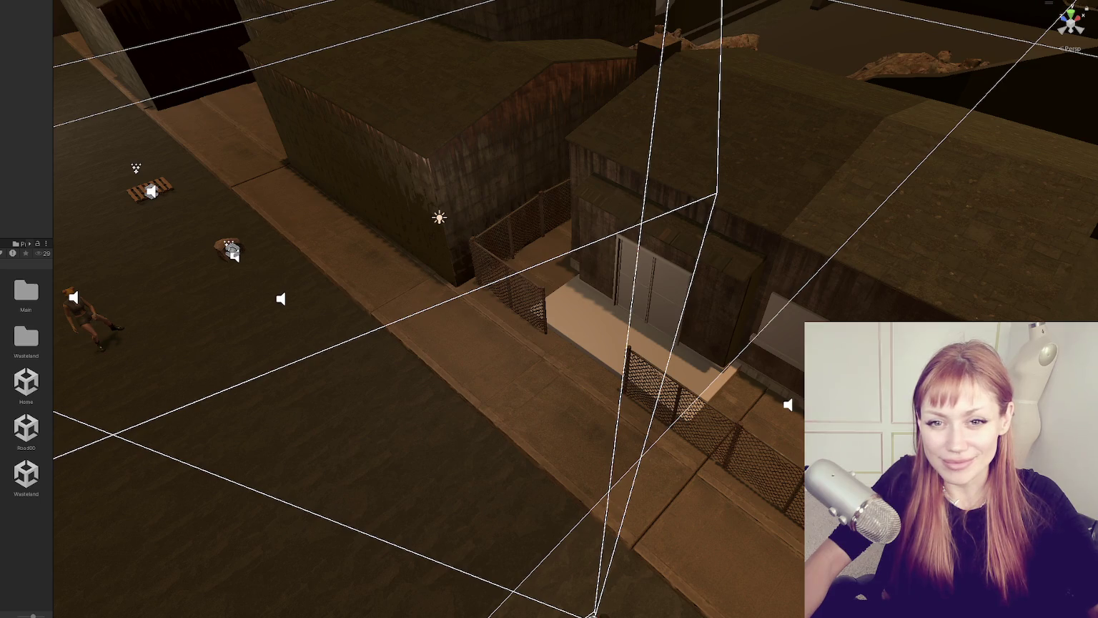
left_click(211, 344)
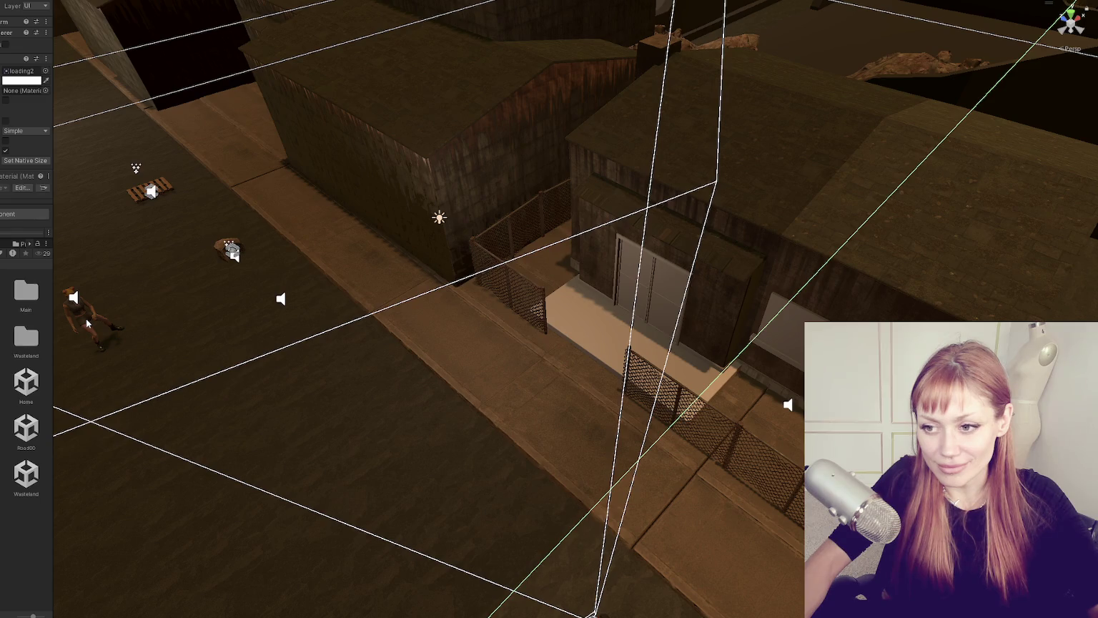
mouse_move(305, 351)
left_mouse_down()
mouse_move(340, 344)
mouse_move(434, 286)
left_mouse_up()
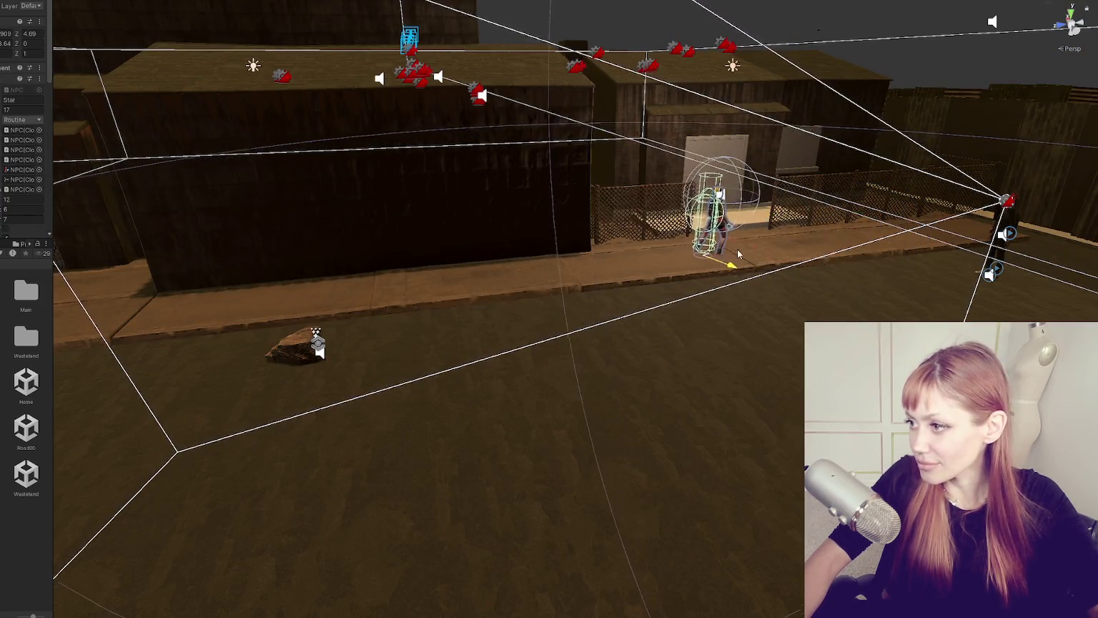
key("f")
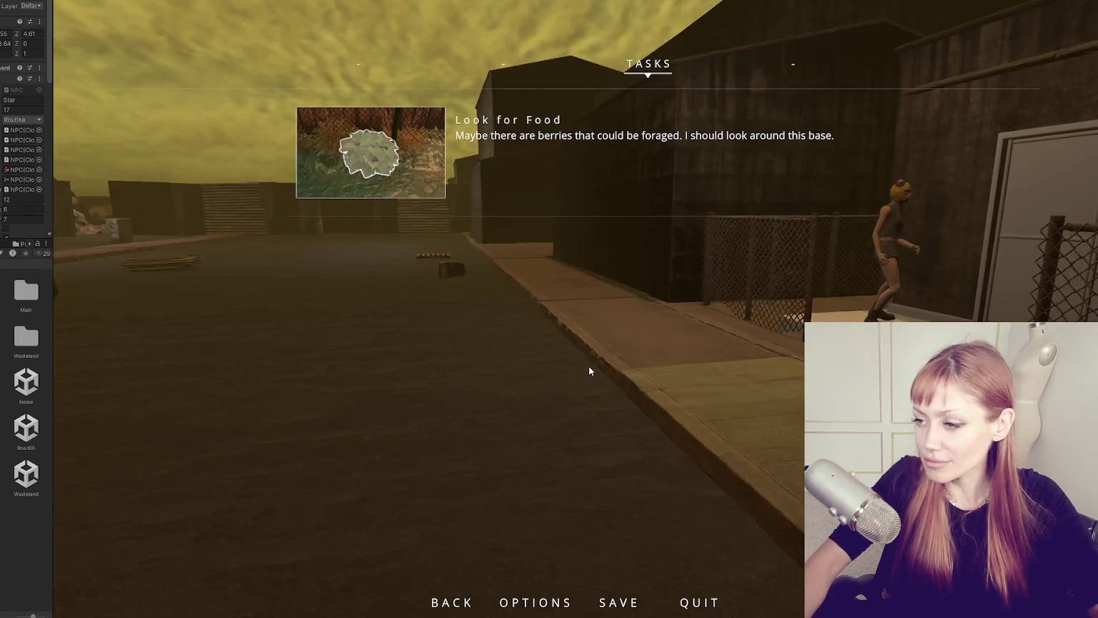
key("Escape")
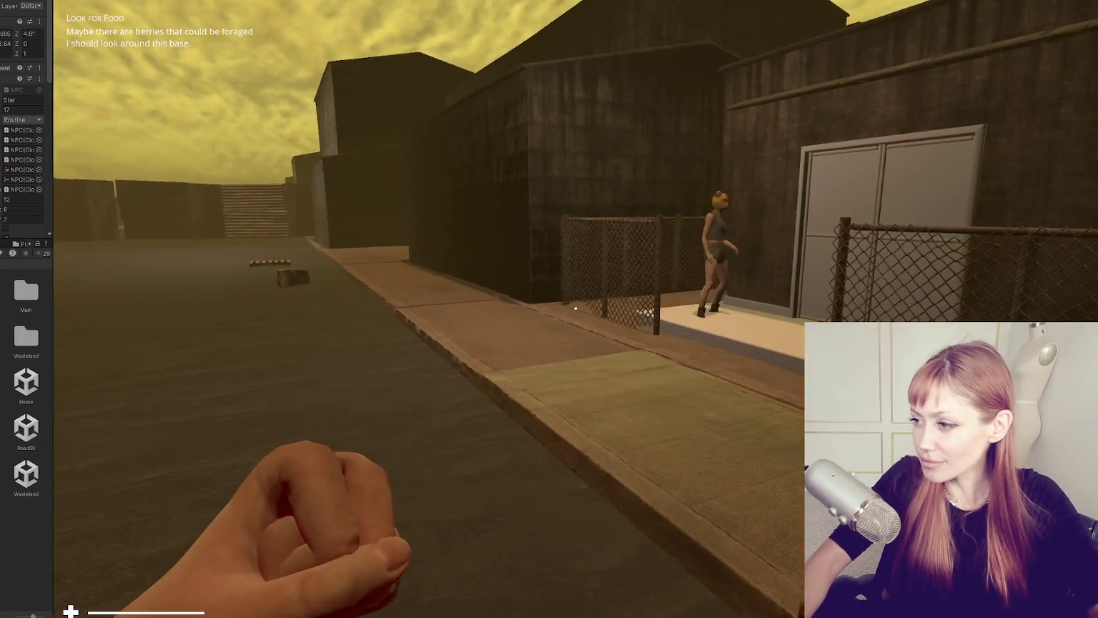
Step: Pause and resume Play, then select the pCube2 wall beside the door in the Scene view
key("Escape")
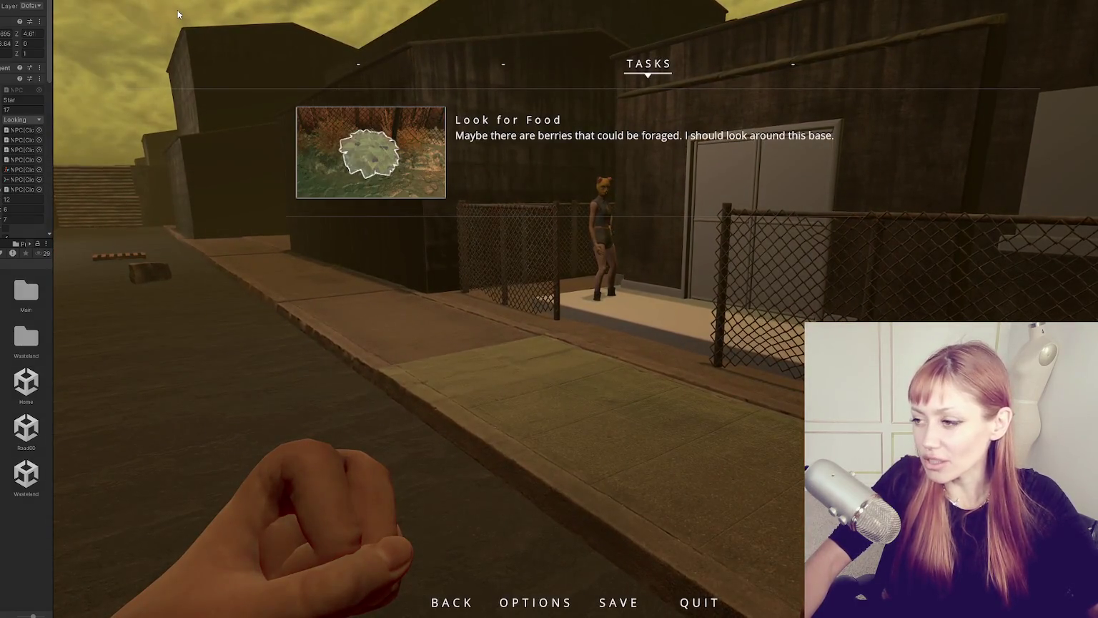
key("Escape")
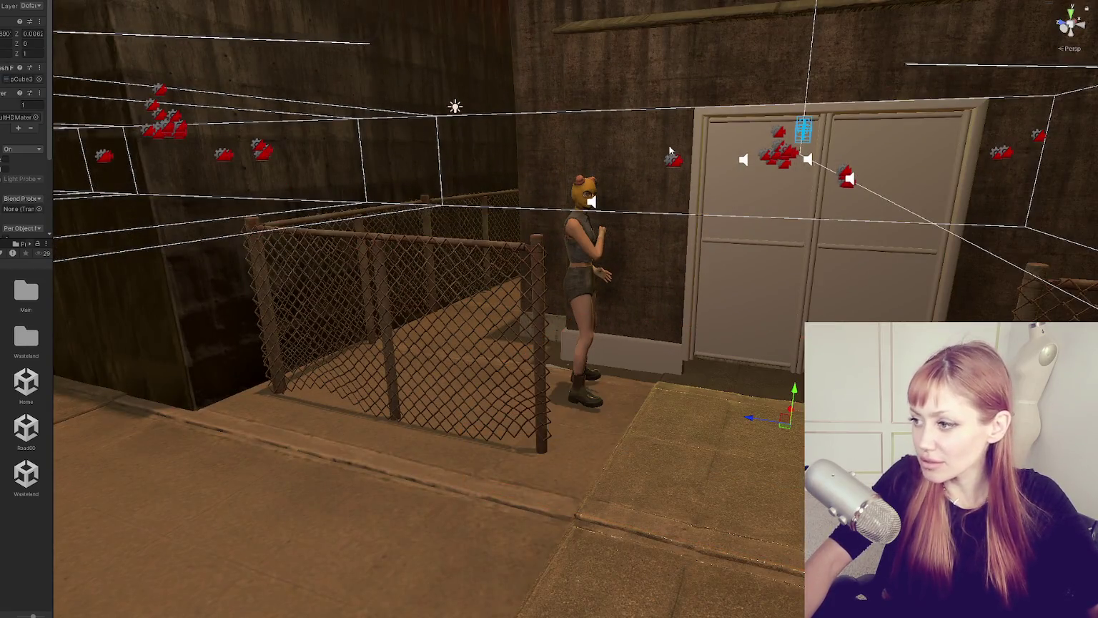
left_click(670, 150)
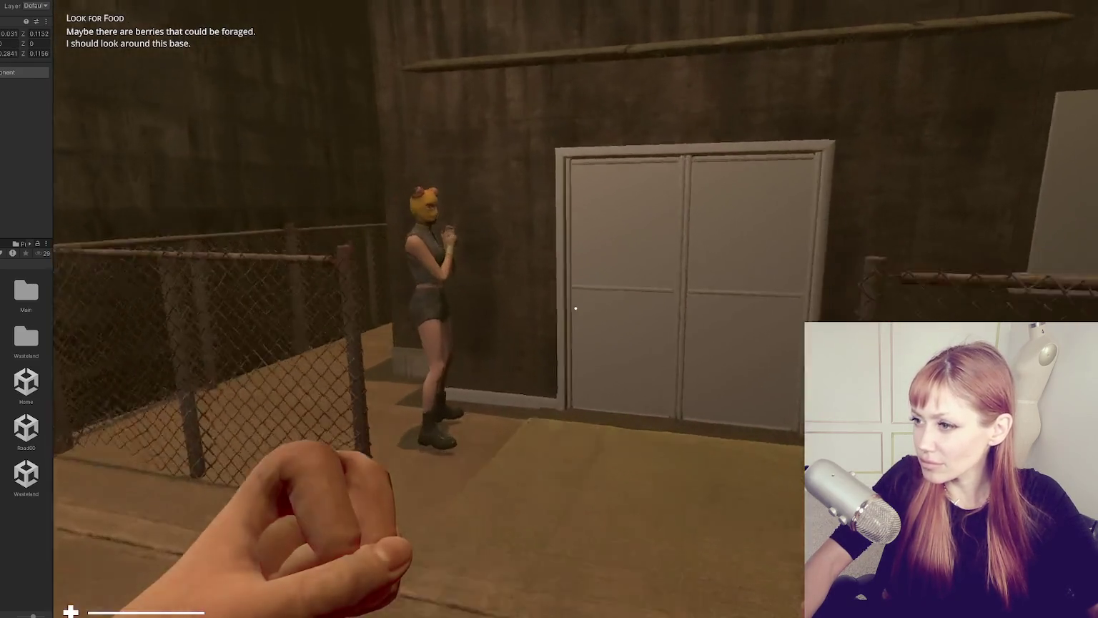
Step: Walk the player up to the double door, back away, and pause again
key("w")
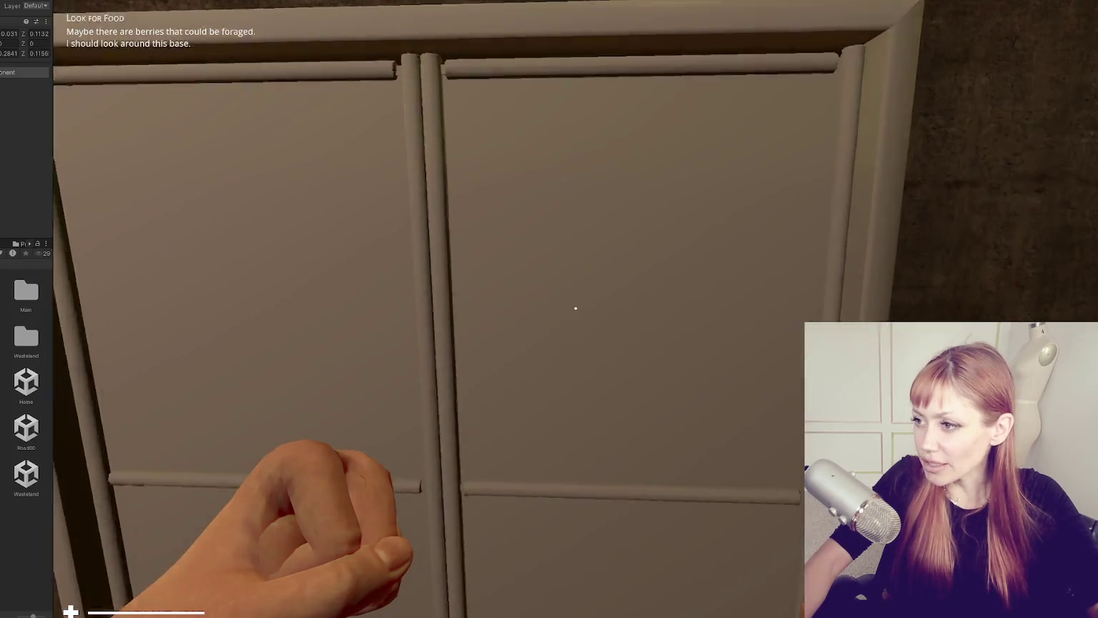
key("s")
key("Escape")
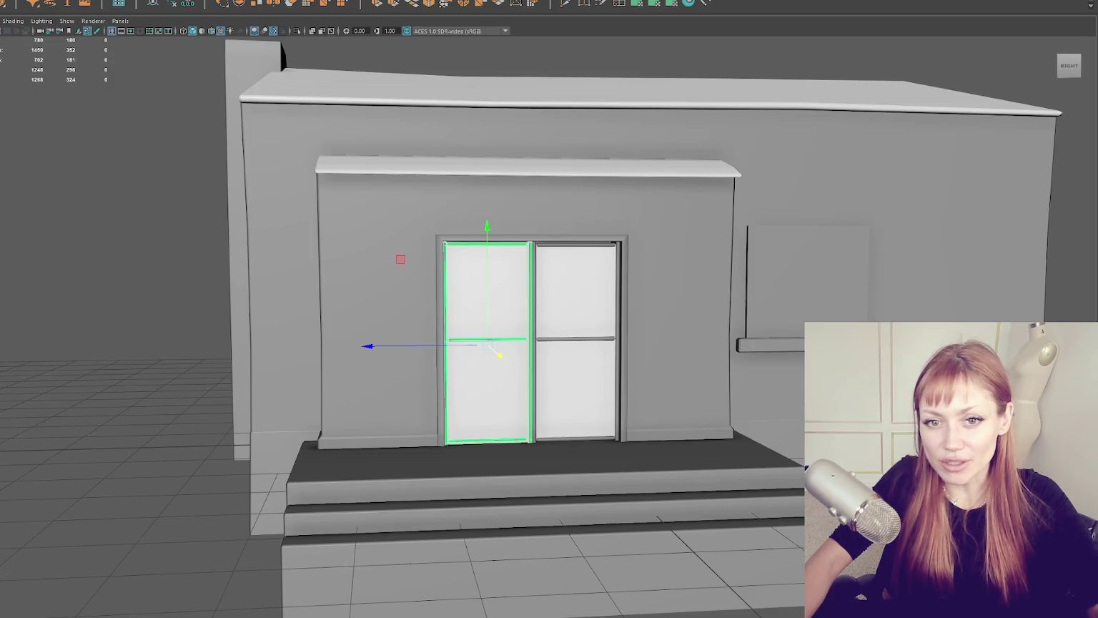
Step: Select the double door together with its surrounding wall frame, viewed at an angle in wireframe
left_click(511, 232)
left_click(529, 240)
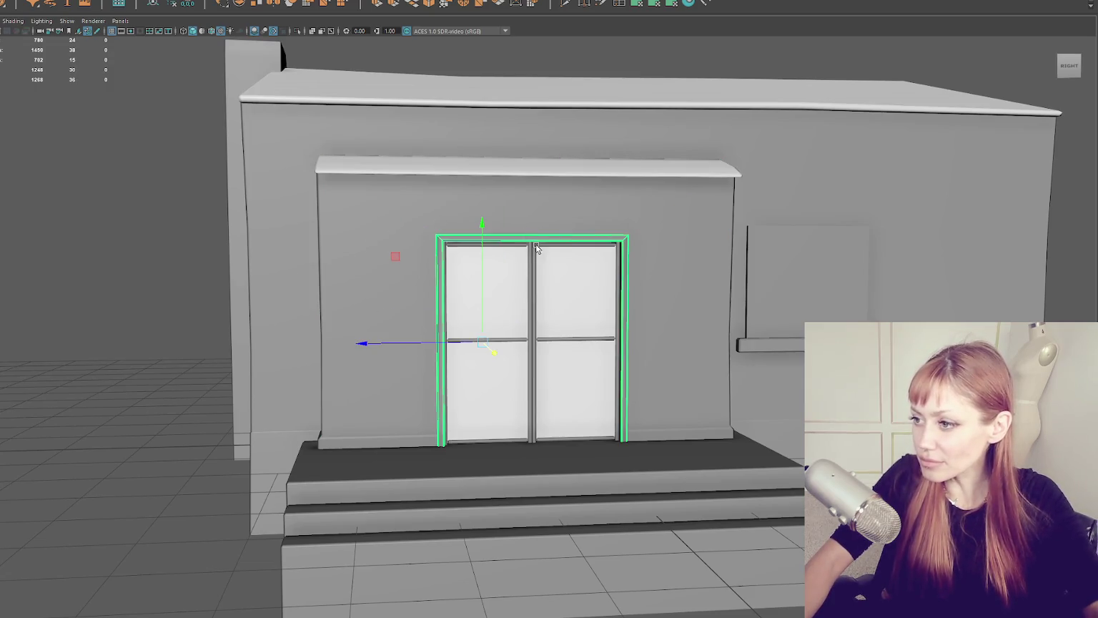
key("4")
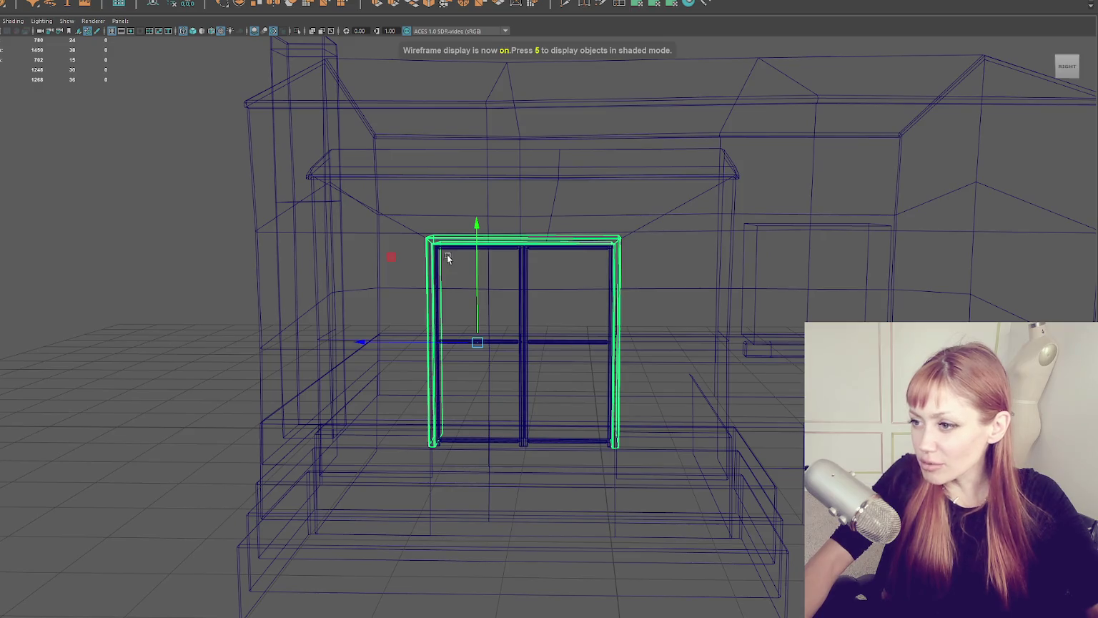
scroll(446, 256, "down", 2)
mouse_move(649, 266)
left_mouse_down()
mouse_move(640, 284)
mouse_move(653, 257)
mouse_move(688, 292)
left_mouse_up()
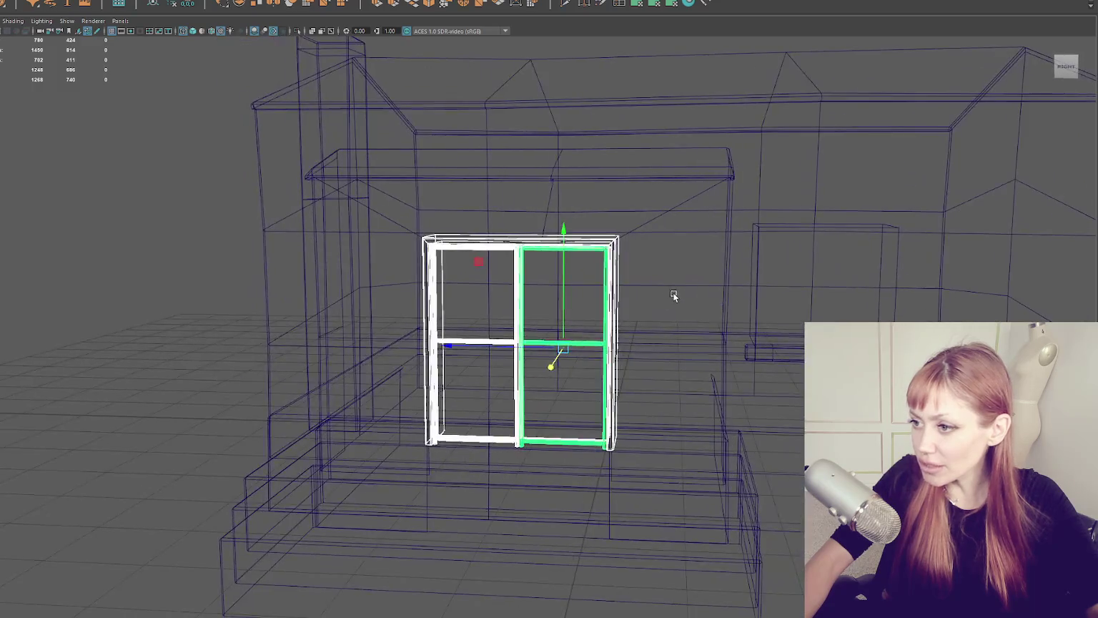
right_click(132, 241)
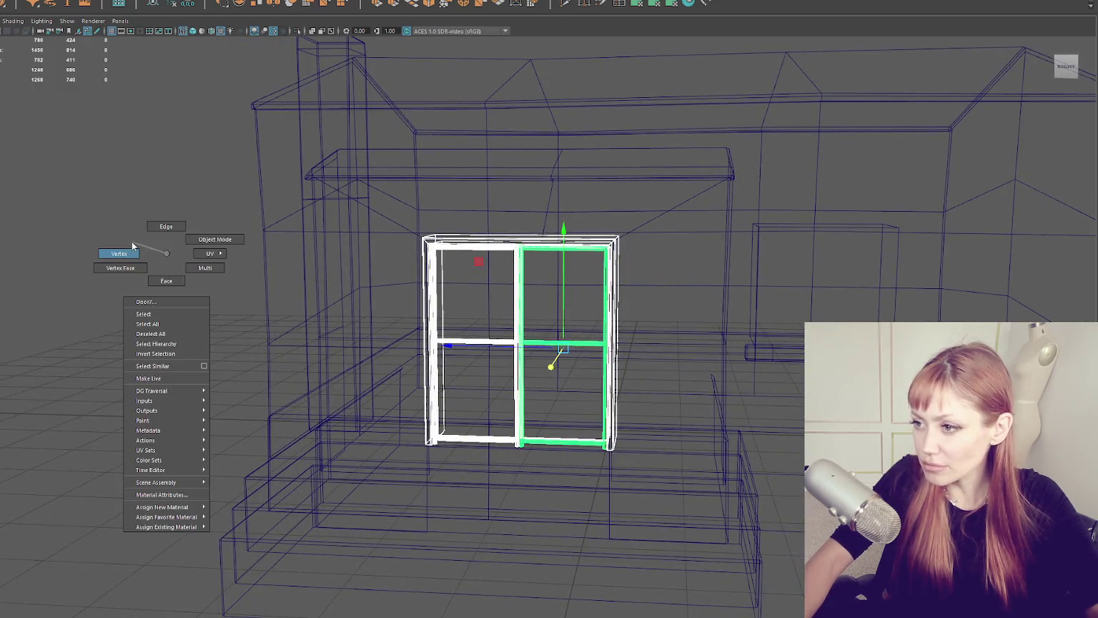
left_click(379, 223, "shift")
Step: Move the top vertices of door and frame up in Y to make the doorway taller, then deselect
key("F9")
left_click_drag(398, 220, 638, 272)
key("6")
mouse_move(517, 222)
left_mouse_down()
mouse_move(526, 213)
mouse_move(132, 208)
left_mouse_up()
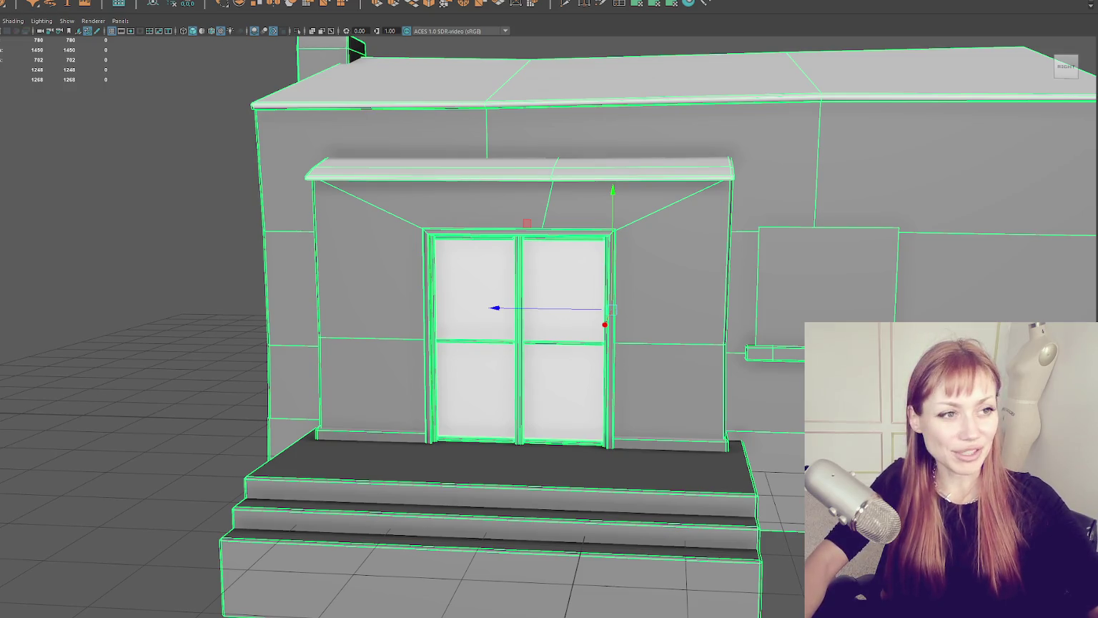
left_click(118, 127)
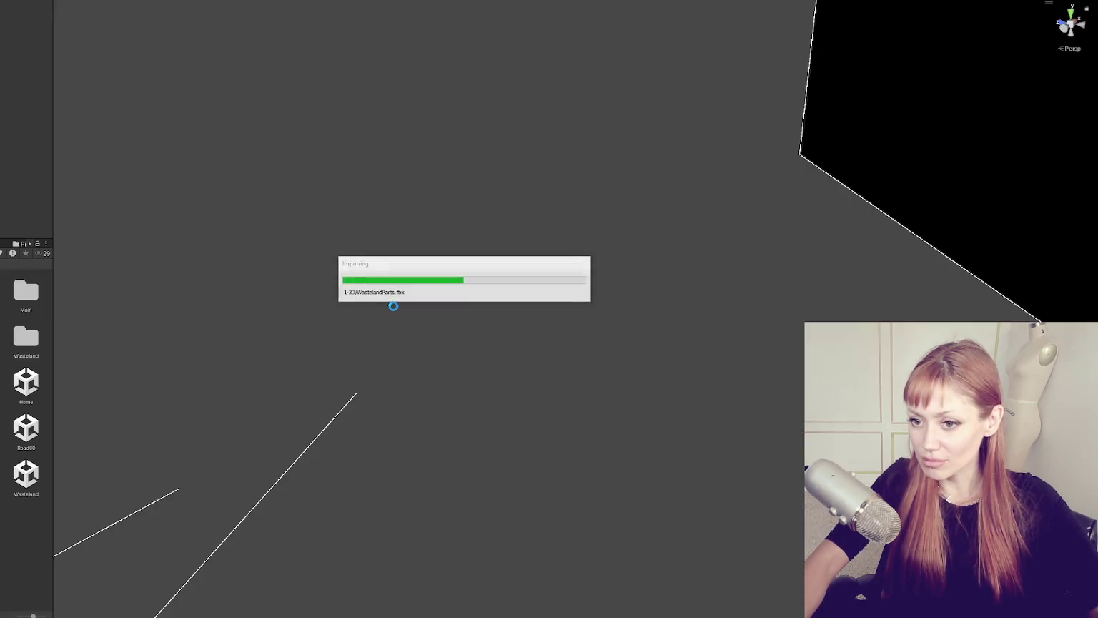
Step: Open the Wasteland scene, zoom around the shed, and select the awning and wall piece to view its right side
double_click(36, 470)
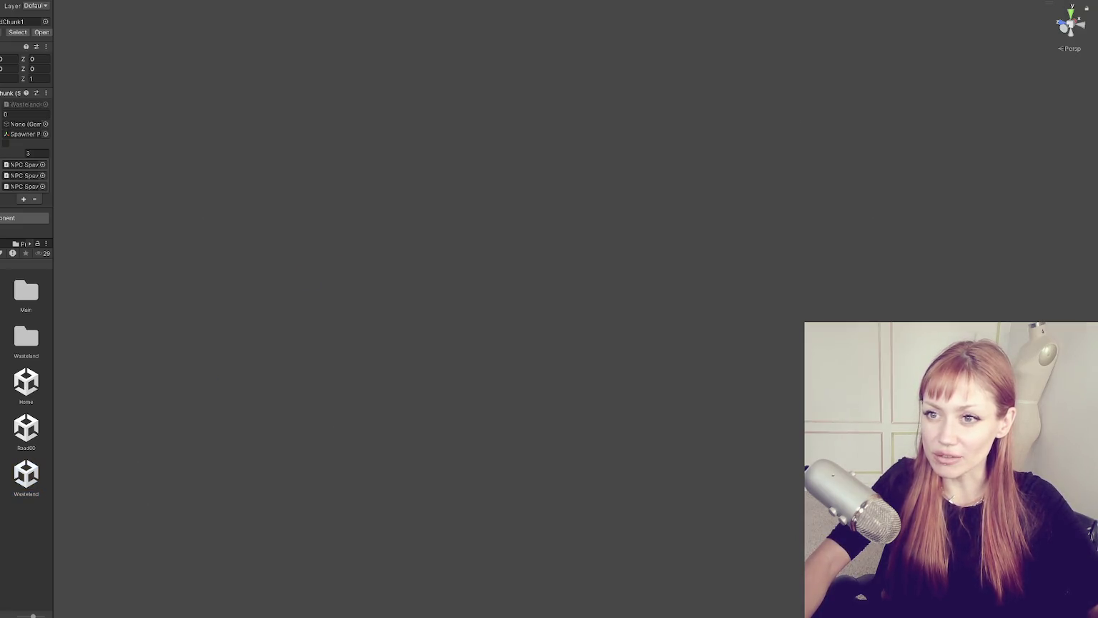
scroll(694, 274, "down", 5)
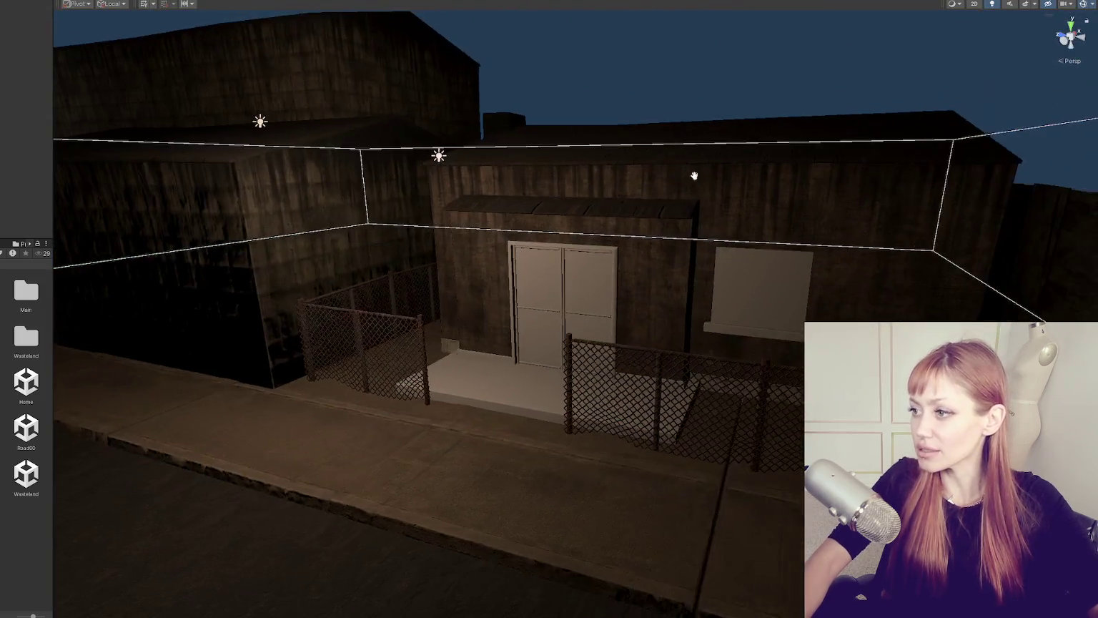
scroll(693, 176, "up", 10)
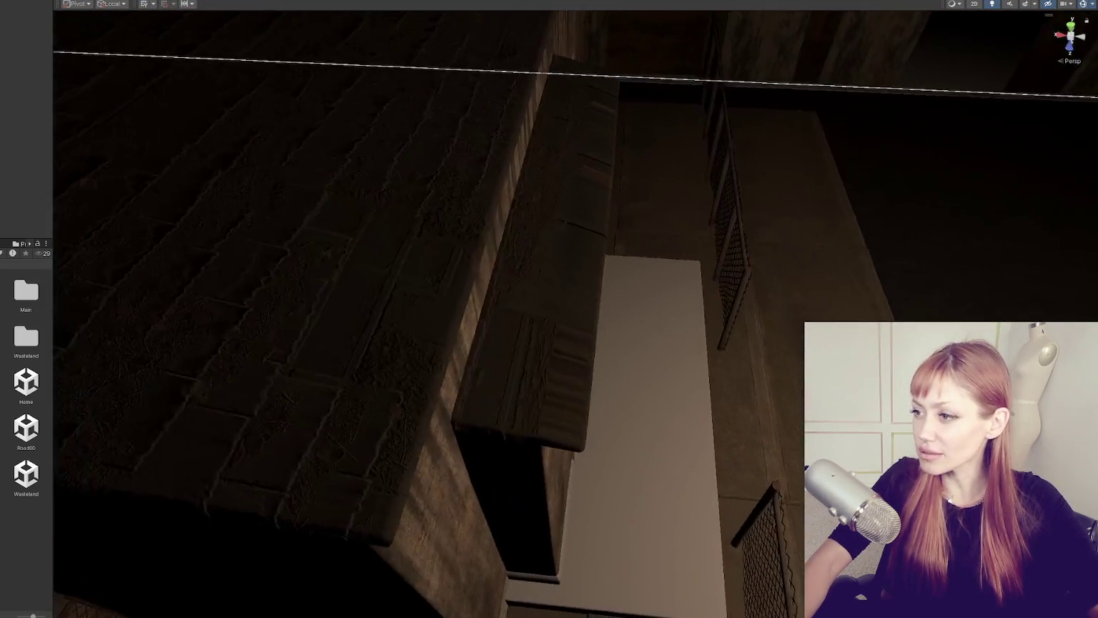
scroll(693, 215, "down", 5)
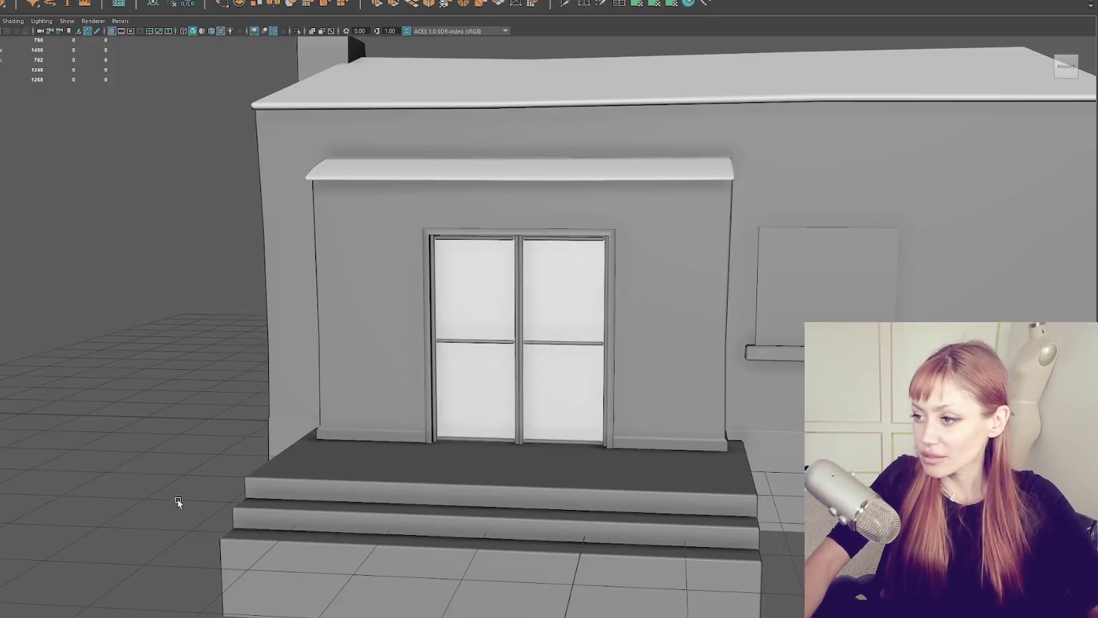
left_click(497, 166)
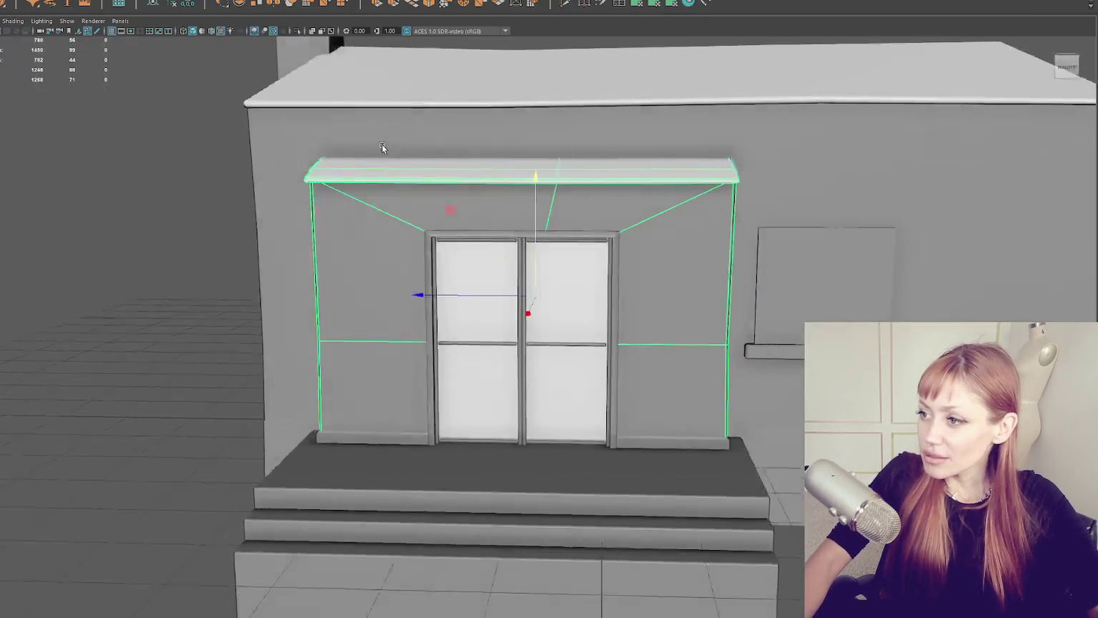
left_click_drag(379, 148, 354, 153)
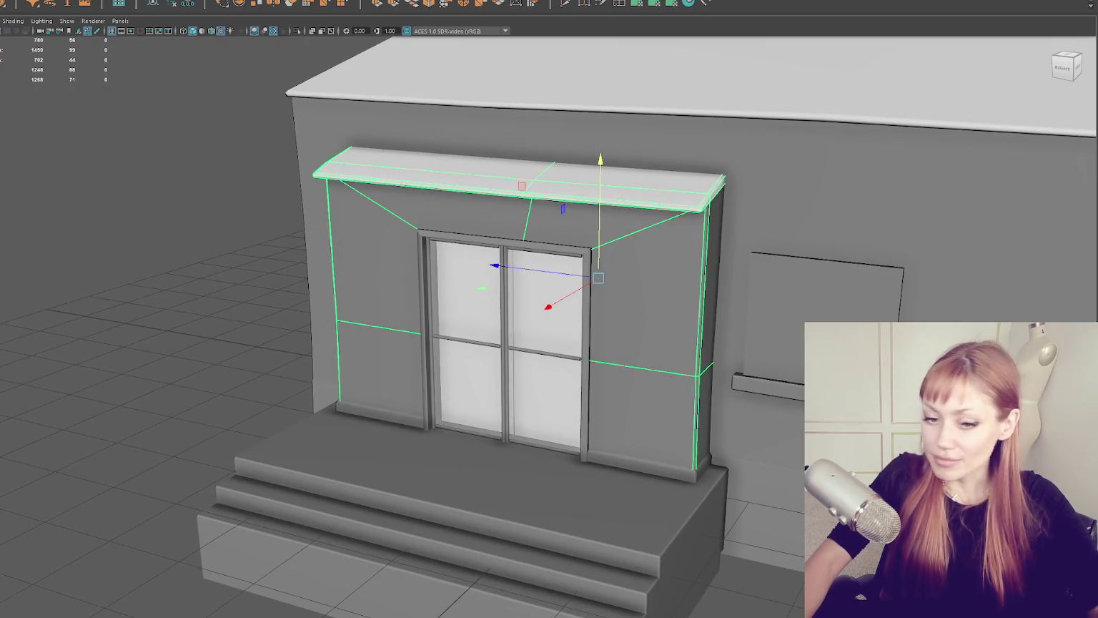
Step: Select the awning's top face and inspect it from the side, then select the building geometry
key("F11")
left_click(518, 175)
left_click_drag(400, 229, 273, 263)
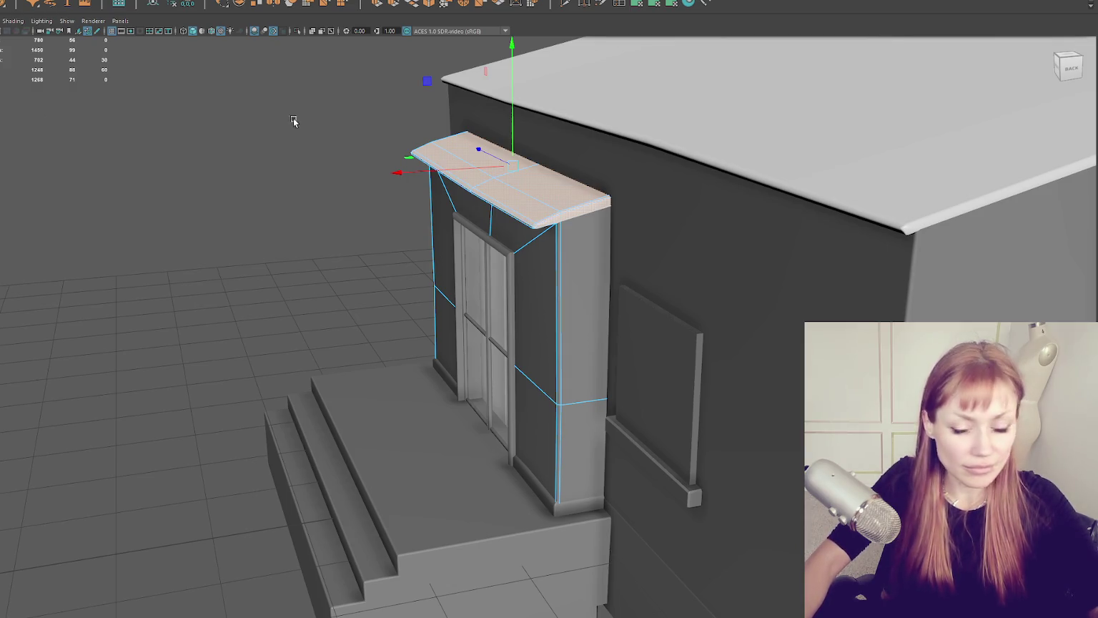
left_click(245, 108)
left_click(665, 372)
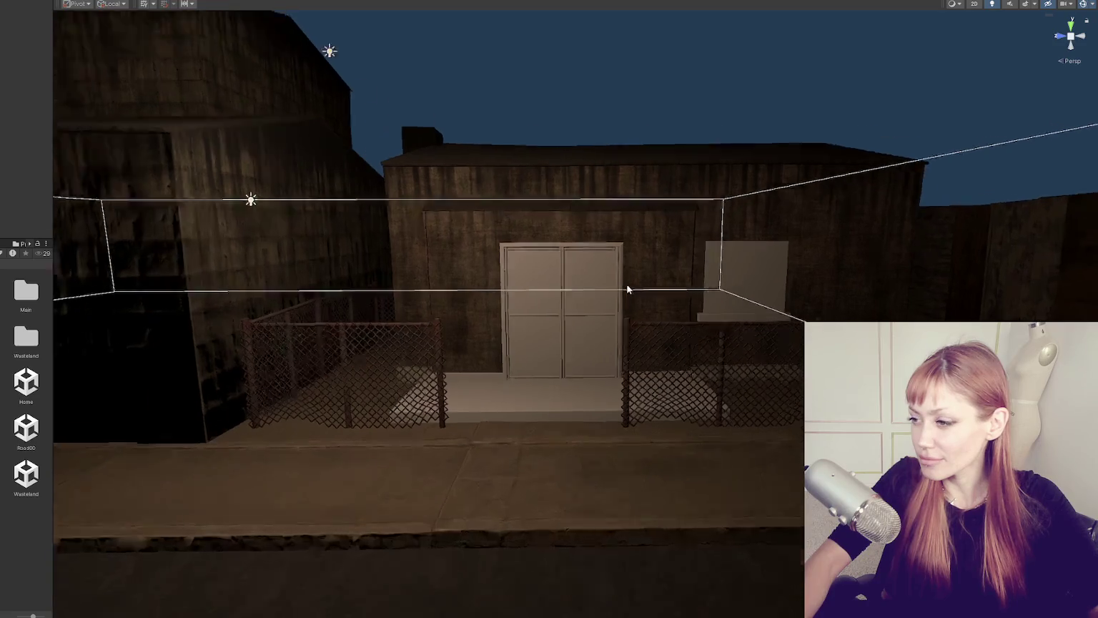
Step: Select the floor piece in front of the door and try a dark textured material on it
mouse_move(626, 283)
left_mouse_down()
mouse_move(587, 316)
mouse_move(728, 316)
mouse_move(624, 345)
left_mouse_up()
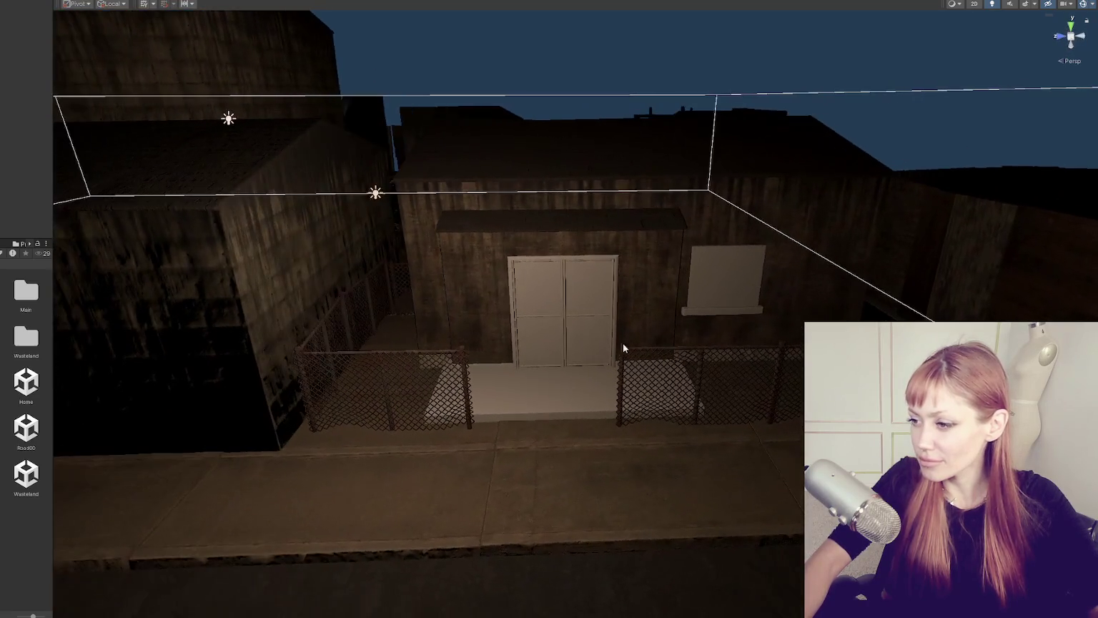
left_click(550, 396)
left_click(551, 395)
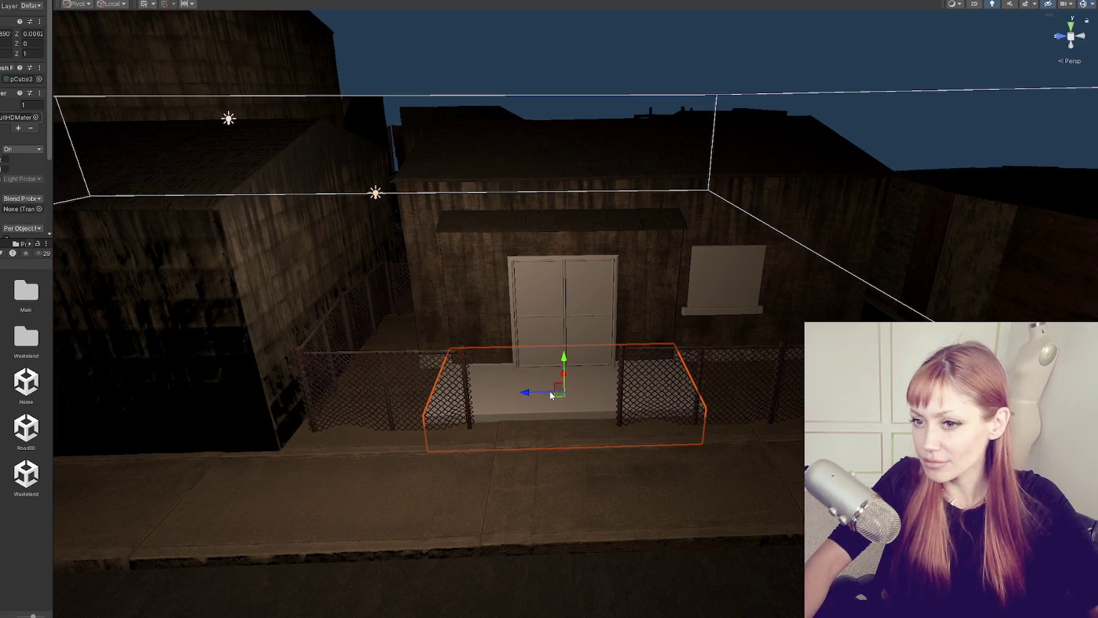
scroll(594, 343, "up", 5)
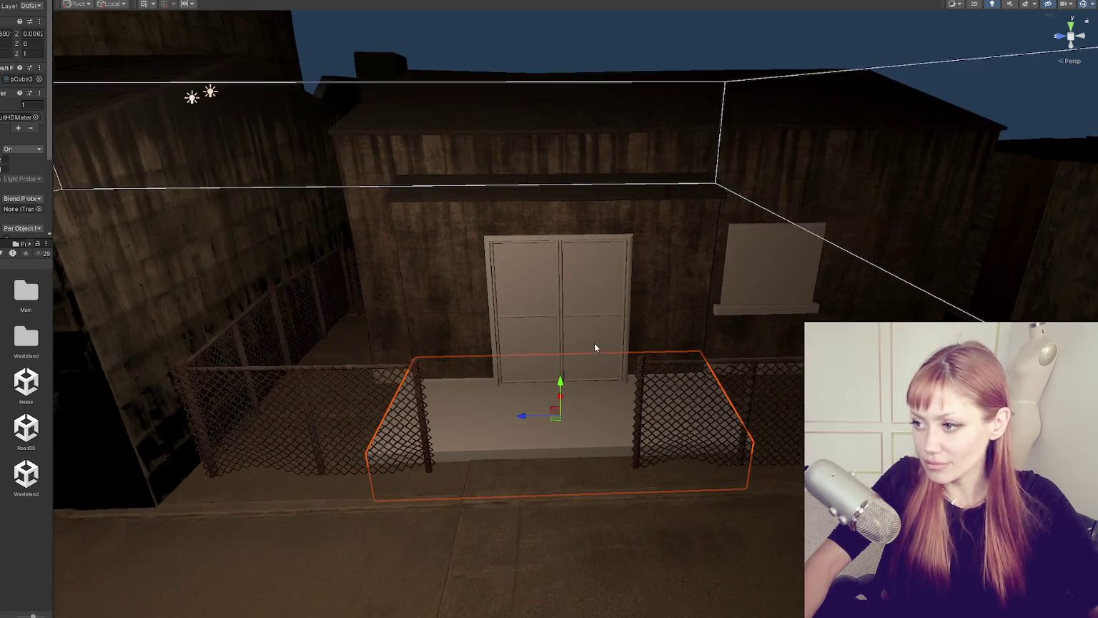
left_click(337, 291)
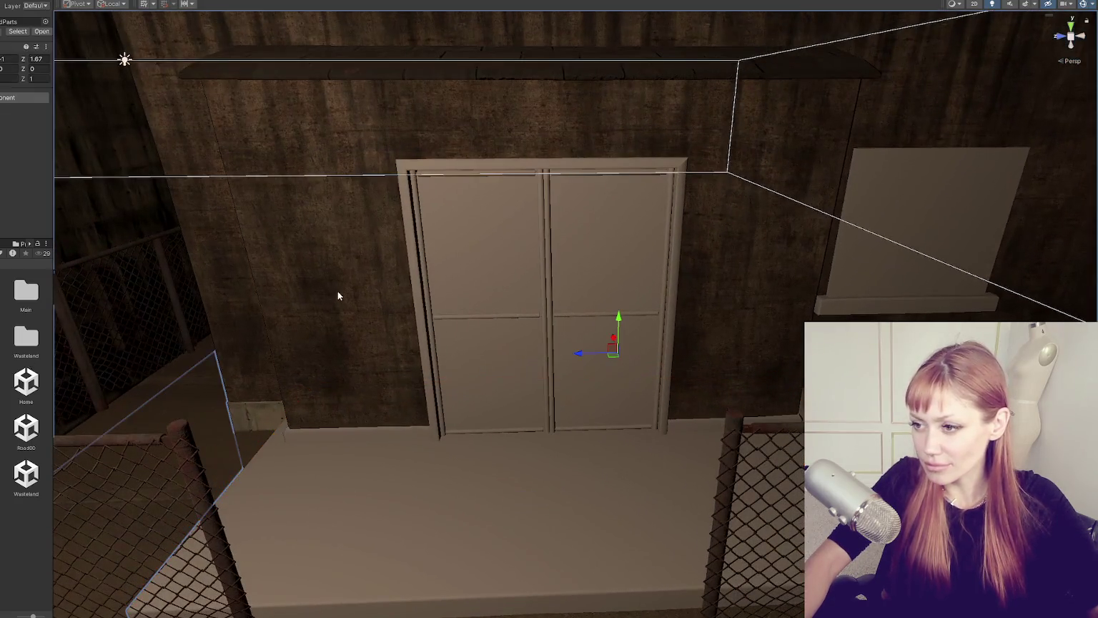
left_click(343, 237)
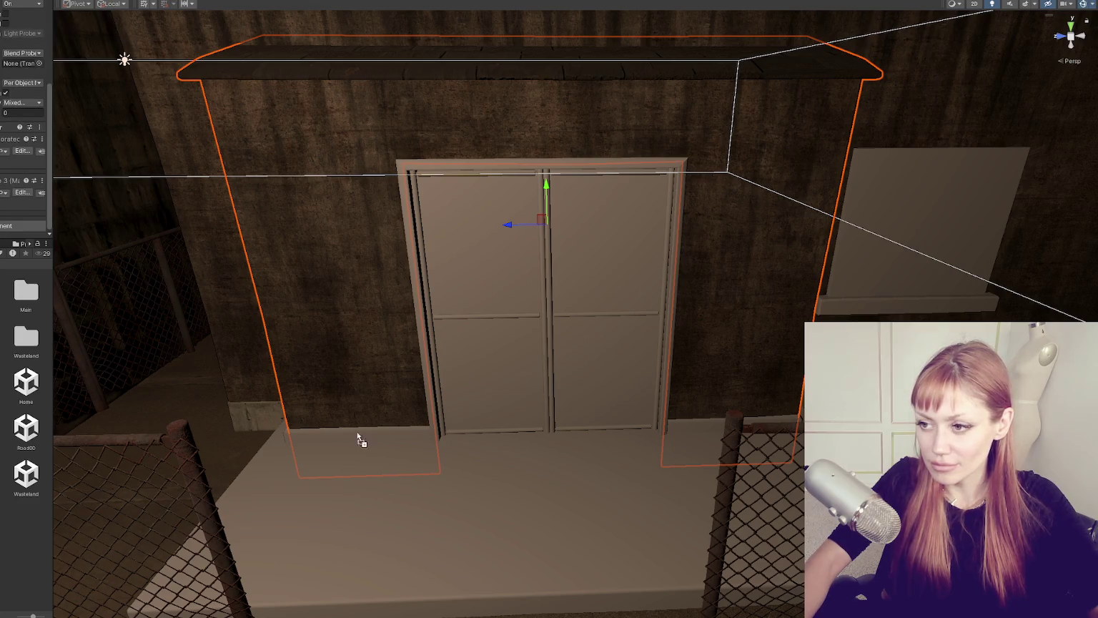
left_click_drag(361, 440, 377, 497)
Step: Apply the wood_exterior plank material to the landing floor and preview a brick material on the wall
scroll(25, 143, "down", 5)
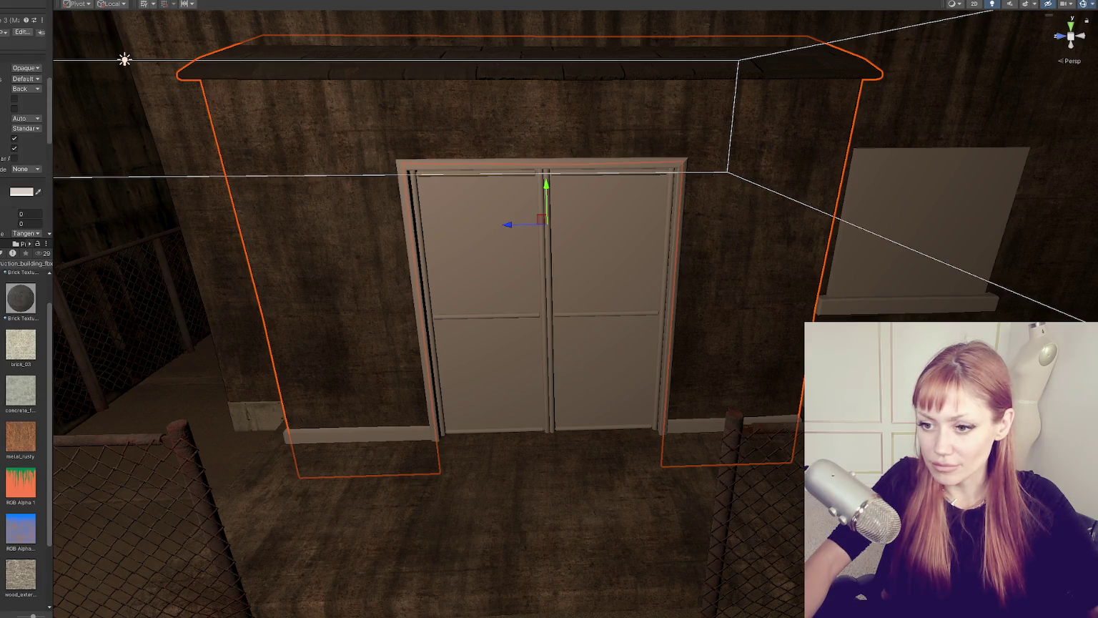
scroll(25, 86, "down", 1)
mouse_move(20, 572)
left_mouse_down()
mouse_move(429, 527)
mouse_move(187, 368)
mouse_move(101, 360)
mouse_move(453, 539)
mouse_move(535, 540)
mouse_move(417, 299)
left_mouse_up()
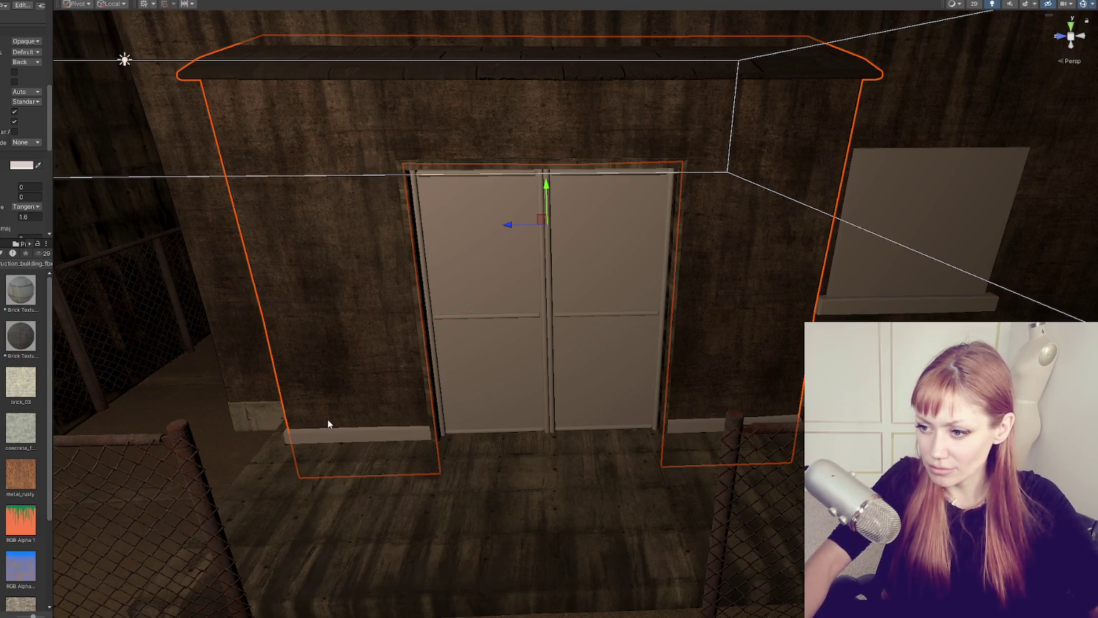
left_click_drag(321, 433, 322, 436)
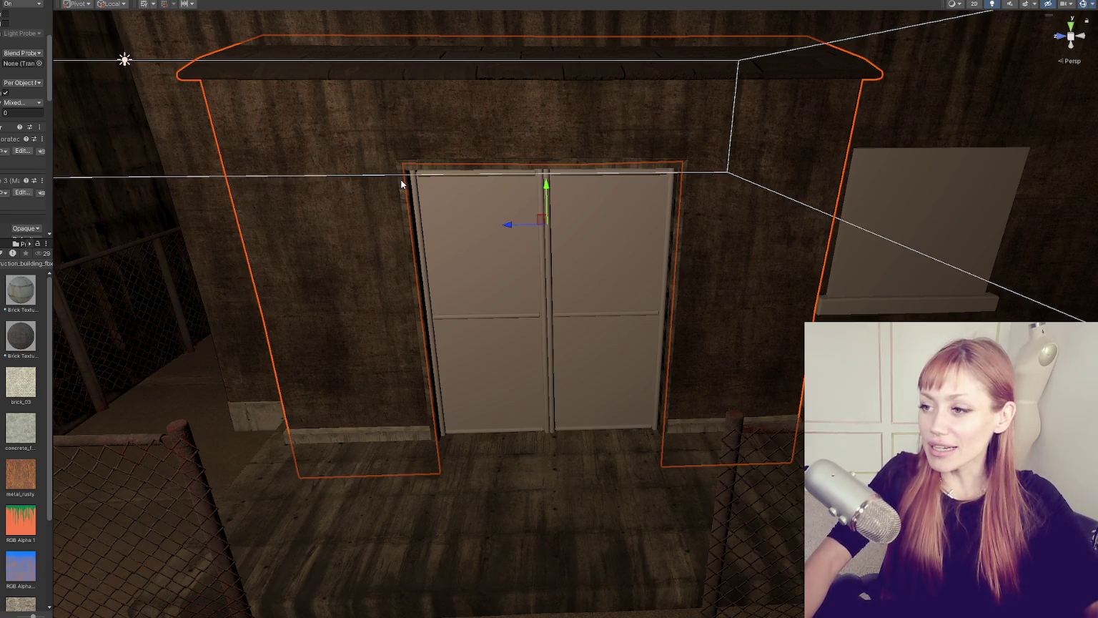
scroll(402, 185, "down", 2)
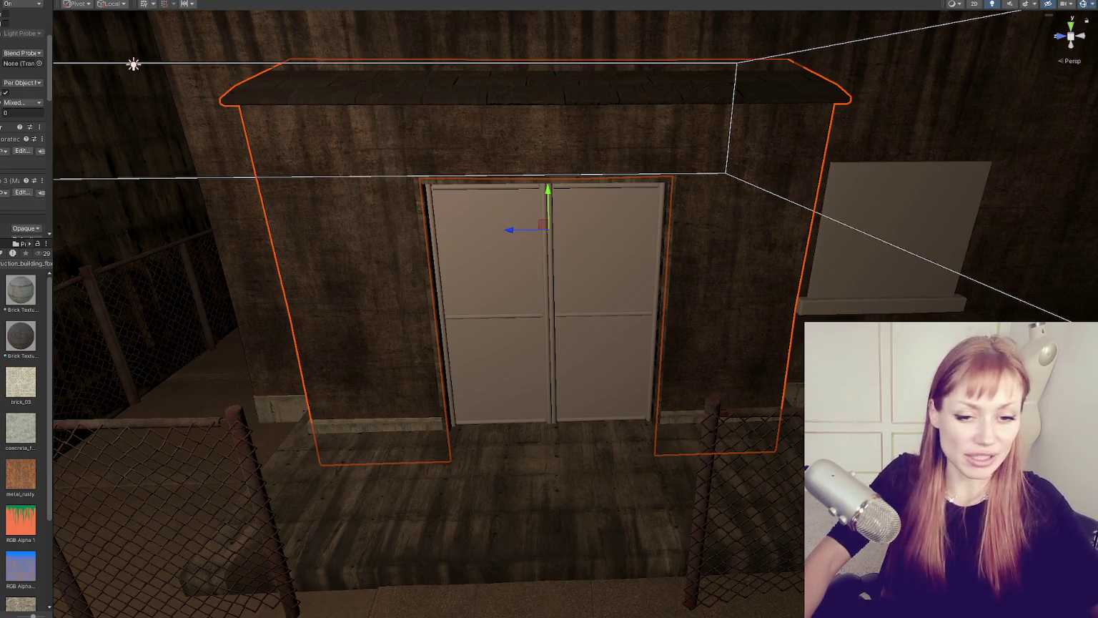
scroll(375, 271, "down", 2)
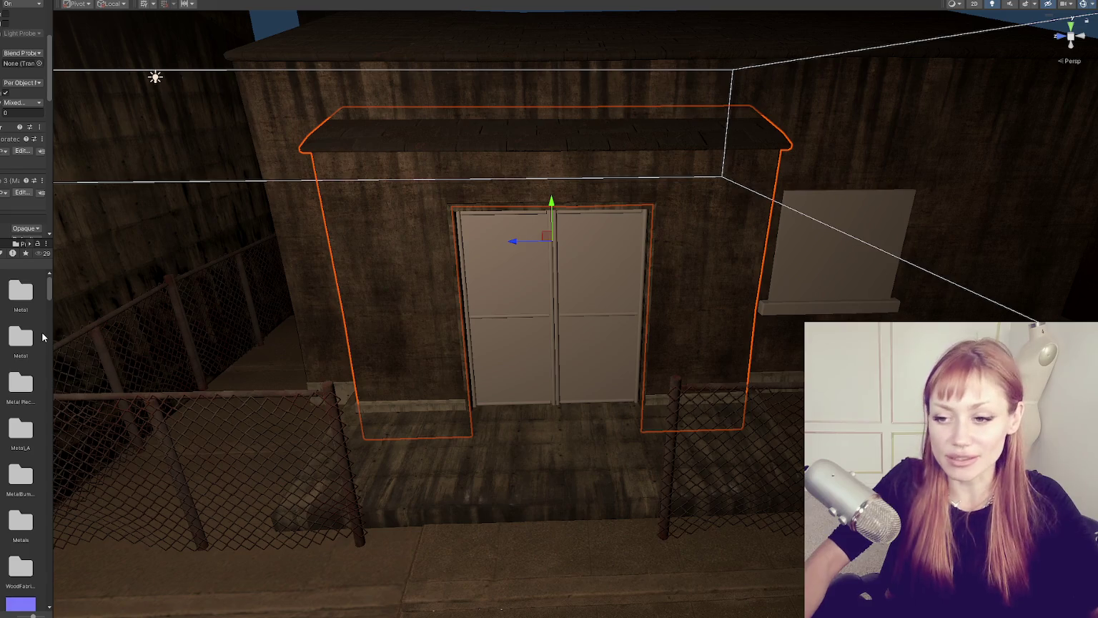
Step: Filter the Project panel to show only Material assets and inspect the green material
scroll(36, 339, "down", 4)
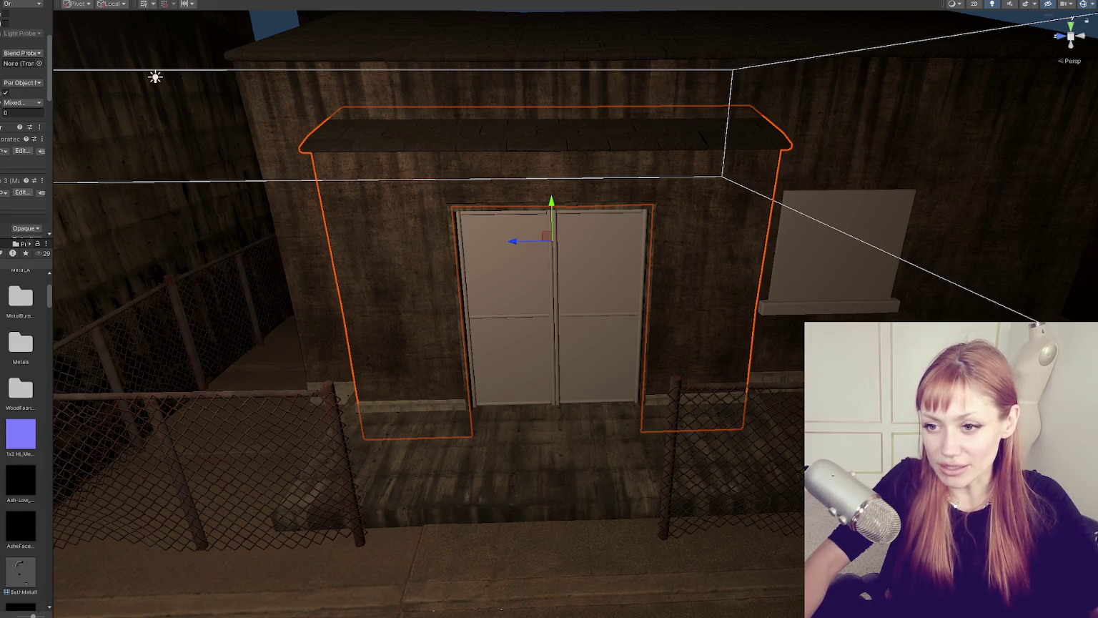
left_click(4, 253)
left_click(14, 315)
left_click(20, 295)
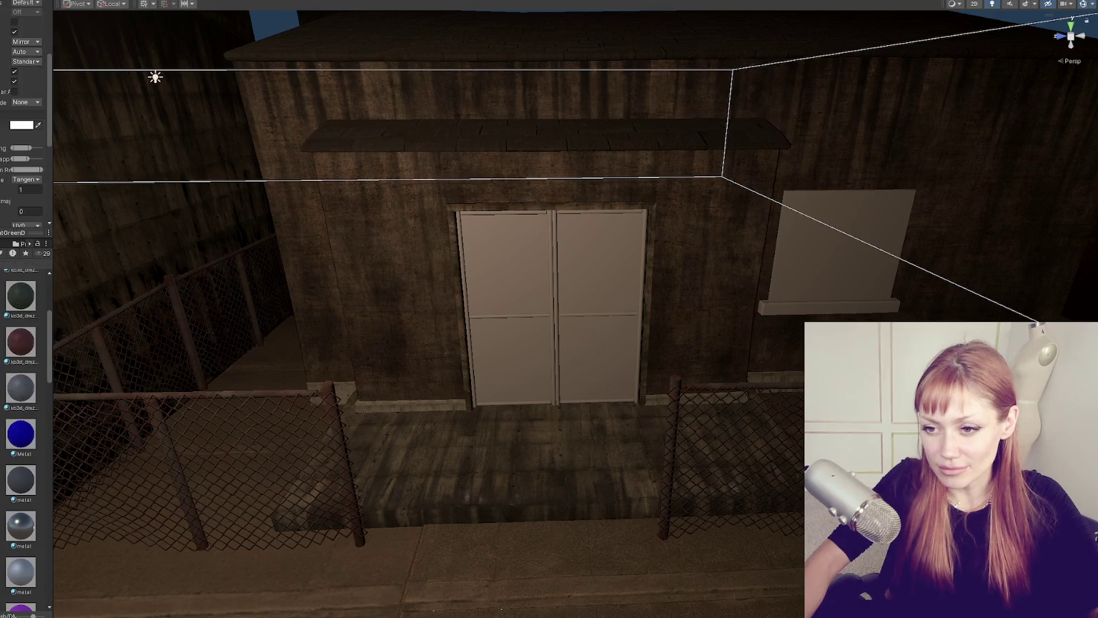
Step: Drag a material from the list onto the double door panels
mouse_move(2, 305)
left_mouse_down()
mouse_move(466, 338)
mouse_move(463, 346)
left_mouse_up()
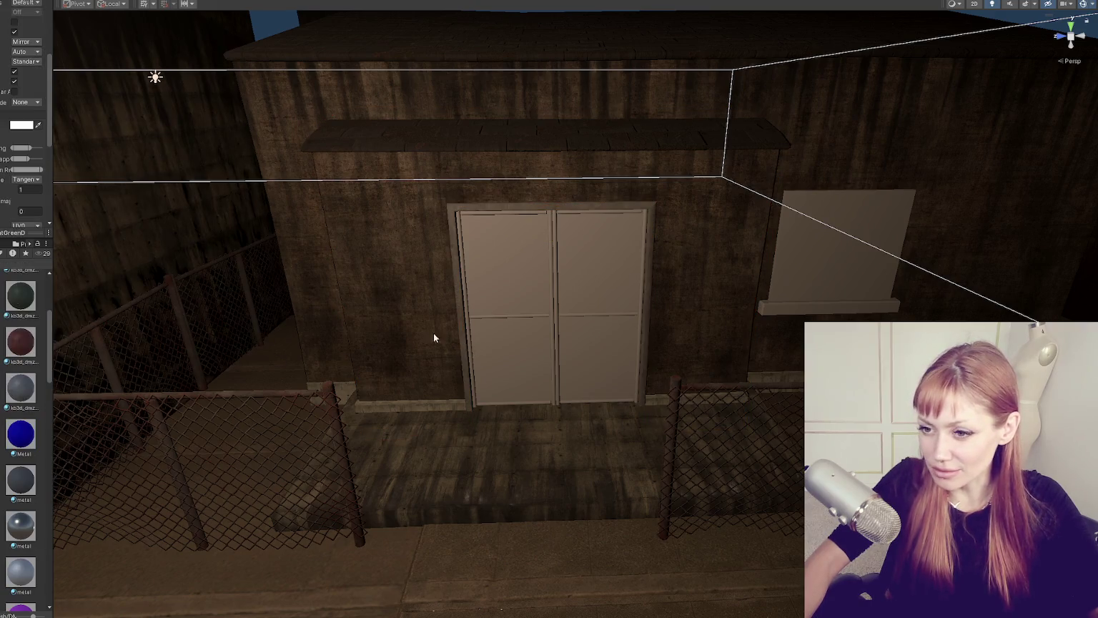
left_click_drag(2, 300, 470, 321)
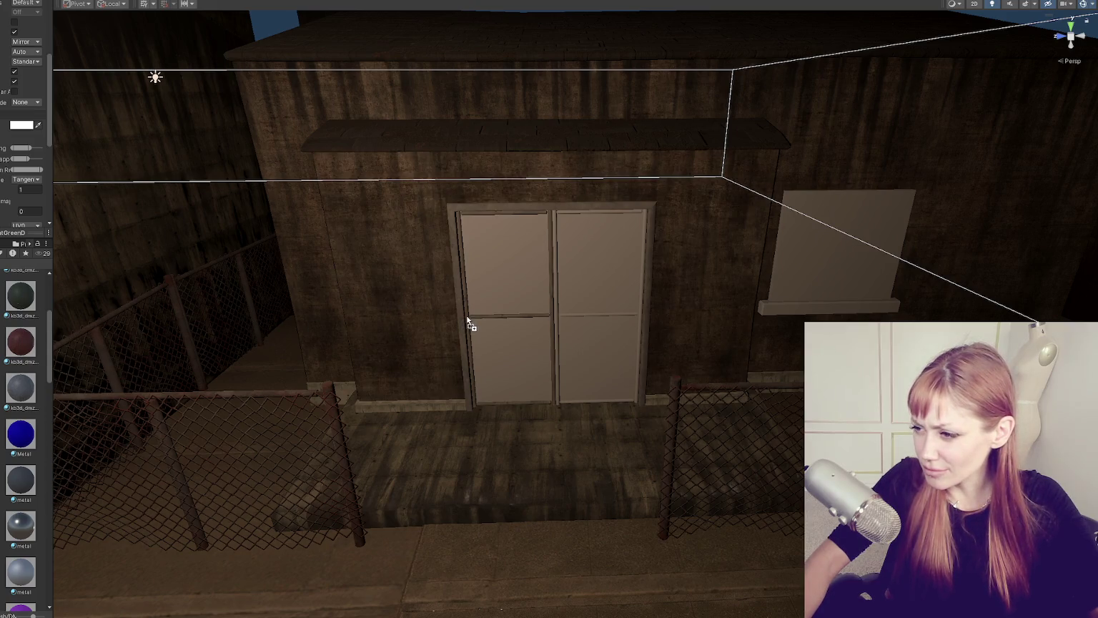
left_click_drag(20, 331, 561, 322)
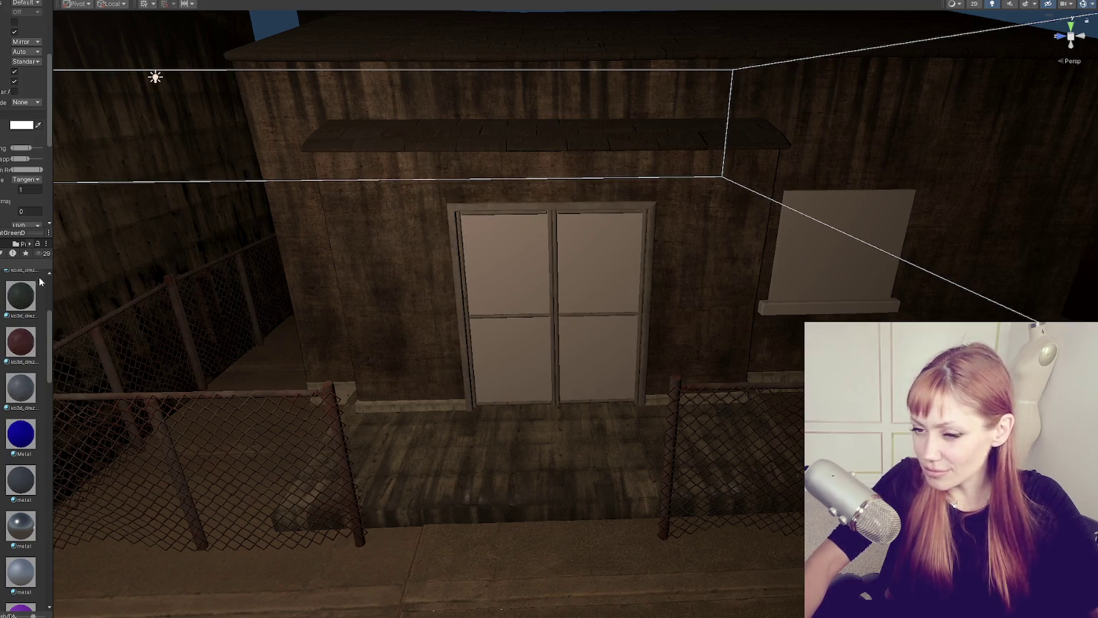